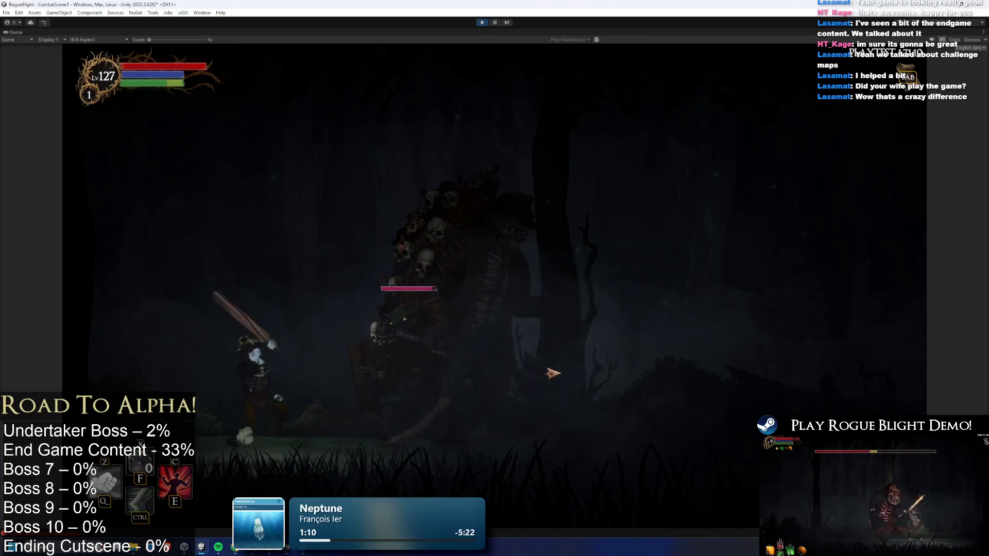
Play-test the boss fight, running past the skull boss, striking it and leaping away.
{"action": "key", "text": "ctrl"}
{"action": "key", "text": "d"}
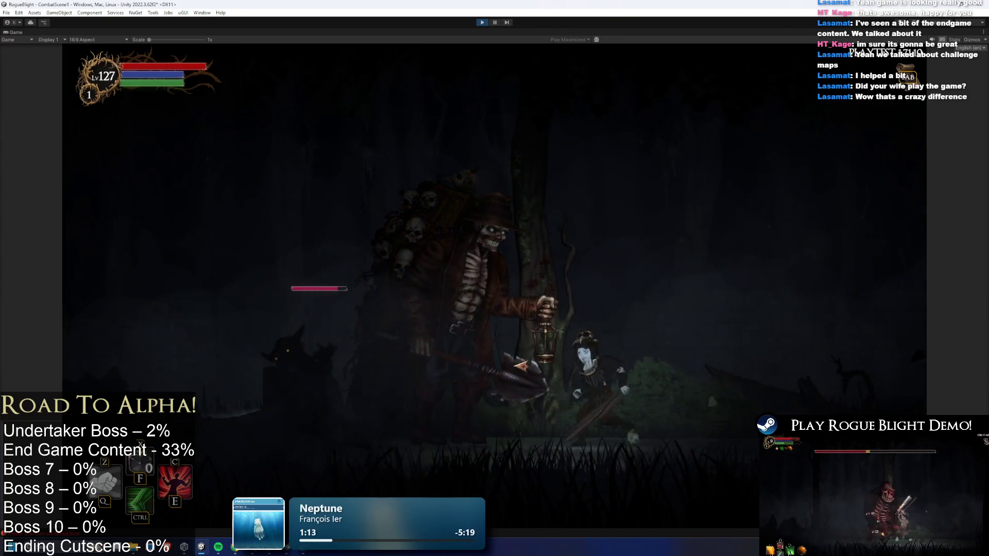
{"action": "key", "text": "d"}
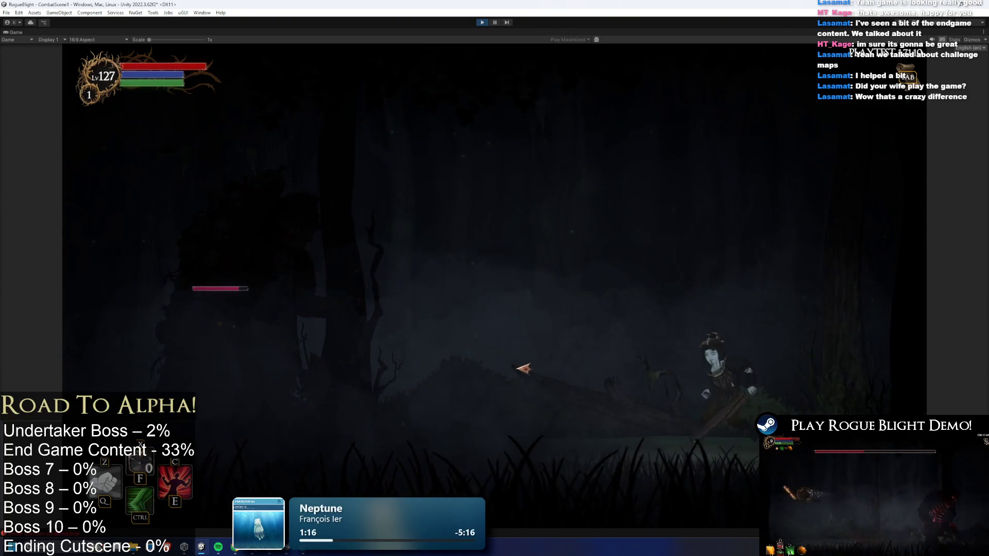
{"action": "key", "text": "a"}
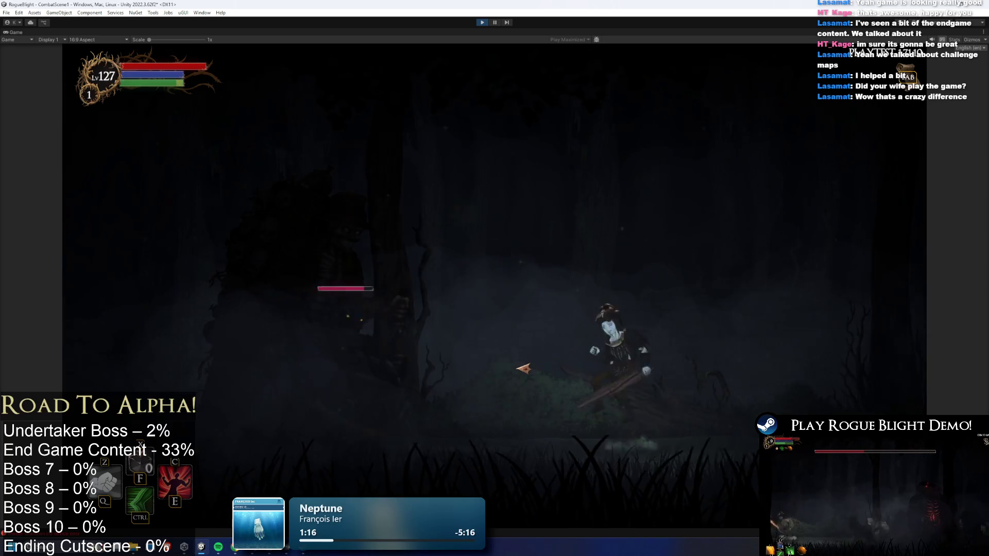
{"action": "left_click", "coordinate": [512, 371]}
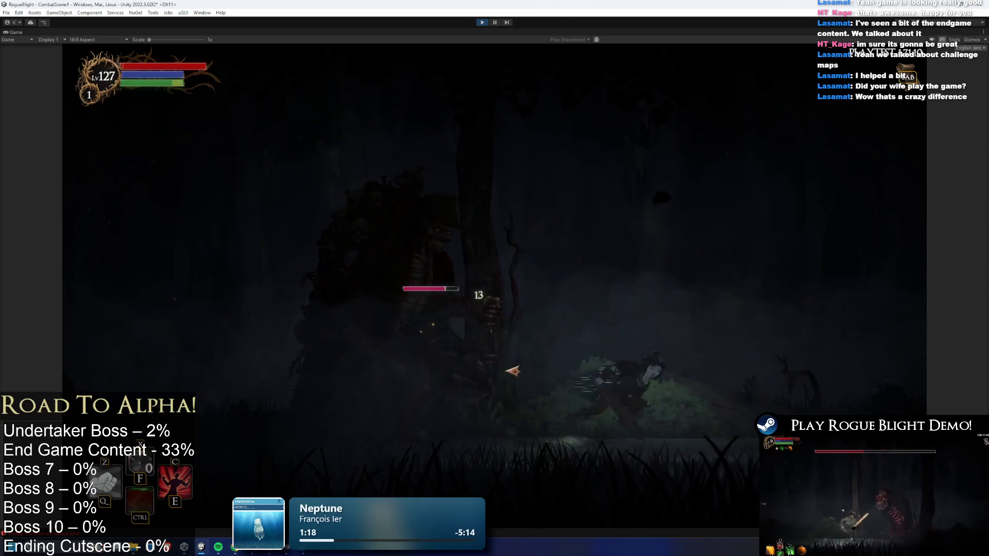
{"action": "key", "text": "d"}
{"action": "key", "text": "a"}
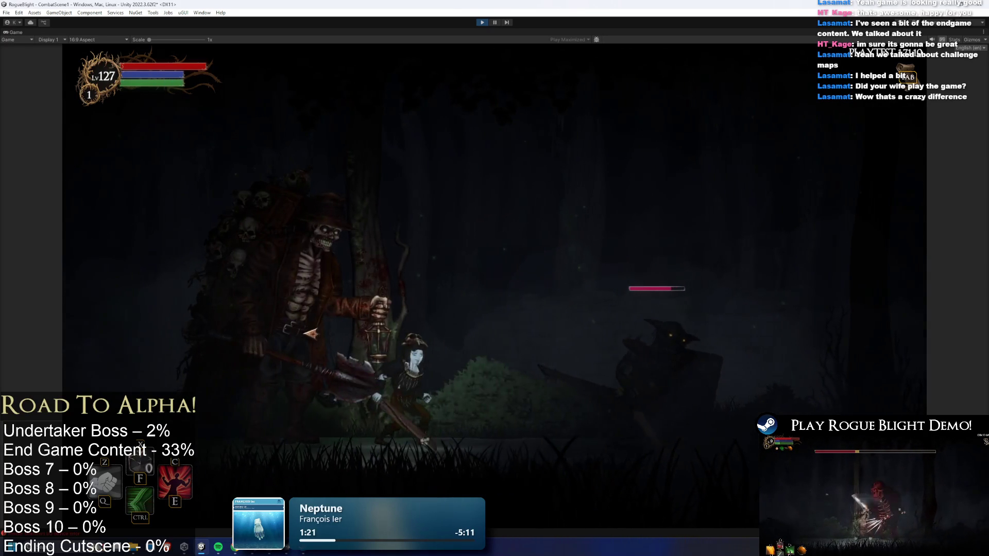
{"action": "key", "text": "d"}
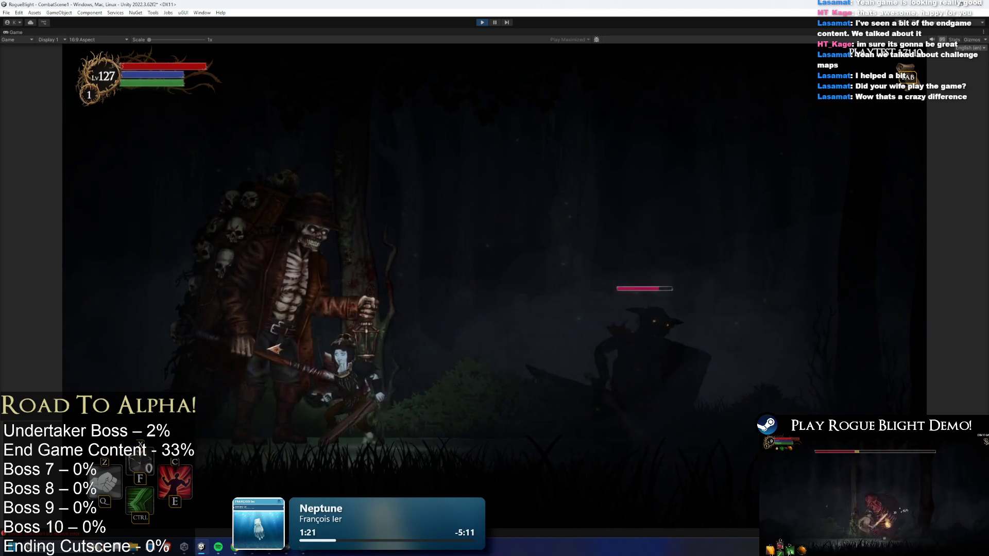
{"action": "key", "text": "d"}
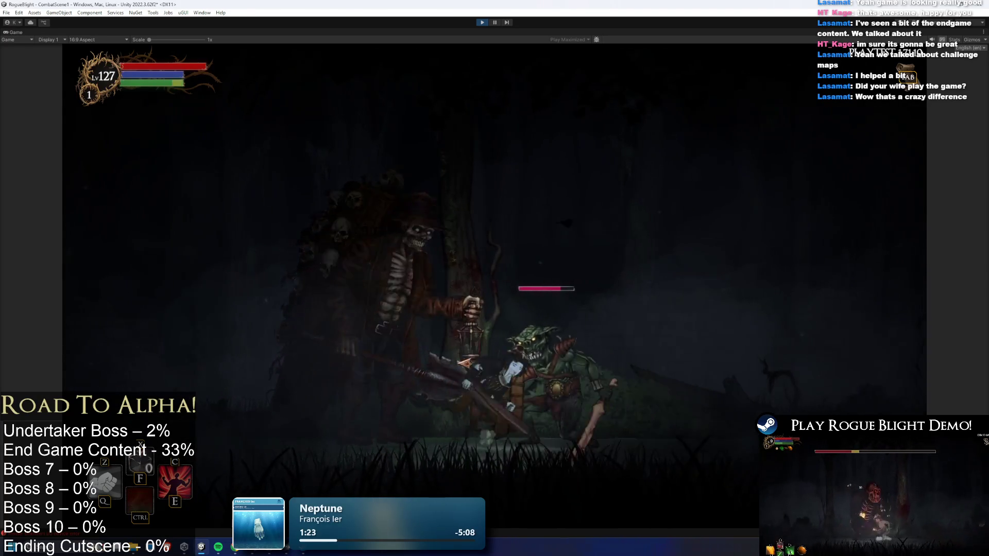
{"action": "key", "text": "a"}
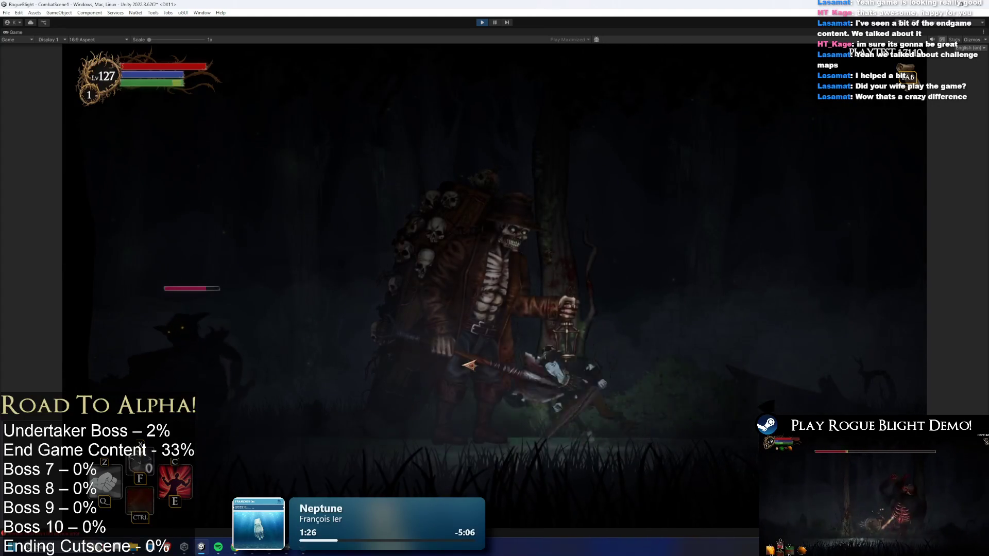
{"action": "key", "text": "d"}
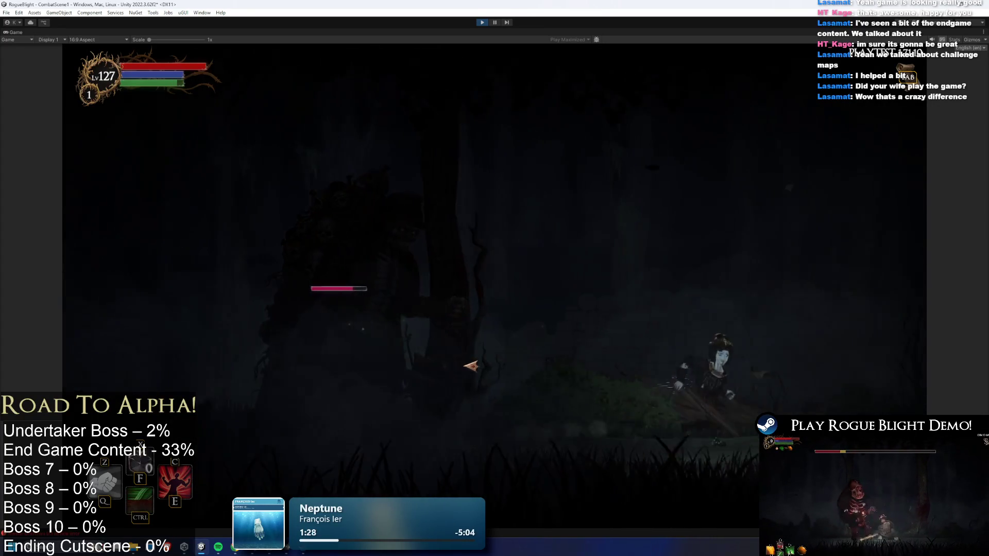
{"action": "key", "text": "a"}
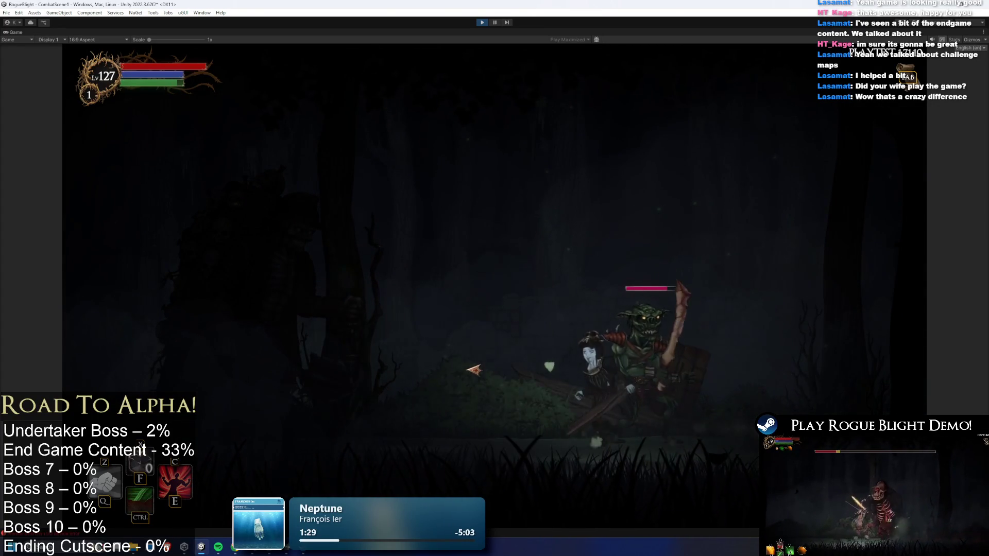
{"action": "key", "text": "d"}
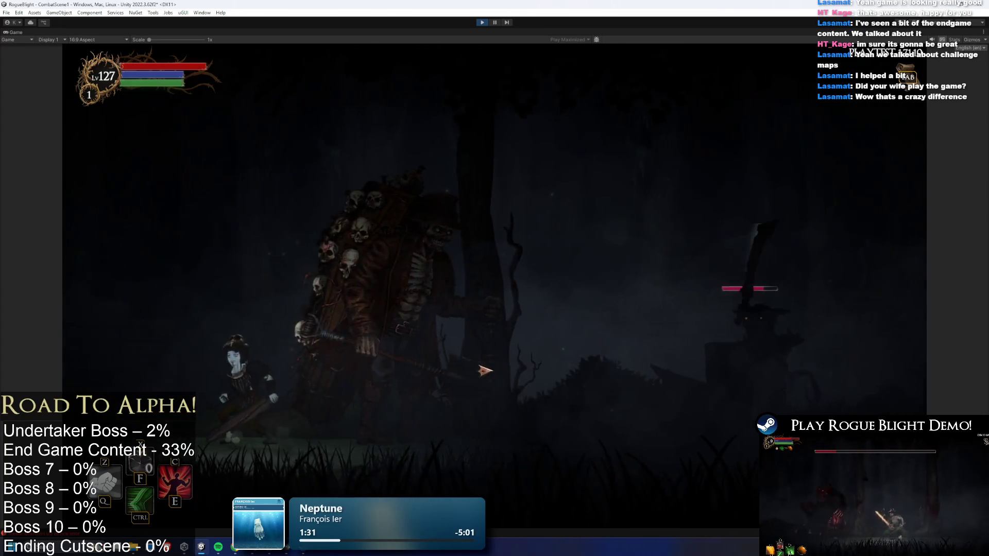
{"action": "key", "text": "d"}
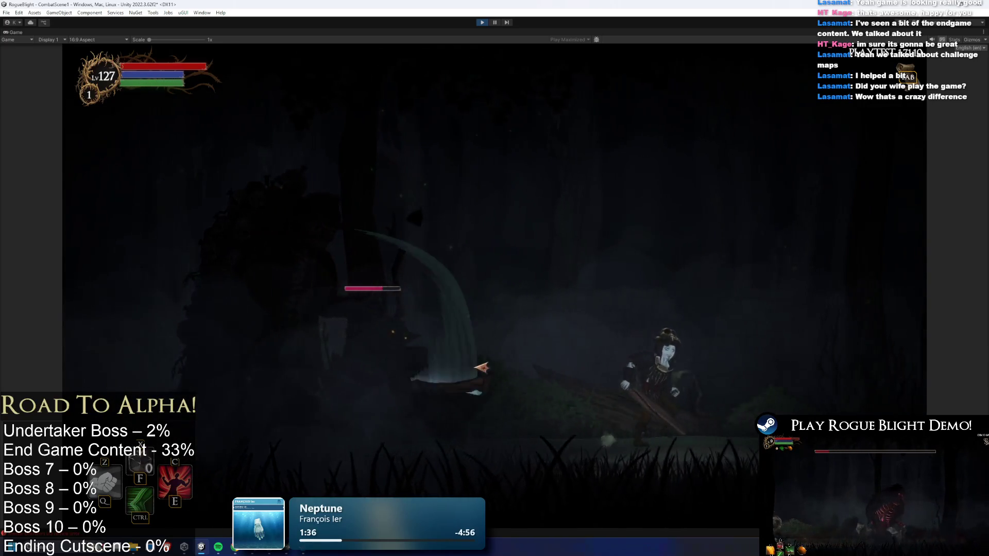
{"action": "key", "text": "a"}
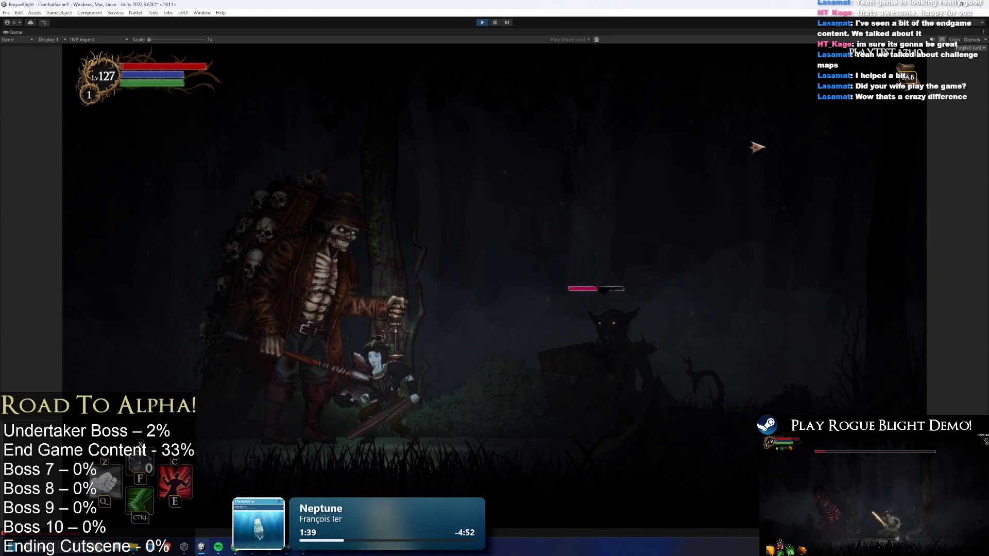
{"action": "key", "text": "space"}
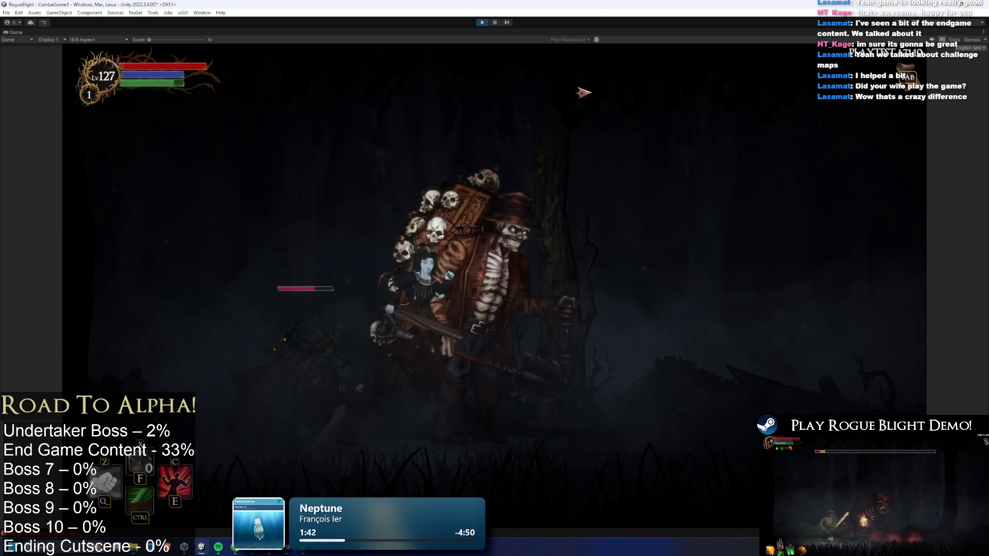
Stop the game and open undertaker_art in the Sprite Editor.
{"action": "left_click", "coordinate": [483, 23]}
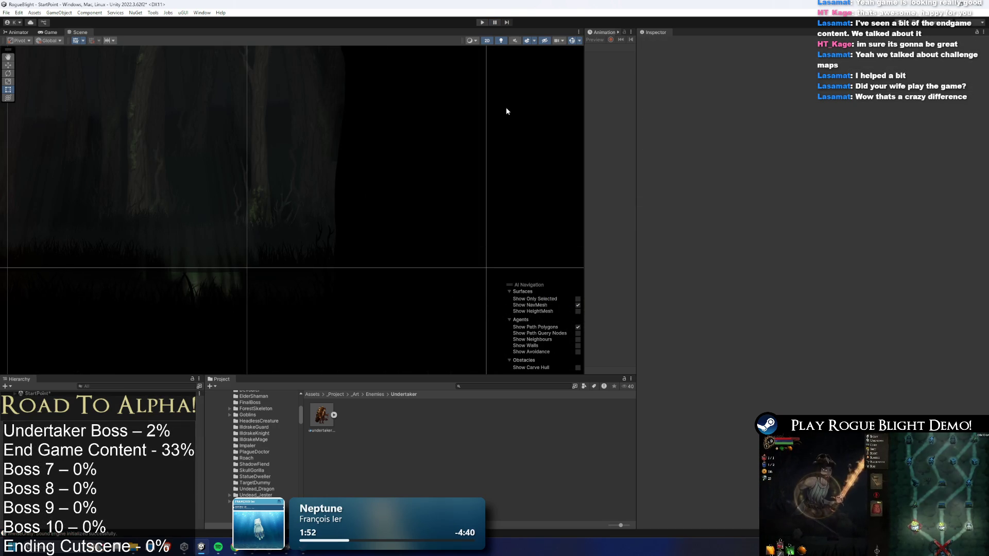
{"action": "left_click", "coordinate": [321, 413]}
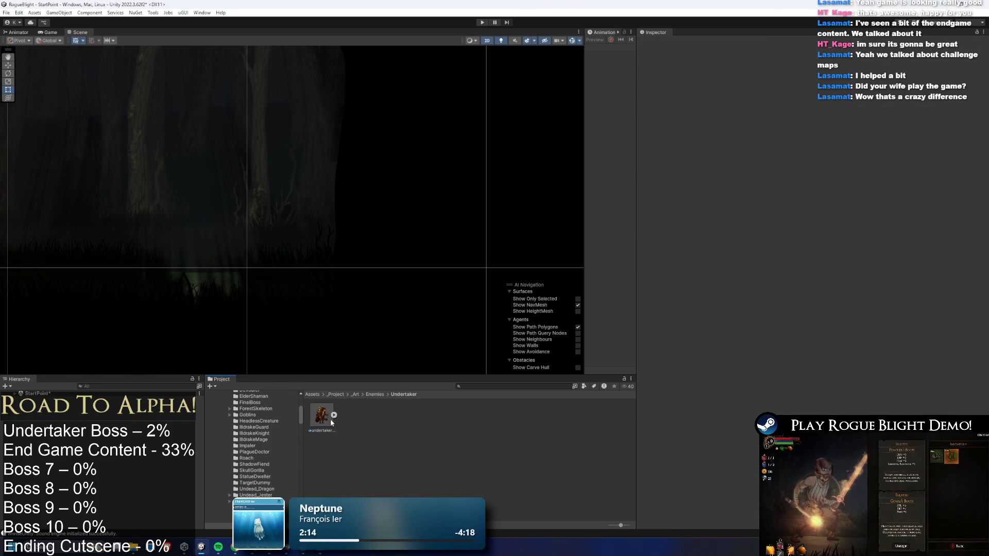
{"action": "left_click", "coordinate": [954, 155]}
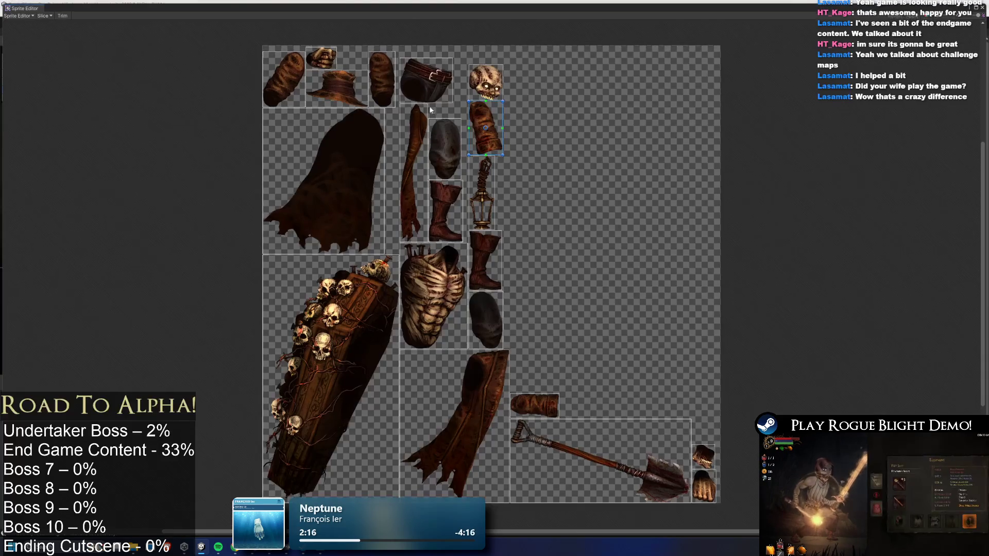
Switch to the Skinning Editor and start the root bone at the belt.
{"action": "left_click", "coordinate": [24, 15]}
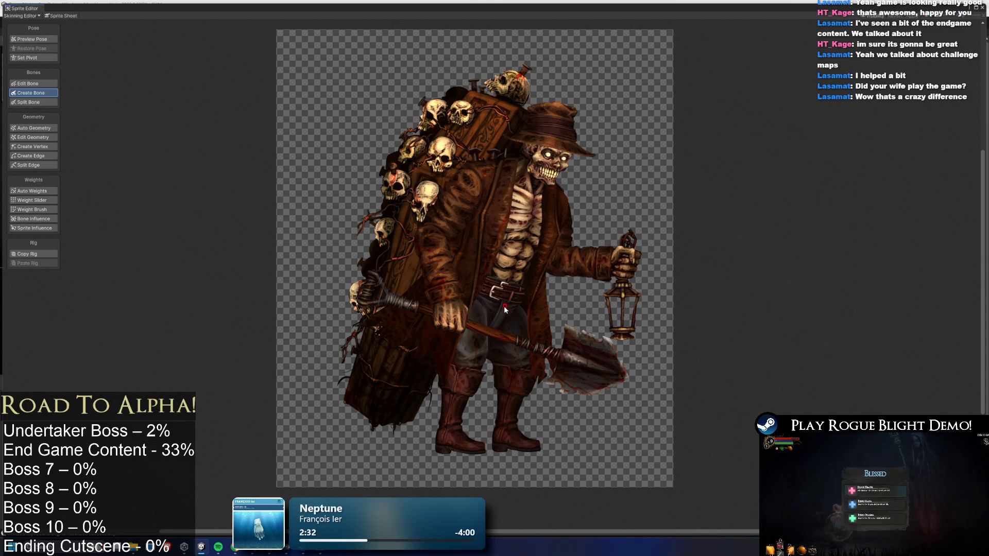
{"action": "left_click", "coordinate": [493, 317]}
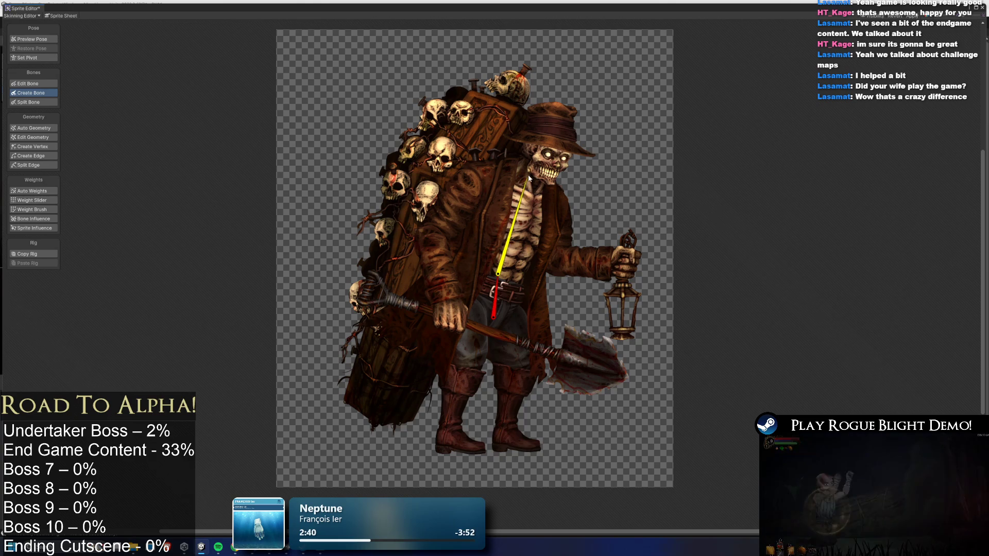
Extend the spine and neck bones up to the hat, then raise the hip and jaw joints.
{"action": "left_click", "coordinate": [526, 177]}
{"action": "left_click", "coordinate": [559, 115]}
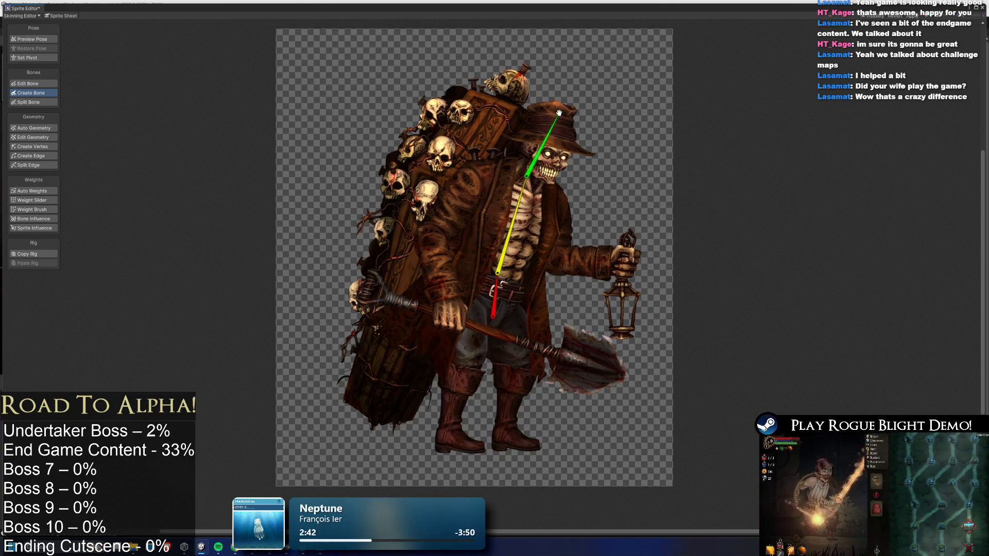
{"action": "left_click_drag", "start_coordinate": [498, 273], "coordinate": [502, 246]}
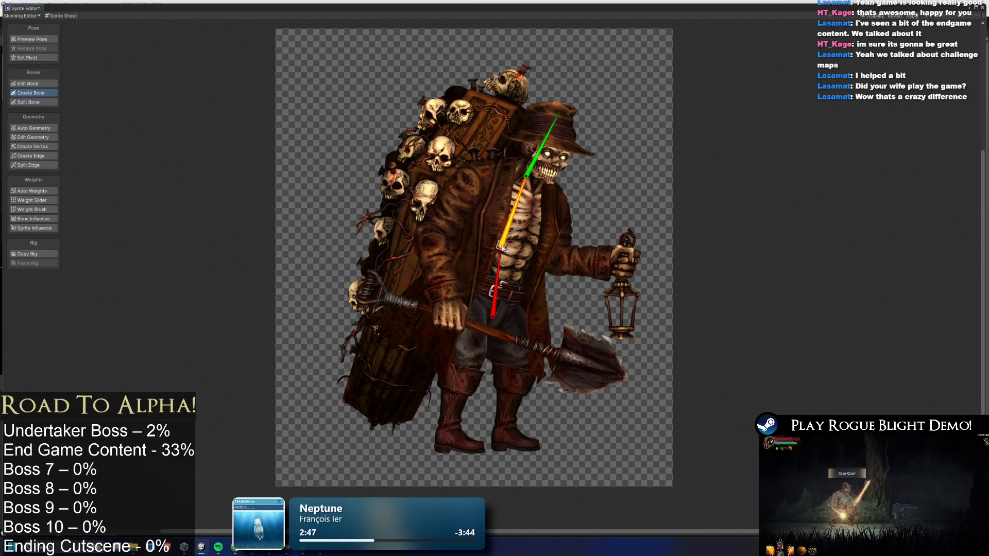
{"action": "scroll", "coordinate": [537, 172], "scroll_direction": "up", "scroll_amount": 4}
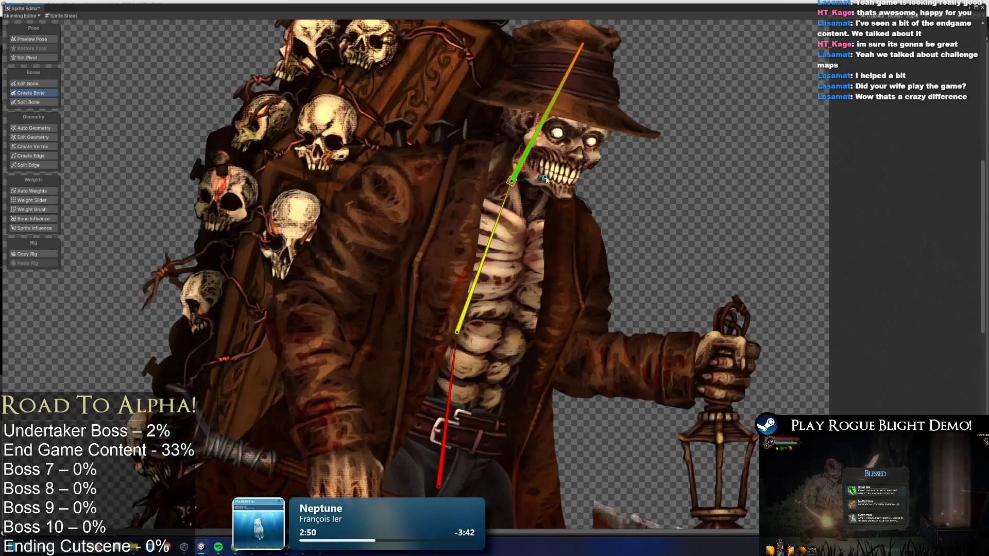
{"action": "left_click_drag", "start_coordinate": [569, 197], "coordinate": [568, 196]}
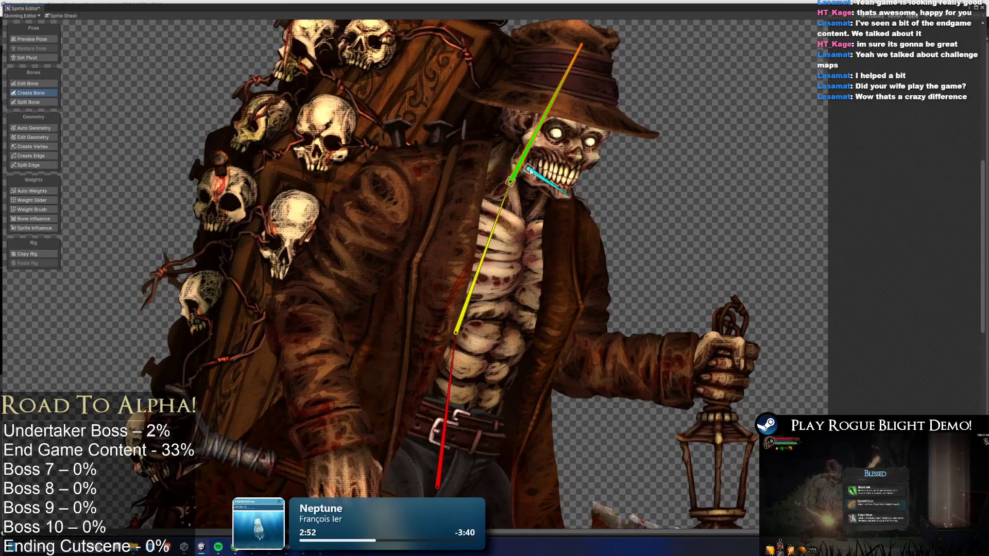
{"action": "left_click", "coordinate": [525, 172]}
{"action": "left_click_drag", "start_coordinate": [526, 172], "coordinate": [523, 154]}
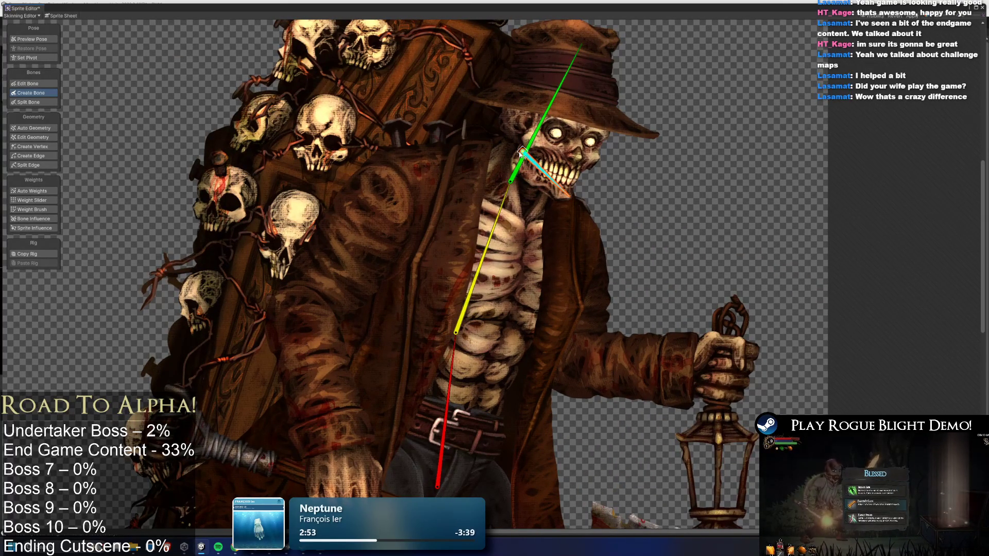
Branch a leg from the hip bone with thigh and foot bones down to the toe.
{"action": "scroll", "coordinate": [487, 244], "scroll_direction": "down", "scroll_amount": 1}
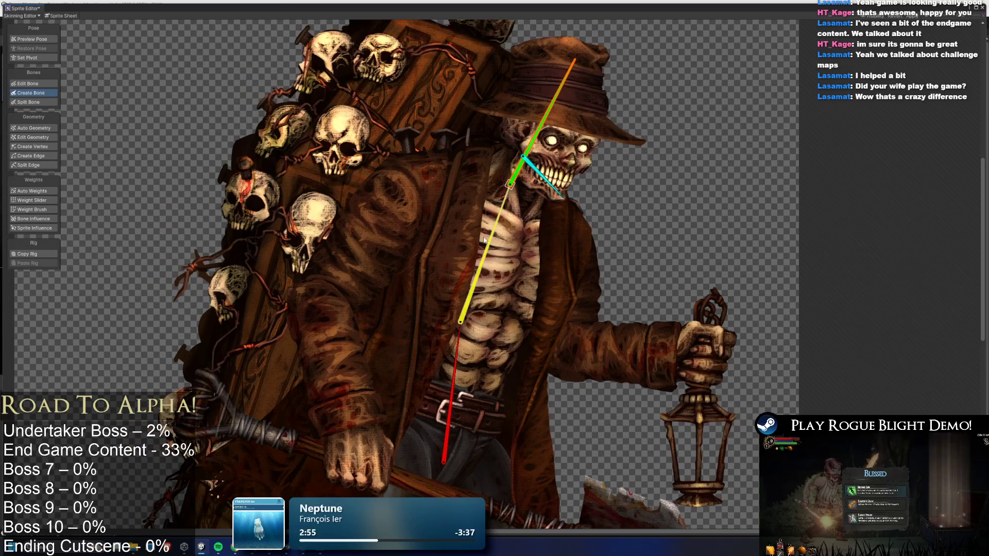
{"action": "scroll", "coordinate": [476, 281], "scroll_direction": "down", "scroll_amount": 1}
{"action": "left_click", "coordinate": [477, 282]}
{"action": "scroll", "coordinate": [477, 281], "scroll_direction": "down", "scroll_amount": 2}
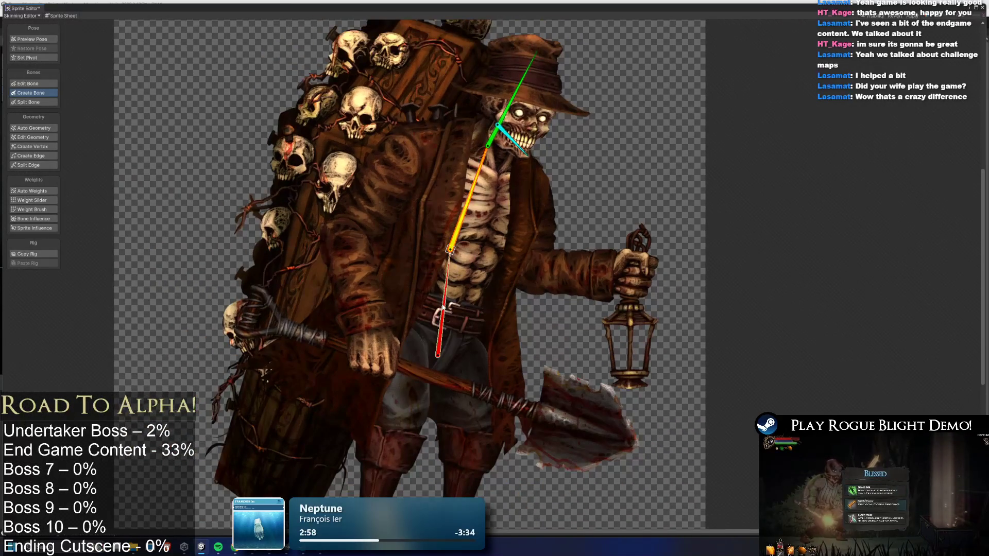
{"action": "left_click", "coordinate": [438, 354]}
{"action": "scroll", "coordinate": [445, 239], "scroll_direction": "up", "scroll_amount": 1}
{"action": "left_click", "coordinate": [447, 252]}
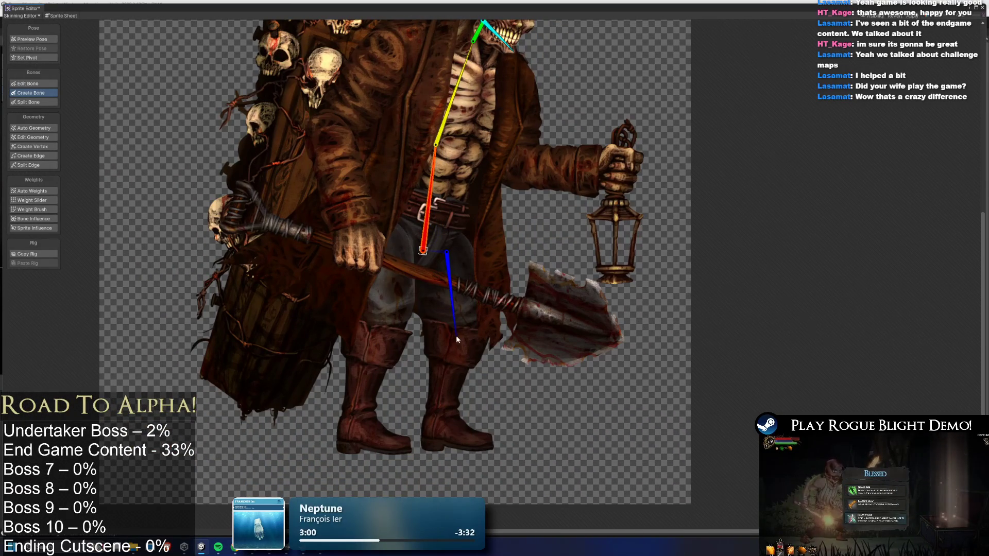
{"action": "left_click", "coordinate": [460, 322]}
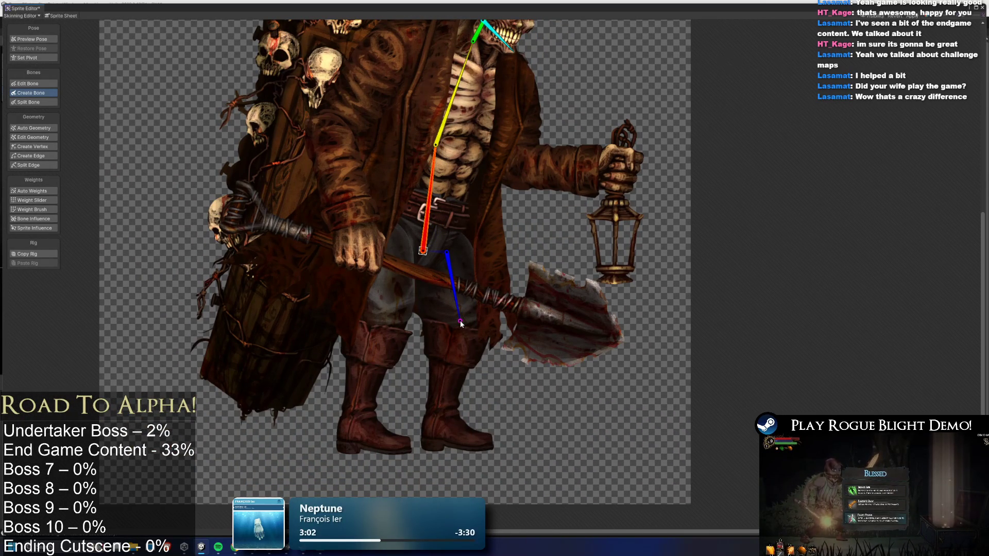
{"action": "left_click", "coordinate": [483, 444]}
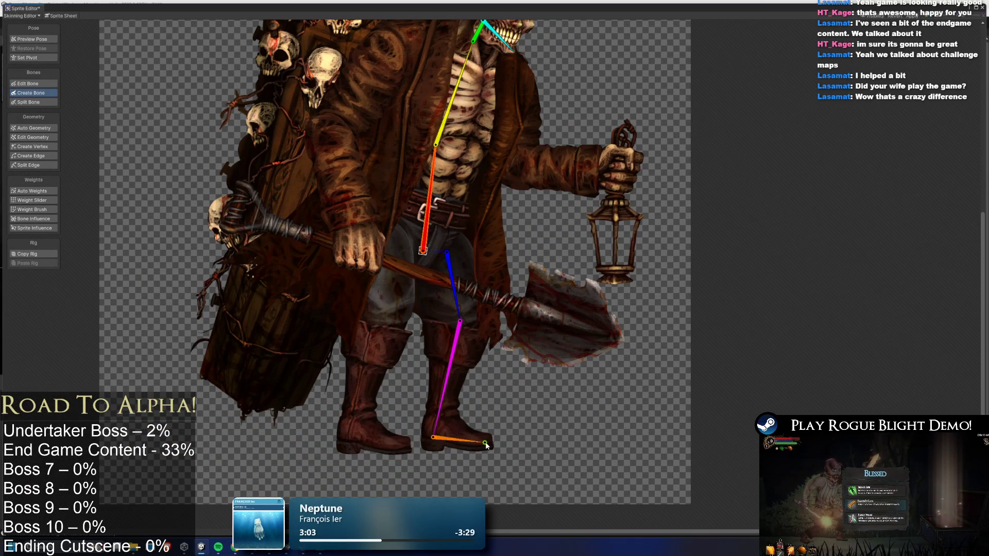
Add the other leg's thigh, lower-leg and foot bones along the boot.
{"action": "left_click", "coordinate": [384, 238]}
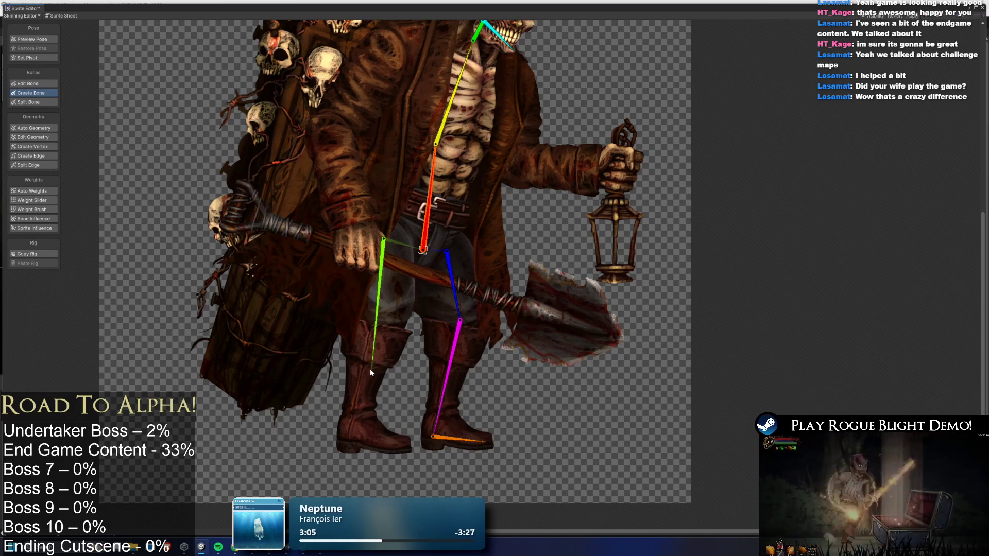
{"action": "left_click", "coordinate": [376, 316]}
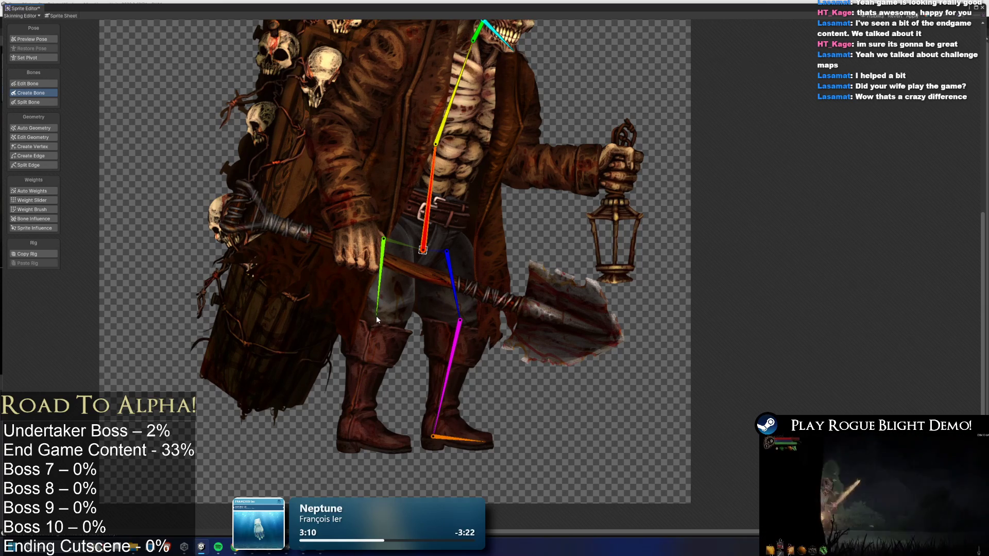
{"action": "left_click", "coordinate": [352, 435]}
{"action": "left_click", "coordinate": [405, 442]}
Add the back arm's upper, forearm and hand bones down to the fingers.
{"action": "scroll", "coordinate": [443, 309], "scroll_direction": "up", "scroll_amount": 2}
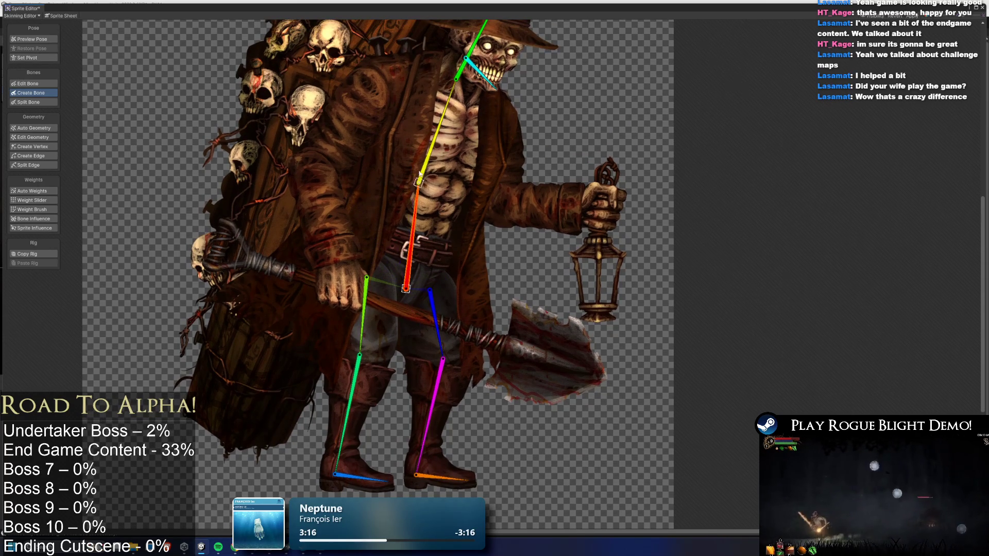
{"action": "scroll", "coordinate": [420, 174], "scroll_direction": "up", "scroll_amount": 2}
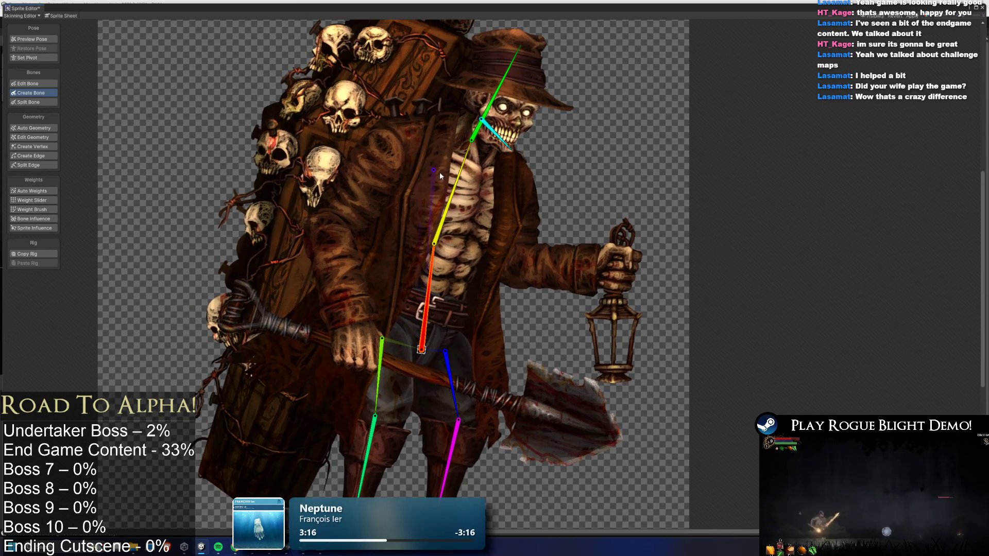
{"action": "left_click", "coordinate": [326, 222]}
{"action": "left_click", "coordinate": [350, 323]}
{"action": "left_click", "coordinate": [351, 365]}
Add lantern-arm bones from the chest to the lantern grip, then lower the spine's base joint.
{"action": "left_click", "coordinate": [433, 239]}
{"action": "left_click", "coordinate": [517, 164]}
{"action": "left_click", "coordinate": [506, 264]}
{"action": "left_click", "coordinate": [596, 267]}
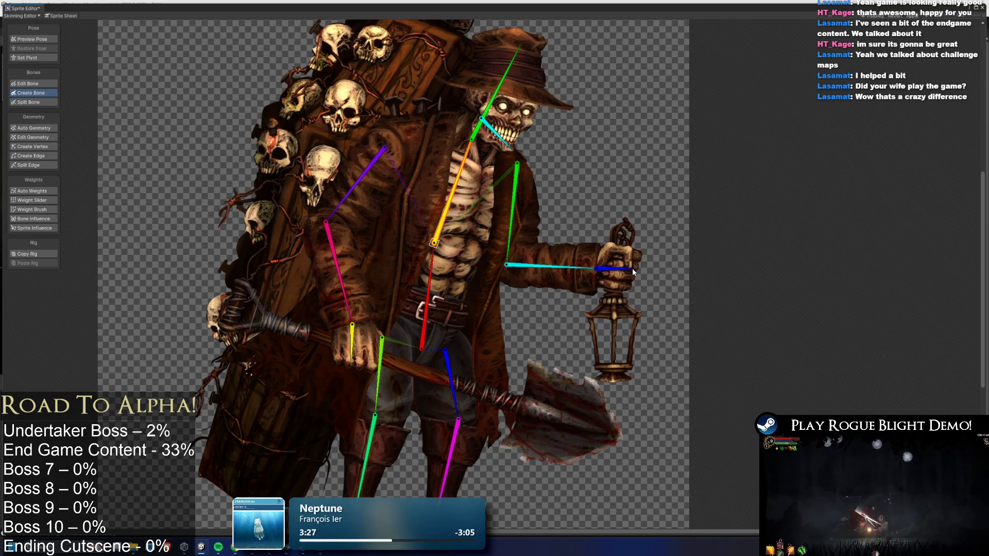
{"action": "left_click", "coordinate": [633, 268]}
{"action": "scroll", "coordinate": [636, 271], "scroll_direction": "down", "scroll_amount": 2}
{"action": "key", "text": "Escape"}
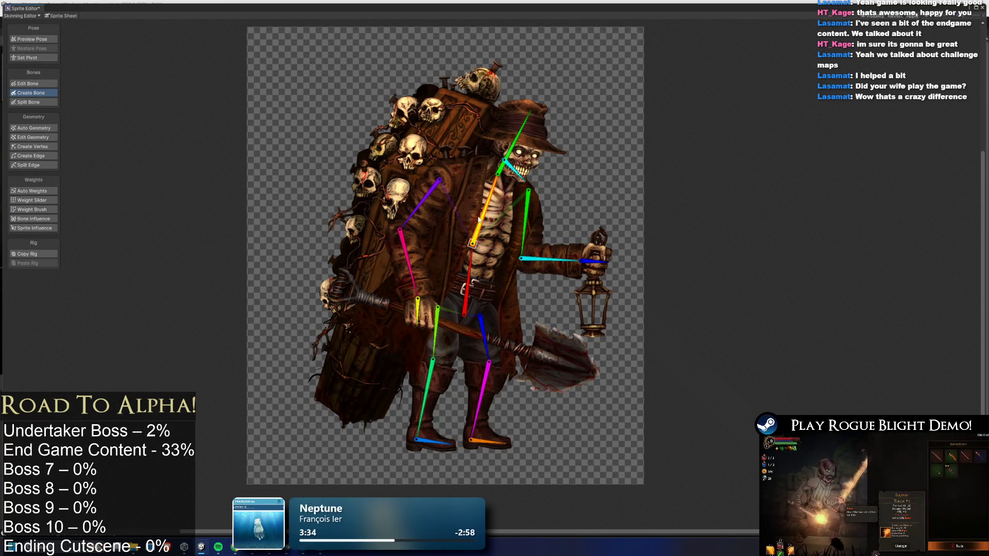
{"action": "left_click_drag", "start_coordinate": [473, 248], "coordinate": [467, 263]}
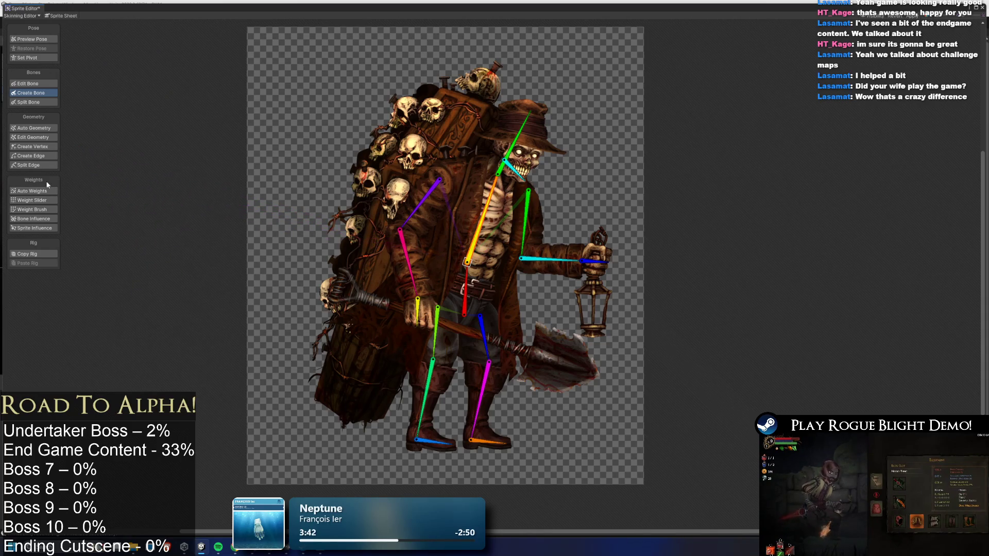
Split the spine bone, nudge the new joint down, and auto-generate meshes for all sprites.
{"action": "left_click", "coordinate": [31, 102]}
{"action": "left_click", "coordinate": [483, 218]}
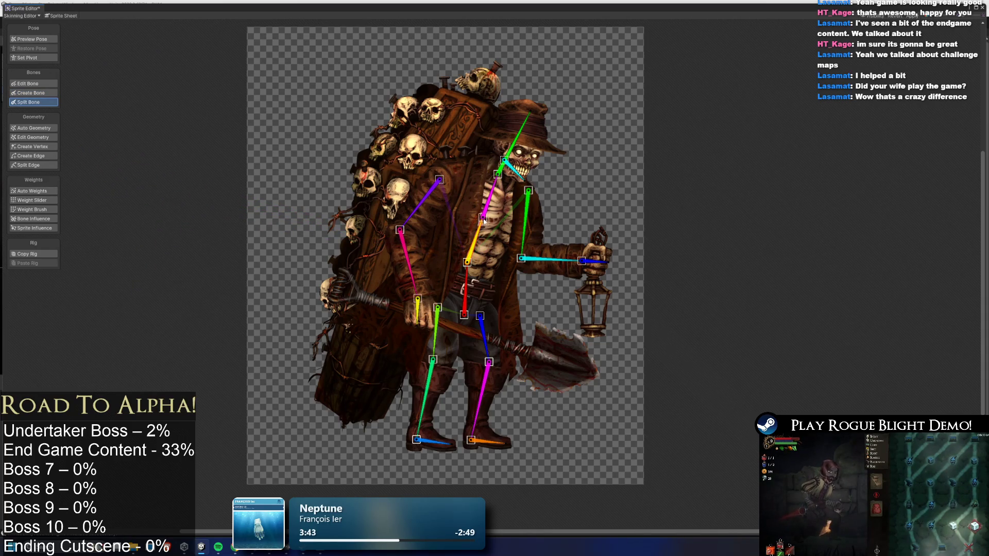
{"action": "left_click_drag", "start_coordinate": [482, 222], "coordinate": [482, 229]}
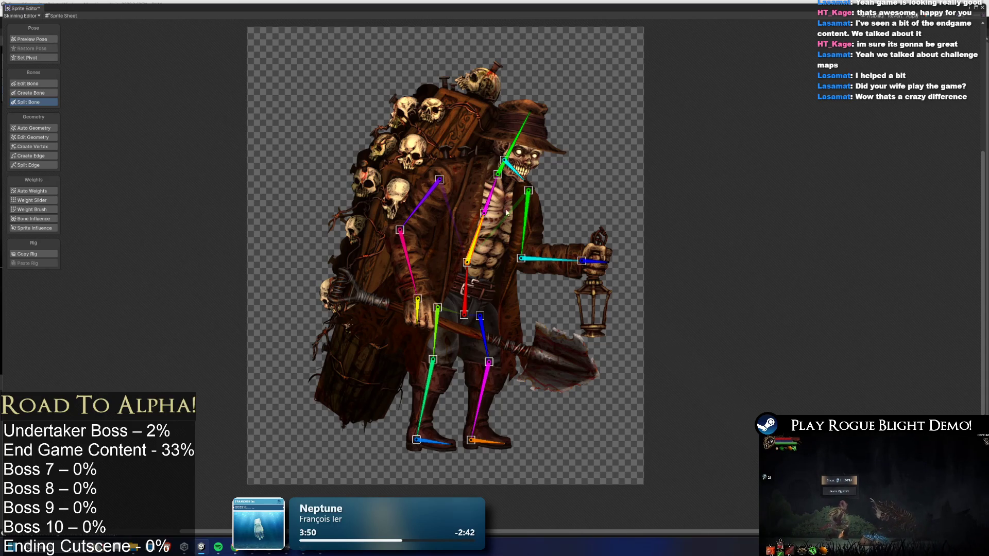
{"action": "key", "text": "shift+e"}
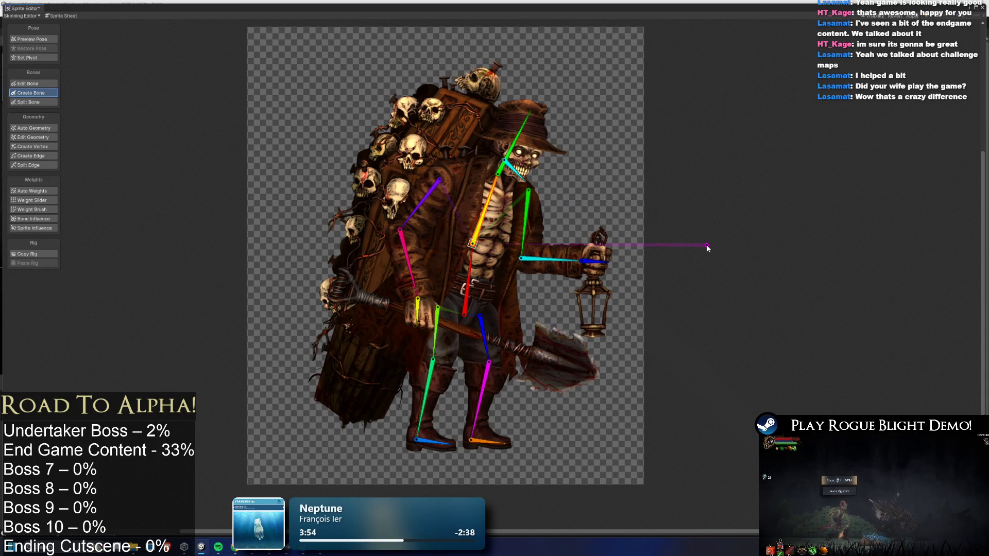
{"action": "left_click", "coordinate": [34, 127]}
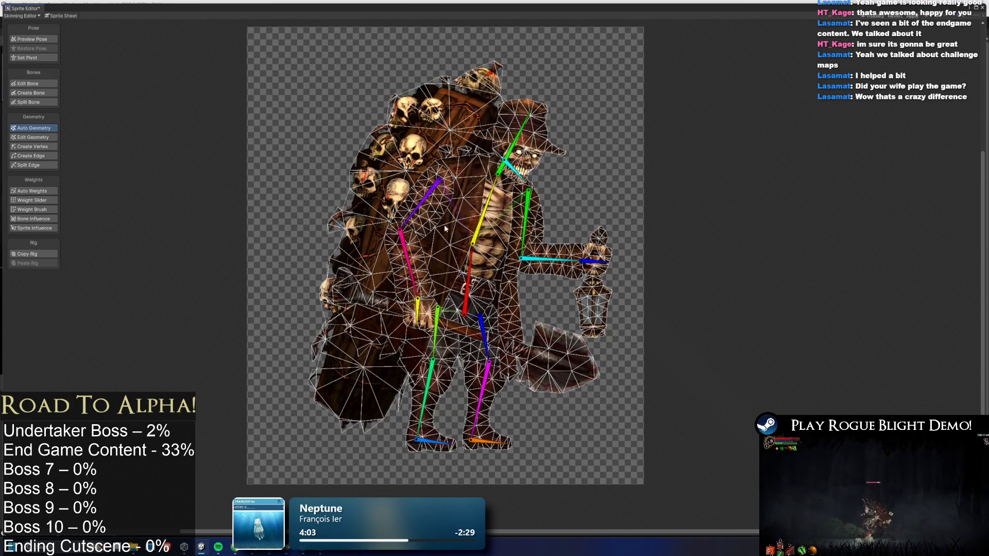
{"action": "left_click", "coordinate": [500, 245]}
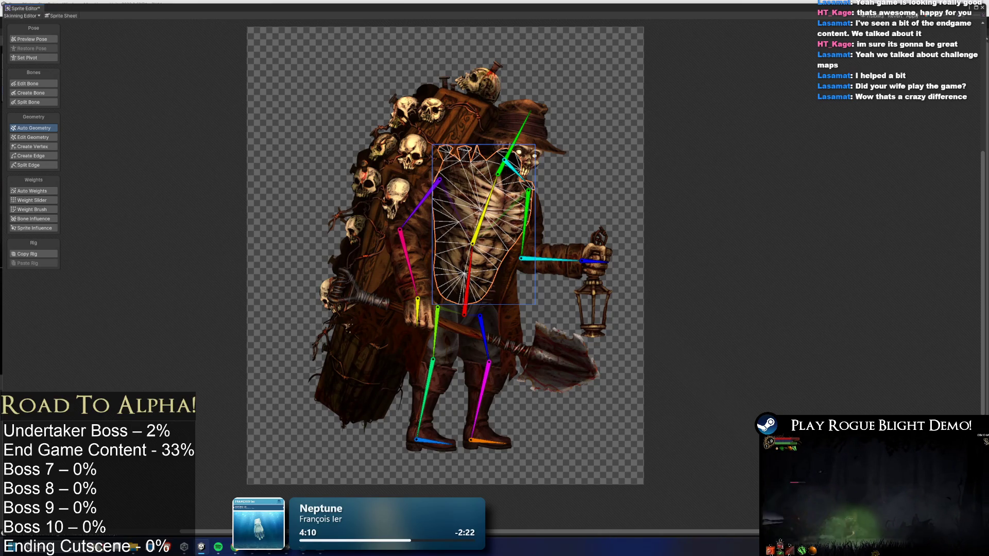
Add four vertices to the torso mesh across the chest, shoulder and belly.
{"action": "scroll", "coordinate": [518, 186], "scroll_direction": "up", "scroll_amount": 5}
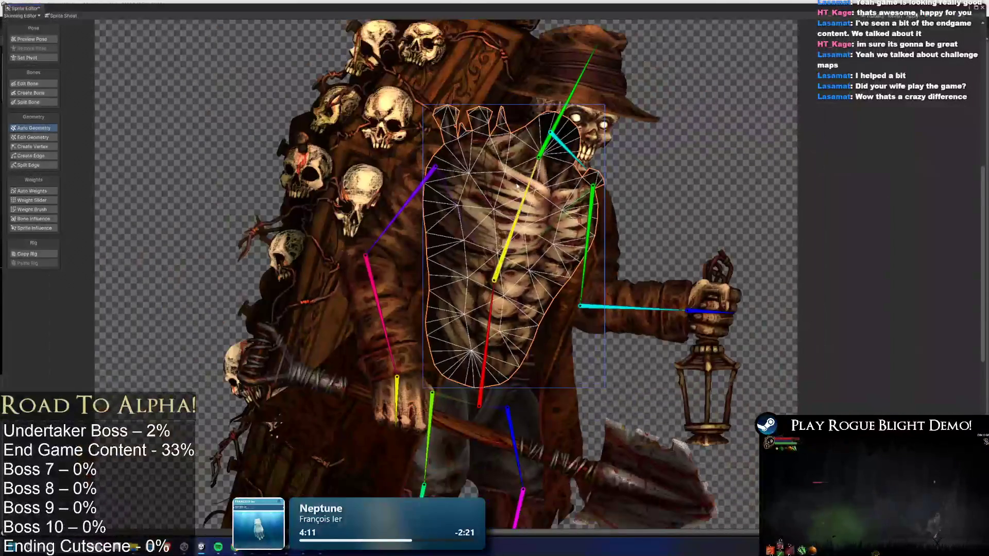
{"action": "left_click", "coordinate": [48, 145]}
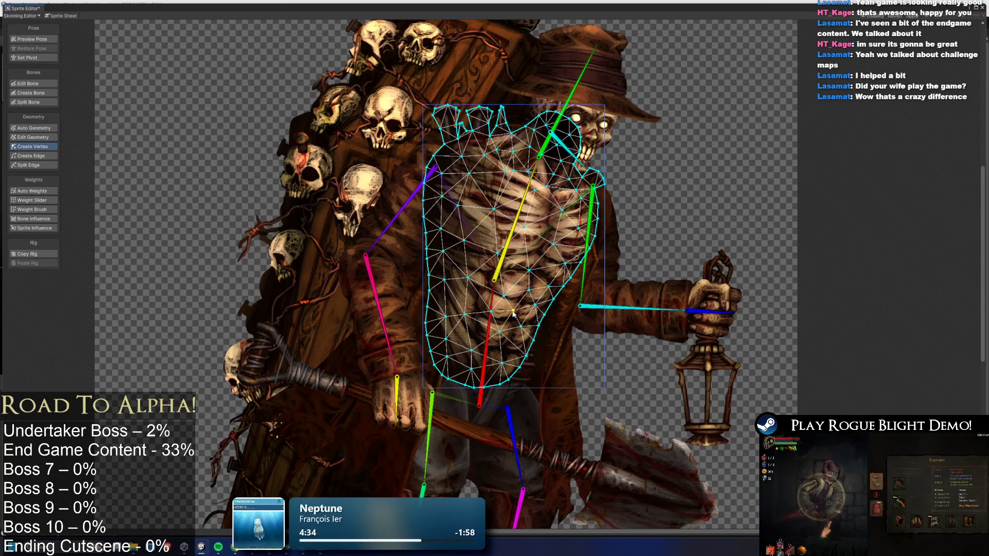
{"action": "left_click", "coordinate": [441, 291]}
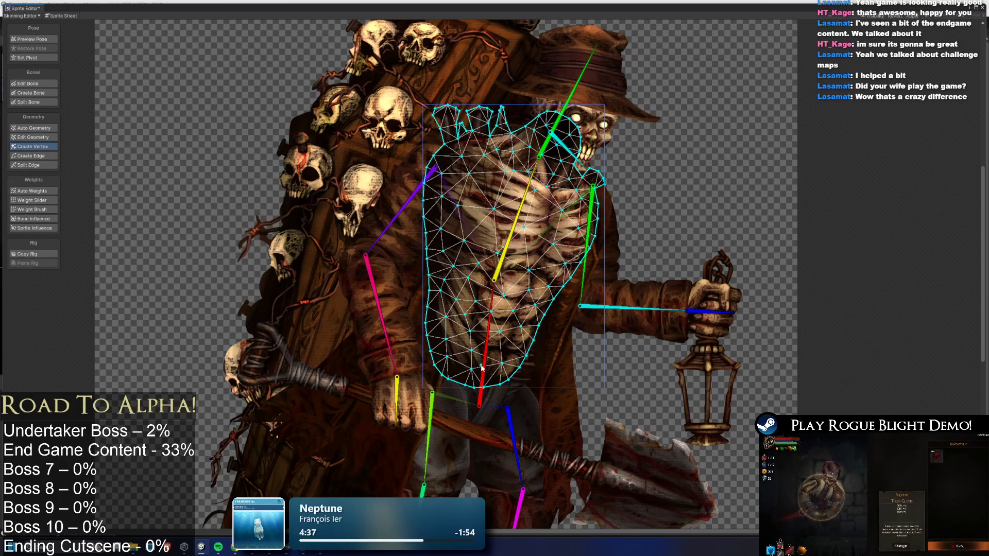
{"action": "left_click", "coordinate": [481, 230]}
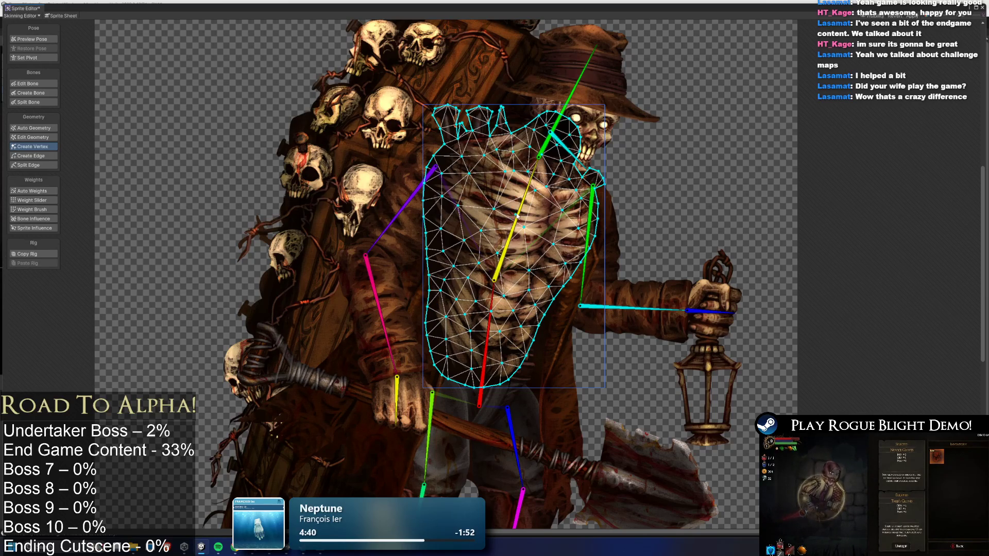
{"action": "left_click", "coordinate": [544, 222]}
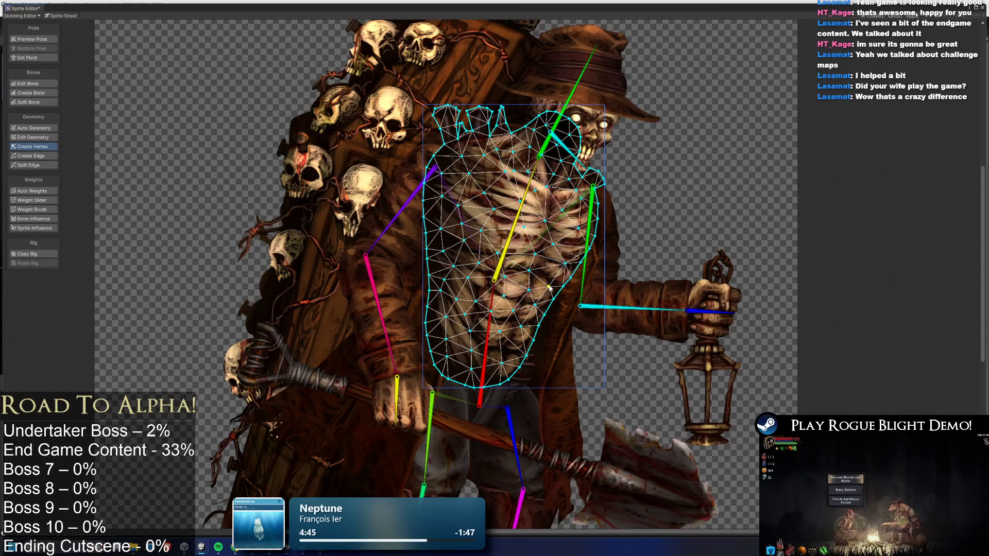
{"action": "left_click", "coordinate": [485, 287]}
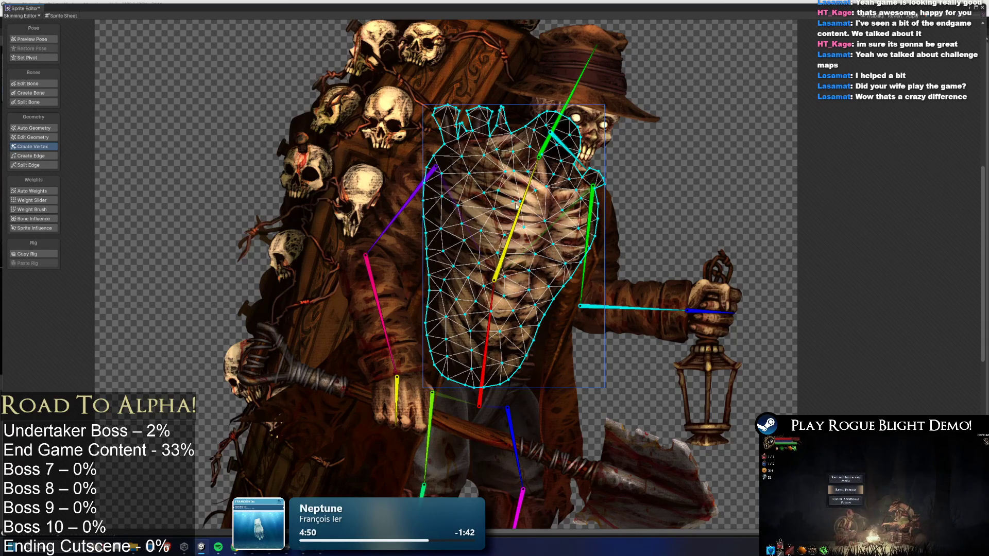
Inspect the hat, head and lower-leg sprite meshes.
{"action": "key", "text": "shift+z"}
{"action": "key", "text": "shift+j"}
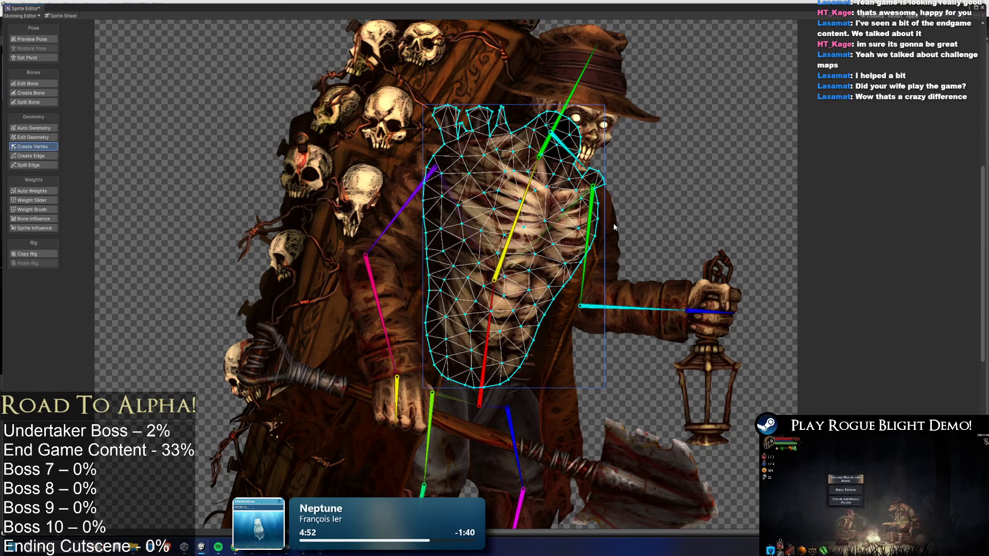
{"action": "left_click", "coordinate": [608, 113]}
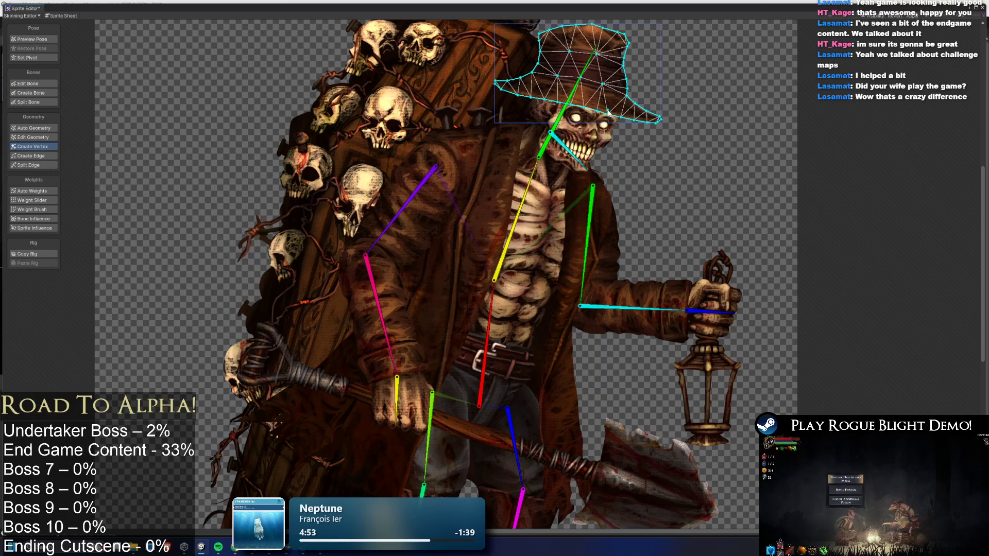
{"action": "left_click", "coordinate": [587, 136]}
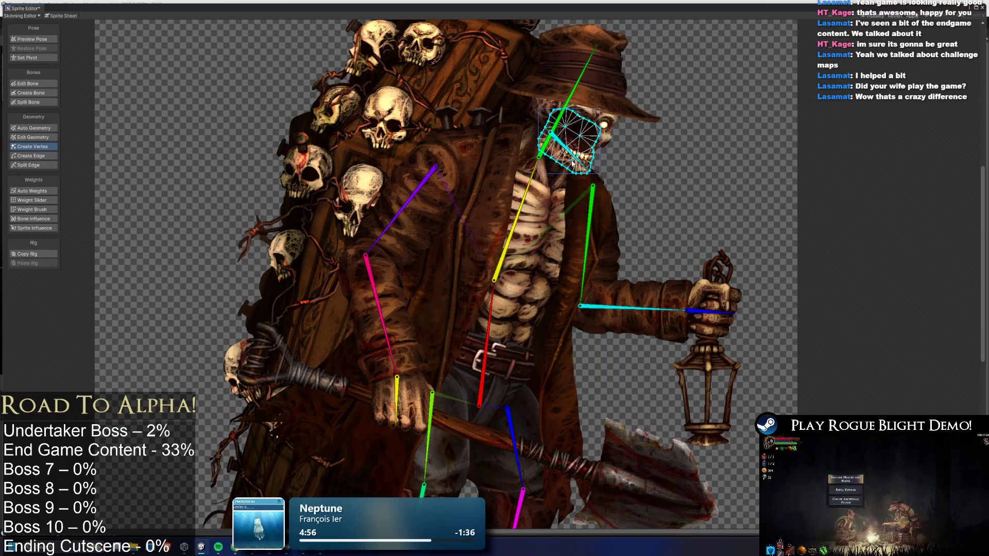
{"action": "scroll", "coordinate": [546, 123], "scroll_direction": "down", "scroll_amount": 5}
{"action": "mouse_move", "coordinate": [542, 276]}
{"action": "left_mouse_down"}
{"action": "mouse_move", "coordinate": [483, 397]}
{"action": "mouse_move", "coordinate": [483, 386]}
{"action": "mouse_move", "coordinate": [533, 363]}
{"action": "left_mouse_up"}
{"action": "left_click", "coordinate": [484, 446]}
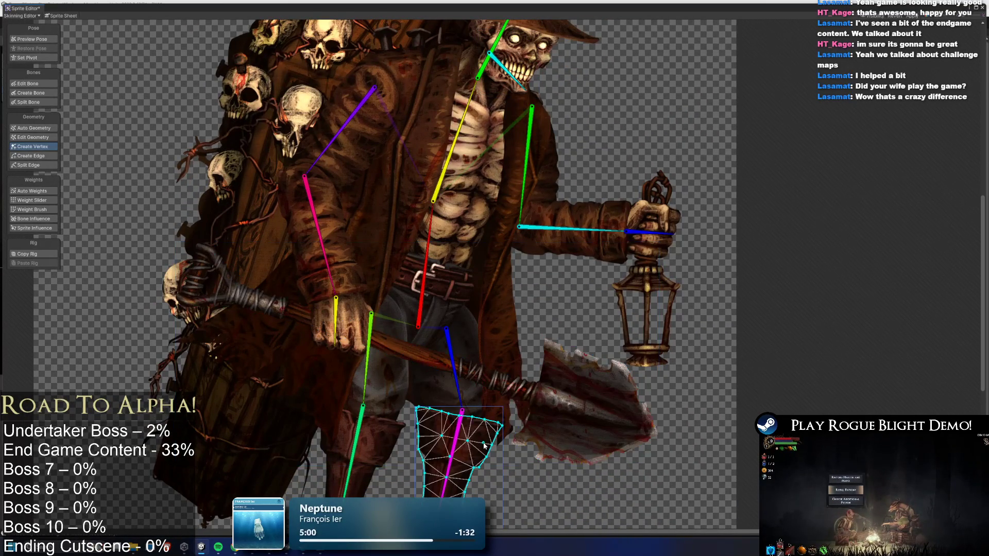
Add vertices around the left boot's outline, sole and foot to densify its mesh.
{"action": "left_click", "coordinate": [476, 396]}
{"action": "mouse_move", "coordinate": [390, 402]}
{"action": "left_mouse_down"}
{"action": "mouse_move", "coordinate": [386, 335]}
{"action": "mouse_move", "coordinate": [393, 357]}
{"action": "left_mouse_up"}
{"action": "left_click", "coordinate": [396, 360]}
{"action": "scroll", "coordinate": [366, 273], "scroll_direction": "up", "scroll_amount": 3}
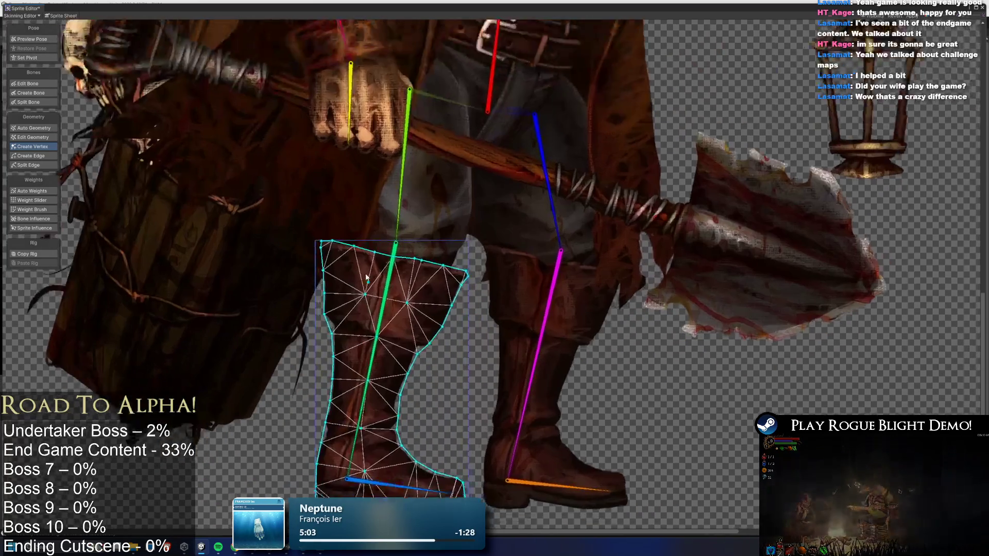
{"action": "left_click", "coordinate": [410, 294]}
{"action": "left_click", "coordinate": [382, 318]}
{"action": "left_click", "coordinate": [371, 348]}
{"action": "left_click", "coordinate": [368, 383]}
{"action": "left_click", "coordinate": [365, 414]}
{"action": "left_click", "coordinate": [374, 443]}
{"action": "left_click", "coordinate": [407, 453]}
{"action": "left_click", "coordinate": [436, 465]}
{"action": "left_click", "coordinate": [418, 479]}
{"action": "left_click", "coordinate": [396, 473]}
{"action": "left_click", "coordinate": [369, 470]}
{"action": "left_click", "coordinate": [336, 470]}
{"action": "left_click", "coordinate": [322, 454]}
{"action": "left_click", "coordinate": [326, 431]}
{"action": "left_click", "coordinate": [335, 391]}
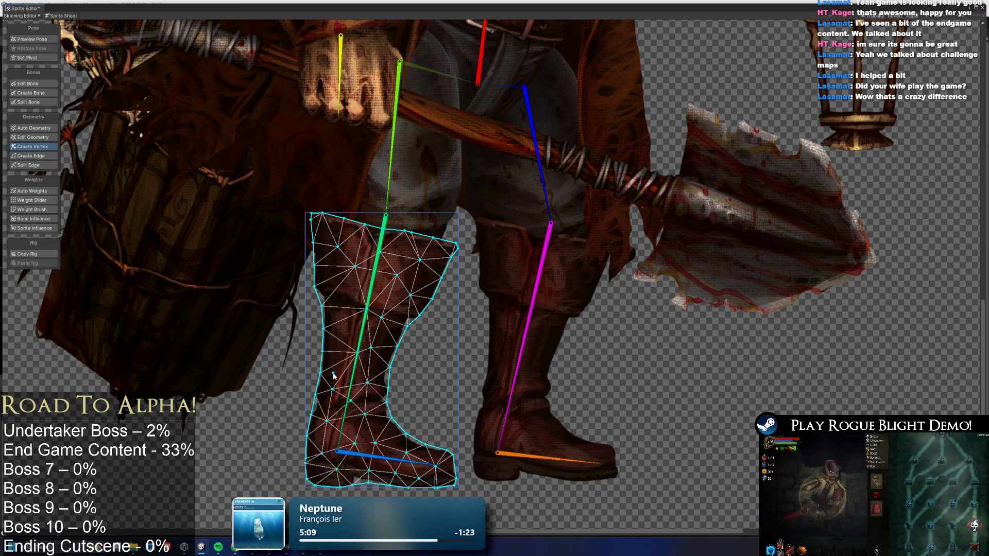
{"action": "left_click", "coordinate": [334, 364]}
{"action": "left_click", "coordinate": [335, 337]}
{"action": "left_click", "coordinate": [338, 310]}
{"action": "left_click", "coordinate": [349, 275]}
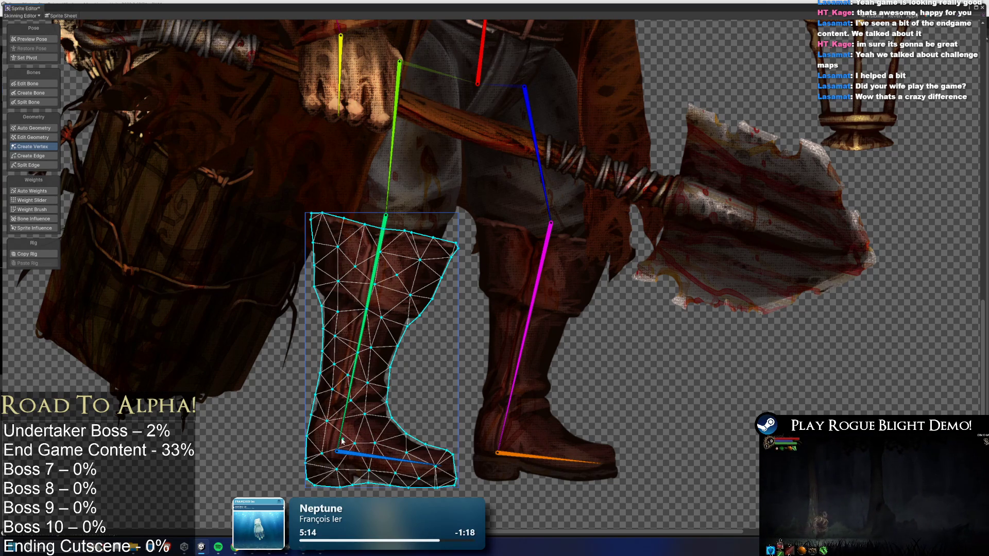
{"action": "left_click", "coordinate": [377, 433]}
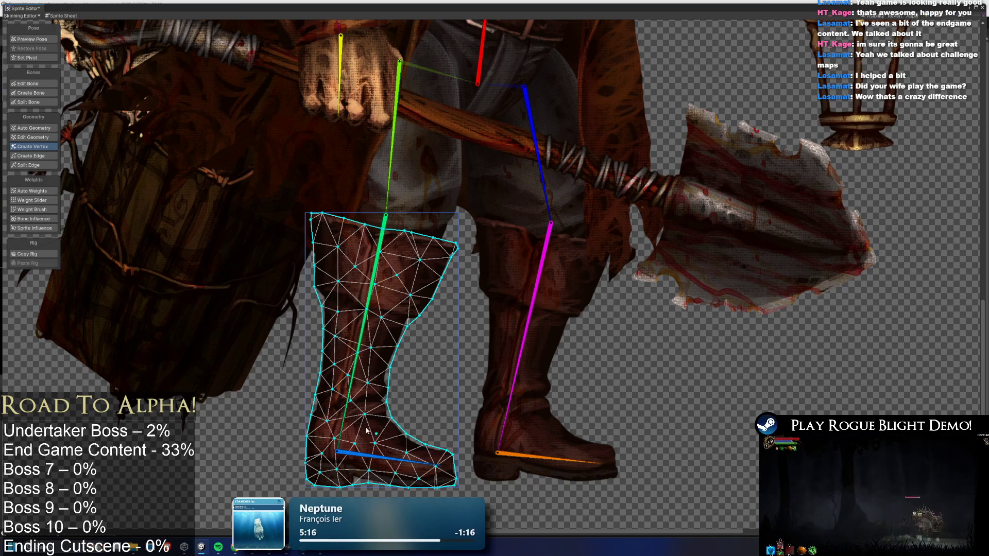
Add vertices around the right boot's shaft, foot and sole to densify its mesh.
{"action": "left_click", "coordinate": [489, 234]}
{"action": "left_click", "coordinate": [481, 223]}
{"action": "left_click", "coordinate": [536, 236]}
{"action": "left_click", "coordinate": [568, 243]}
{"action": "left_click", "coordinate": [562, 272]}
{"action": "left_click", "coordinate": [554, 283]}
{"action": "left_click", "coordinate": [538, 295]}
{"action": "left_click", "coordinate": [526, 321]}
{"action": "left_click", "coordinate": [524, 347]}
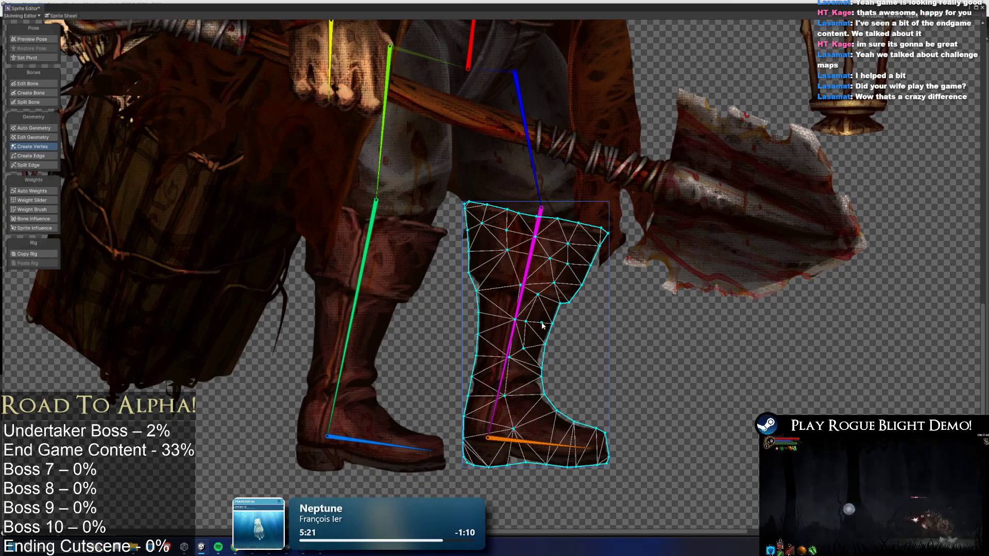
{"action": "left_click", "coordinate": [535, 305]}
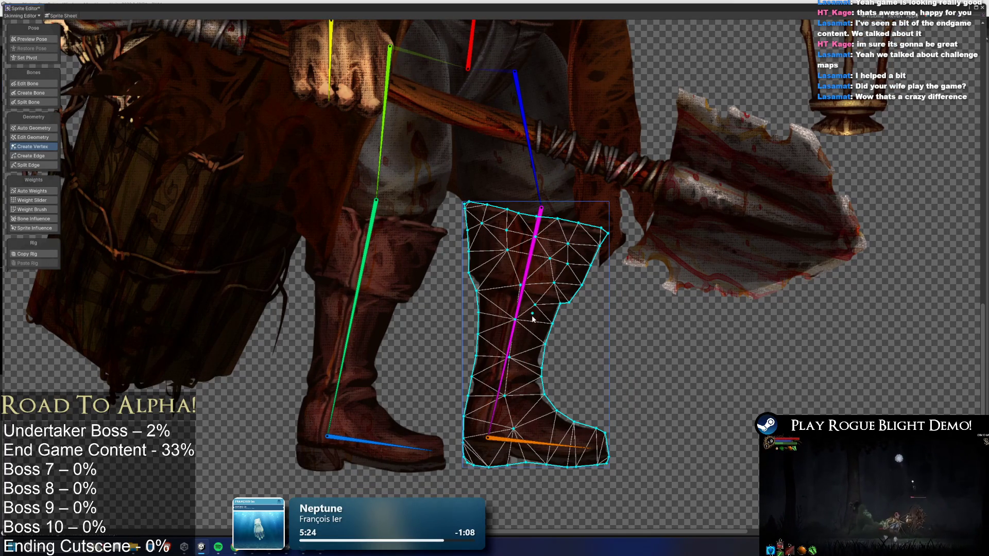
{"action": "left_click", "coordinate": [528, 339]}
{"action": "left_click", "coordinate": [523, 380]}
{"action": "left_click", "coordinate": [523, 403]}
{"action": "left_click", "coordinate": [536, 418]}
{"action": "left_click", "coordinate": [562, 431]}
{"action": "left_click", "coordinate": [585, 439]}
{"action": "left_click", "coordinate": [593, 453]}
{"action": "left_click", "coordinate": [576, 456]}
{"action": "left_click", "coordinate": [541, 449]}
{"action": "left_click", "coordinate": [518, 452]}
{"action": "left_click", "coordinate": [483, 448]}
{"action": "left_click", "coordinate": [488, 392]}
{"action": "left_click", "coordinate": [492, 359]}
{"action": "left_click", "coordinate": [494, 339]}
{"action": "left_click", "coordinate": [495, 315]}
{"action": "left_click", "coordinate": [493, 288]}
{"action": "left_click", "coordinate": [484, 256]}
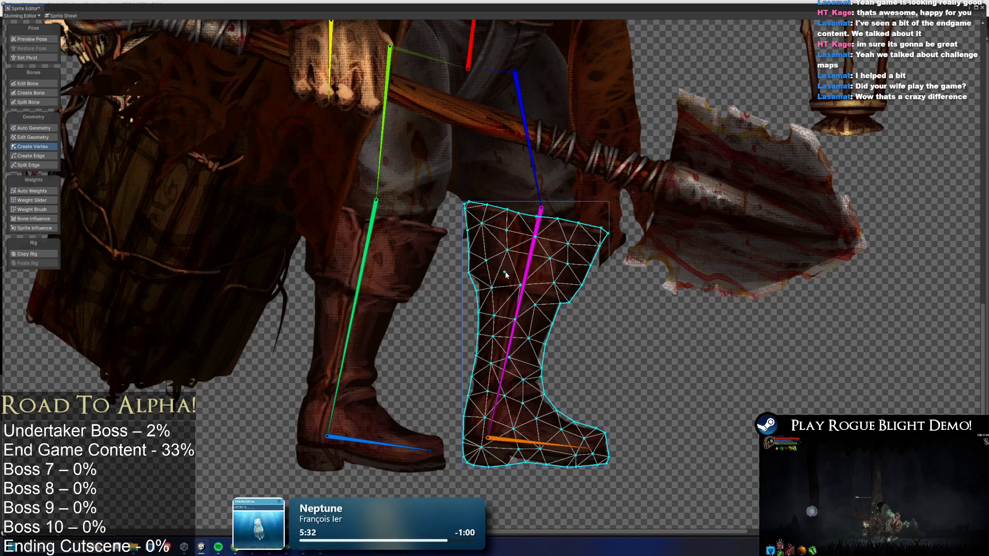
{"action": "left_click", "coordinate": [506, 273]}
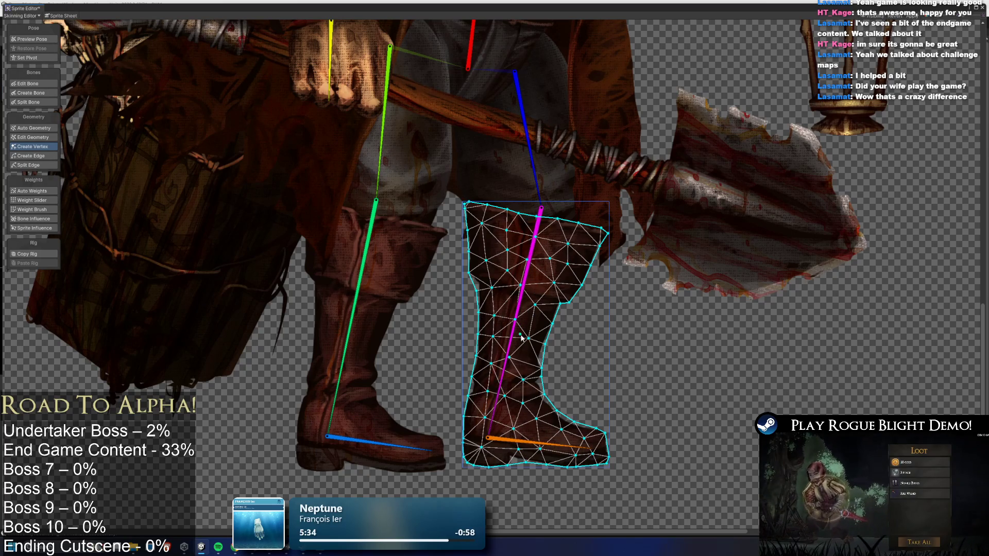
{"action": "left_click", "coordinate": [486, 243]}
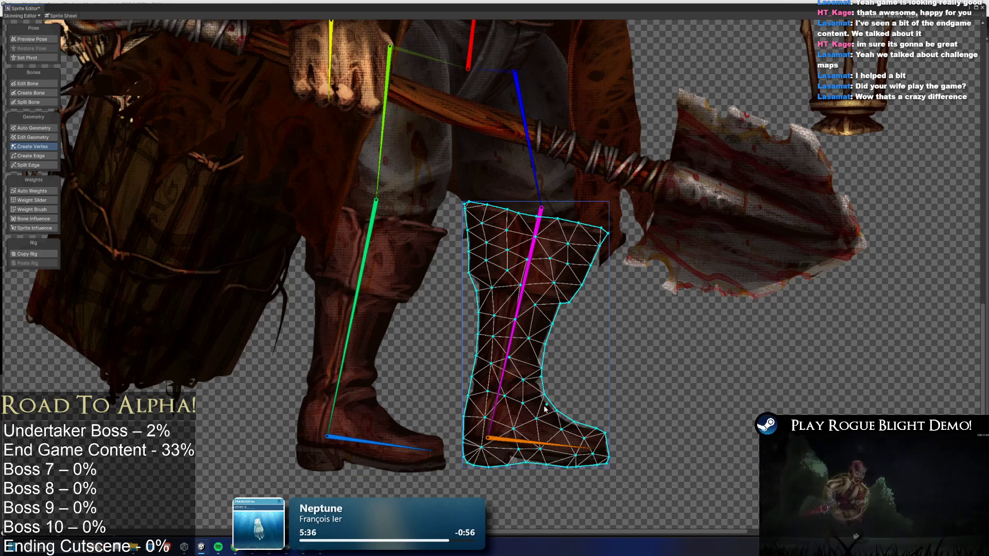
{"action": "left_click", "coordinate": [498, 441]}
{"action": "left_click", "coordinate": [553, 453]}
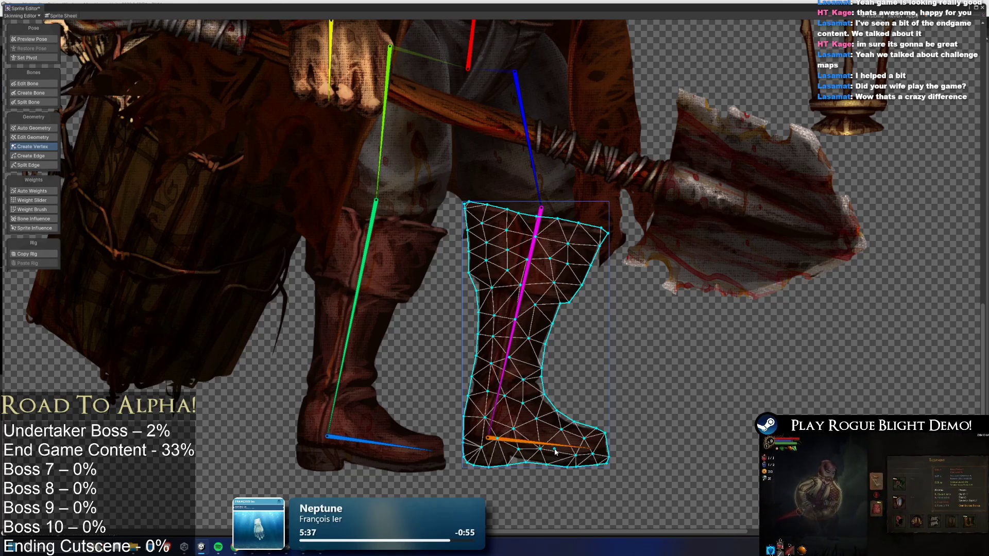
Check the meshes on the arm-and-torso strip and the left coat sprite.
{"action": "scroll", "coordinate": [562, 226], "scroll_direction": "down", "scroll_amount": 3}
{"action": "left_click", "coordinate": [562, 226]}
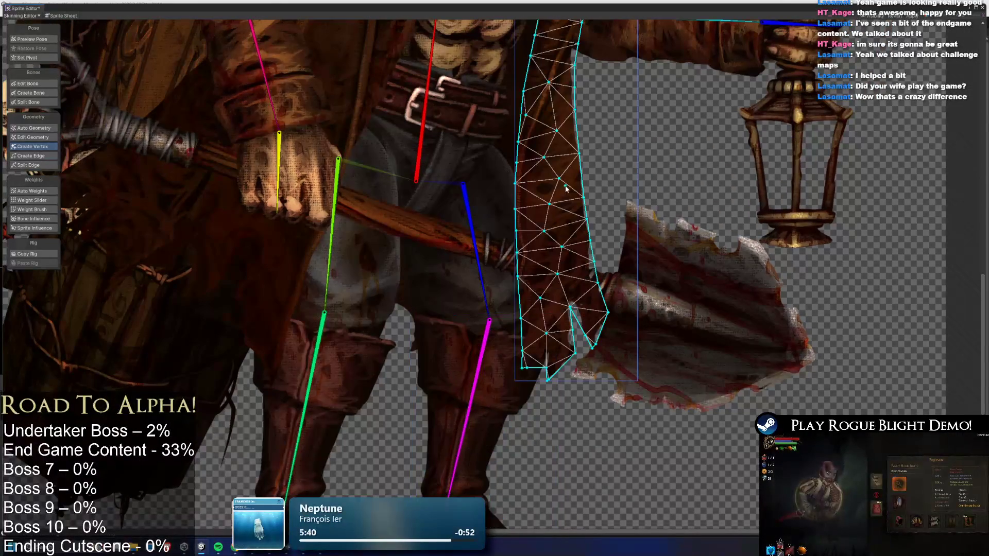
{"action": "scroll", "coordinate": [563, 195], "scroll_direction": "up", "scroll_amount": 5}
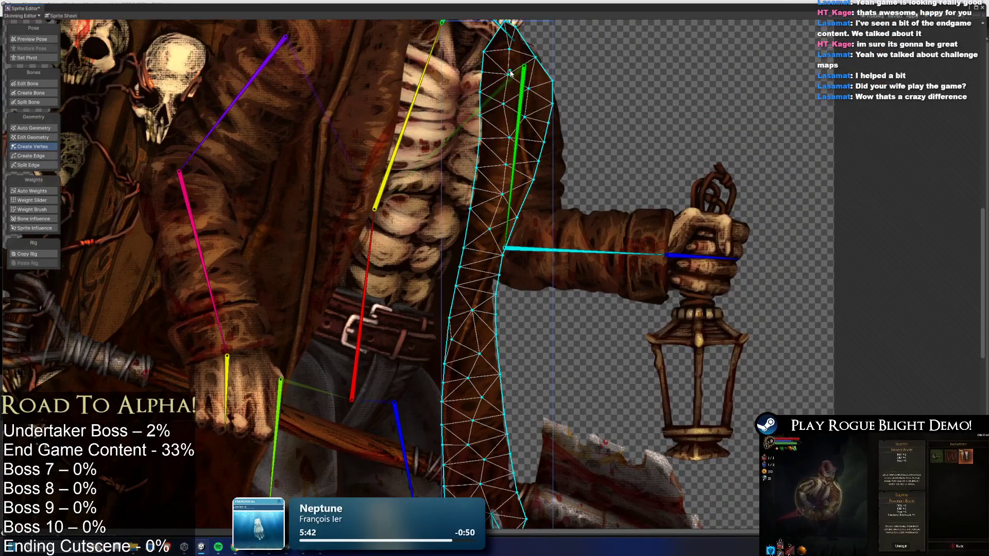
{"action": "left_click", "coordinate": [320, 169]}
{"action": "scroll", "coordinate": [320, 169], "scroll_direction": "up", "scroll_amount": 2}
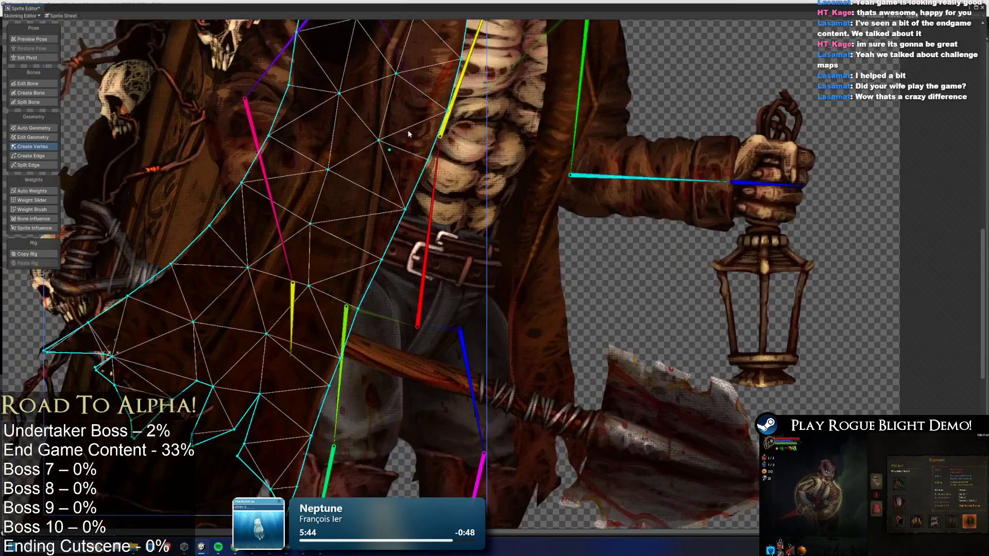
{"action": "scroll", "coordinate": [407, 130], "scroll_direction": "down", "scroll_amount": 4}
{"action": "scroll", "coordinate": [422, 225], "scroll_direction": "down", "scroll_amount": 3}
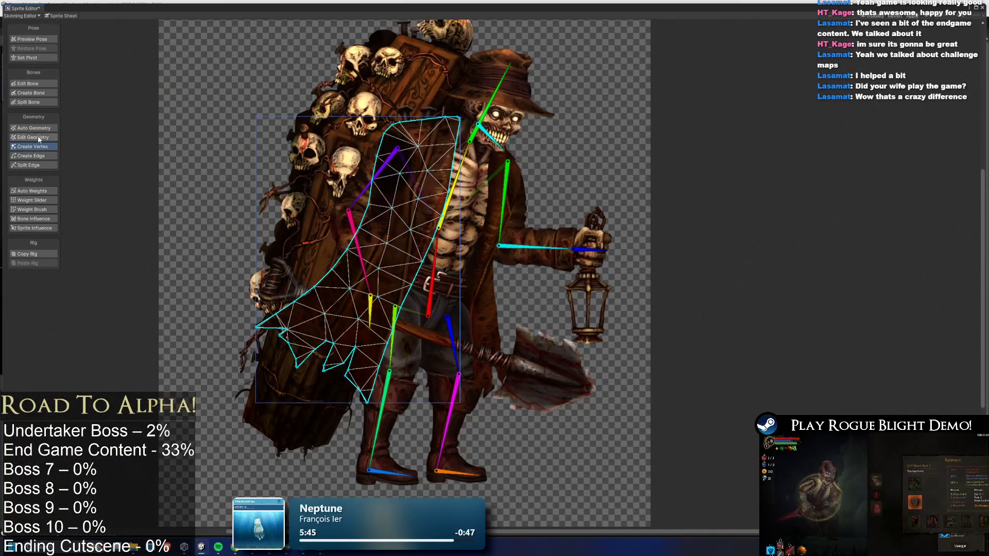
Auto-generate meshes for the coffin, torso, lantern-hand, left hand, forearm and upper-arm sprites.
{"action": "left_click", "coordinate": [34, 128]}
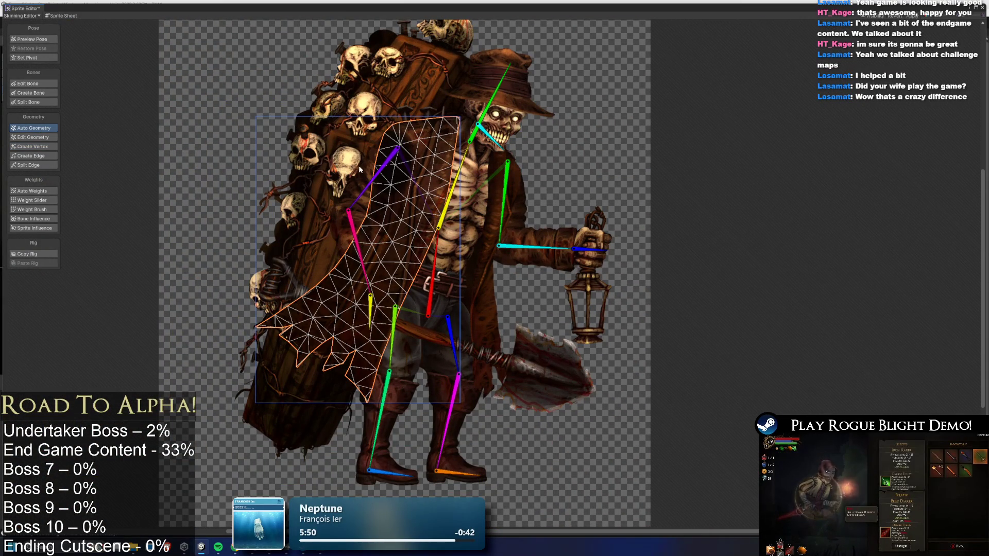
{"action": "left_click", "coordinate": [471, 142]}
{"action": "left_click", "coordinate": [471, 143]}
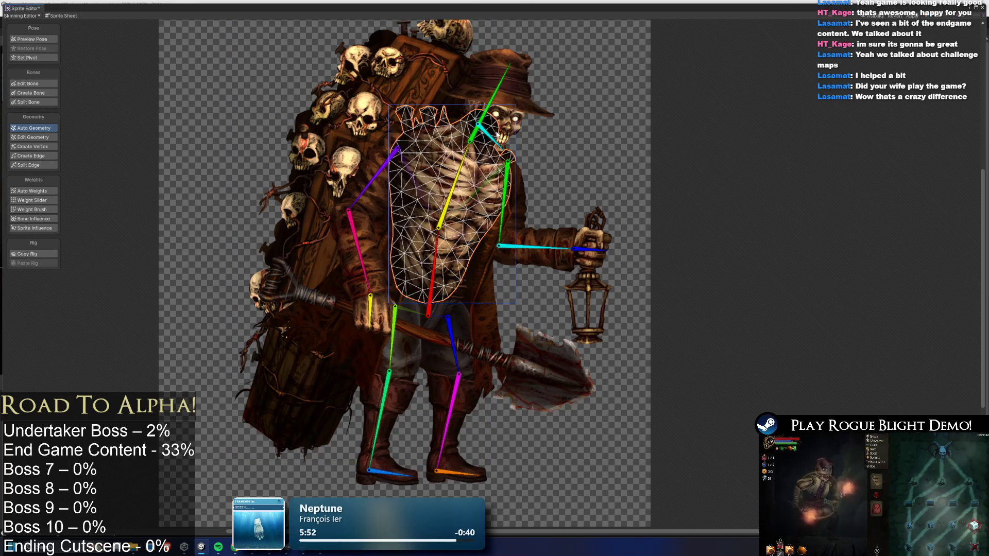
{"action": "left_click", "coordinate": [592, 248]}
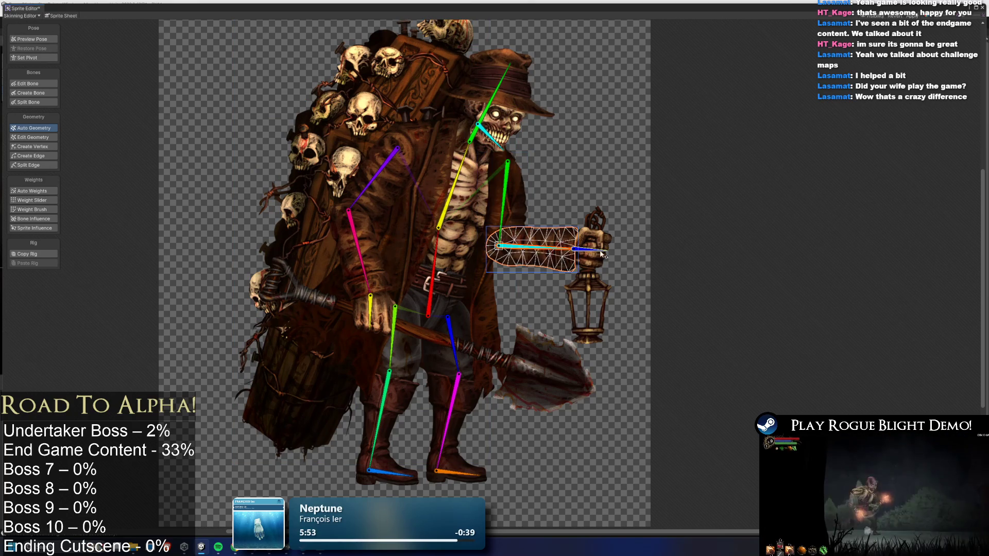
{"action": "left_click", "coordinate": [592, 248]}
{"action": "scroll", "coordinate": [605, 285], "scroll_direction": "up", "scroll_amount": 2}
{"action": "scroll", "coordinate": [605, 286], "scroll_direction": "up", "scroll_amount": 1}
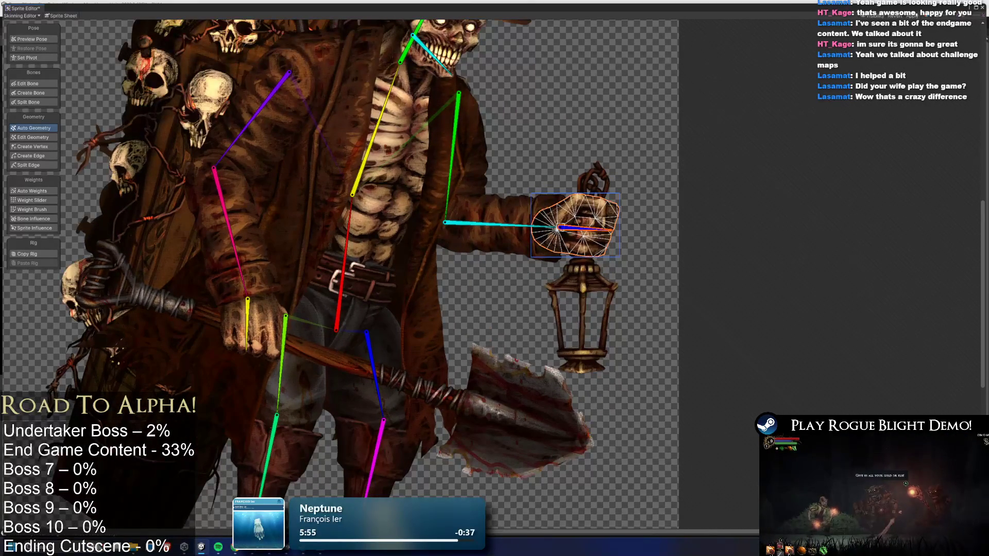
{"action": "left_click", "coordinate": [286, 316]}
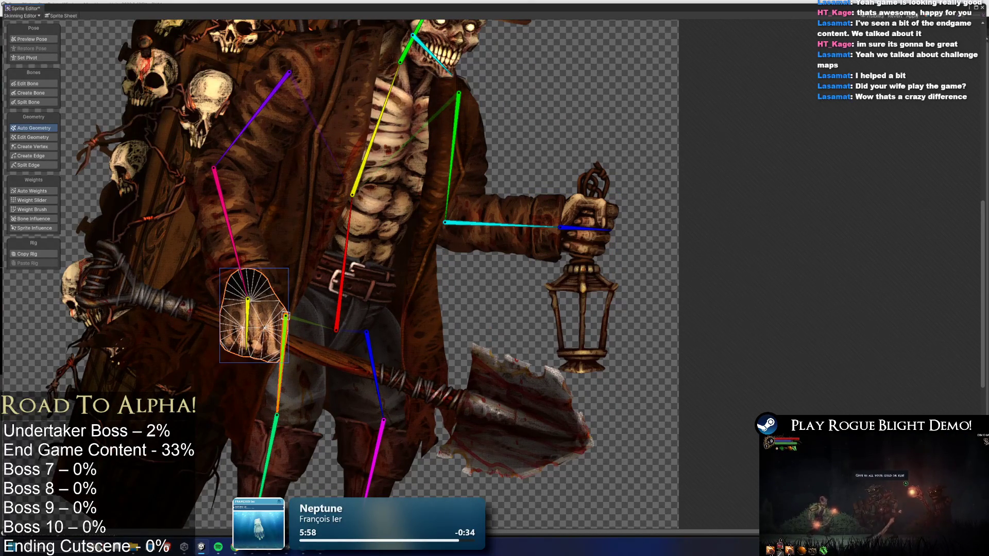
{"action": "left_click", "coordinate": [212, 233]}
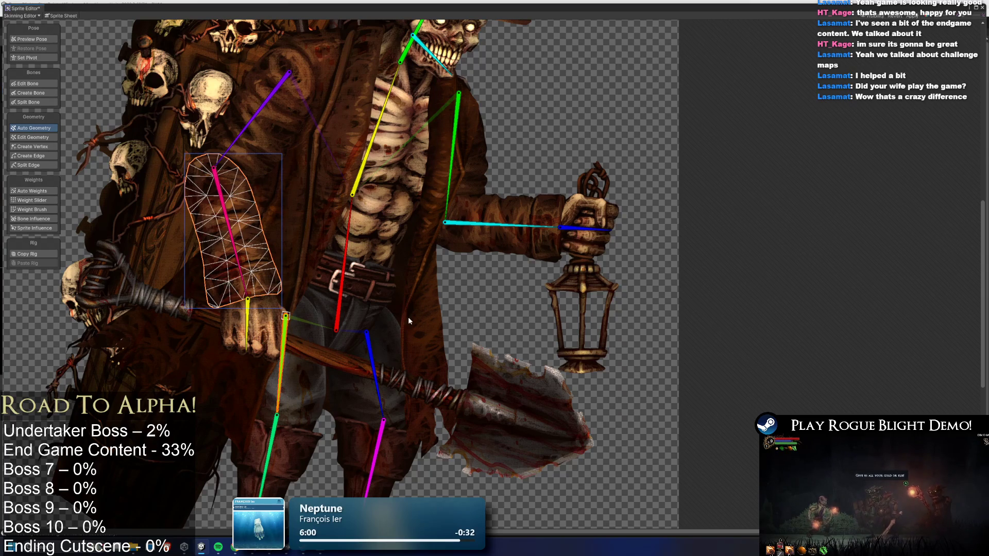
{"action": "left_click", "coordinate": [247, 146]}
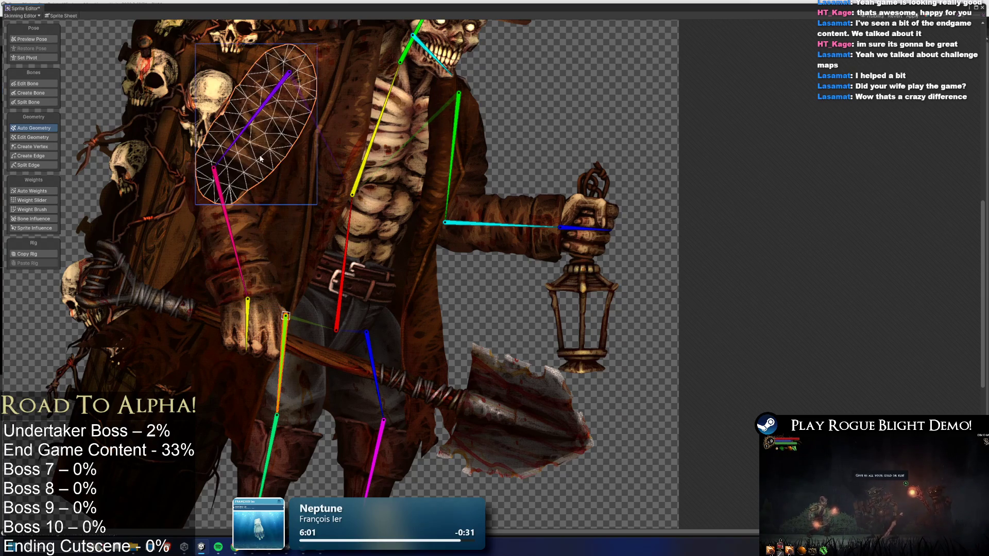
Mesh the coat pieces, belt, hip and chest sprites, then generate automatic weights for everything.
{"action": "left_click", "coordinate": [365, 258]}
{"action": "left_click", "coordinate": [350, 251]}
{"action": "left_click", "coordinate": [329, 243]}
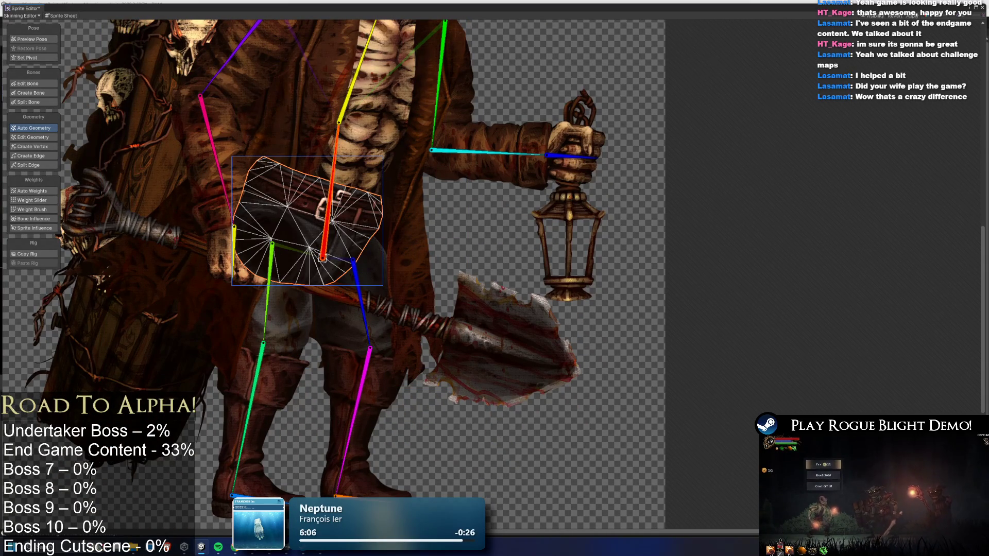
{"action": "left_click", "coordinate": [355, 204]}
{"action": "left_click", "coordinate": [378, 177]}
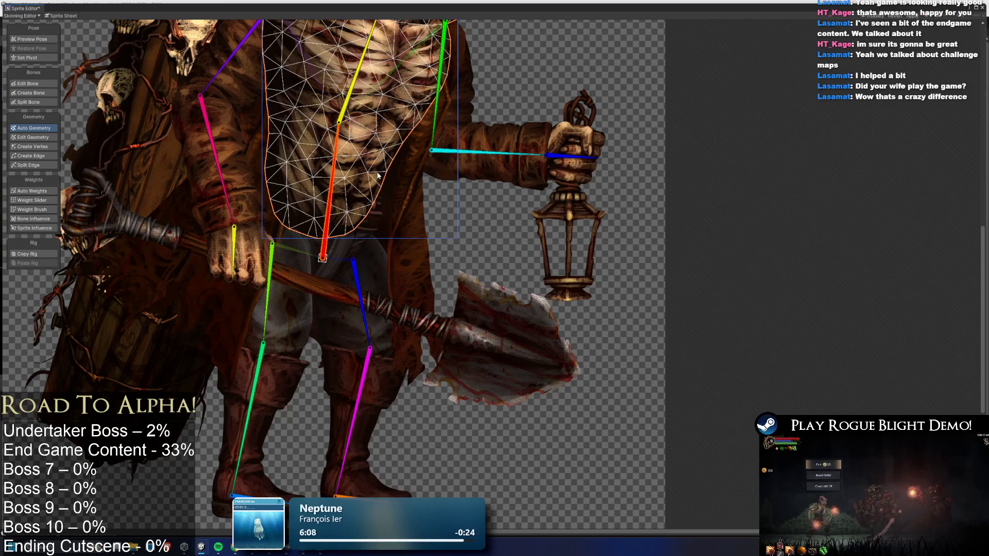
{"action": "left_click", "coordinate": [374, 182]}
{"action": "scroll", "coordinate": [402, 205], "scroll_direction": "down", "scroll_amount": 3}
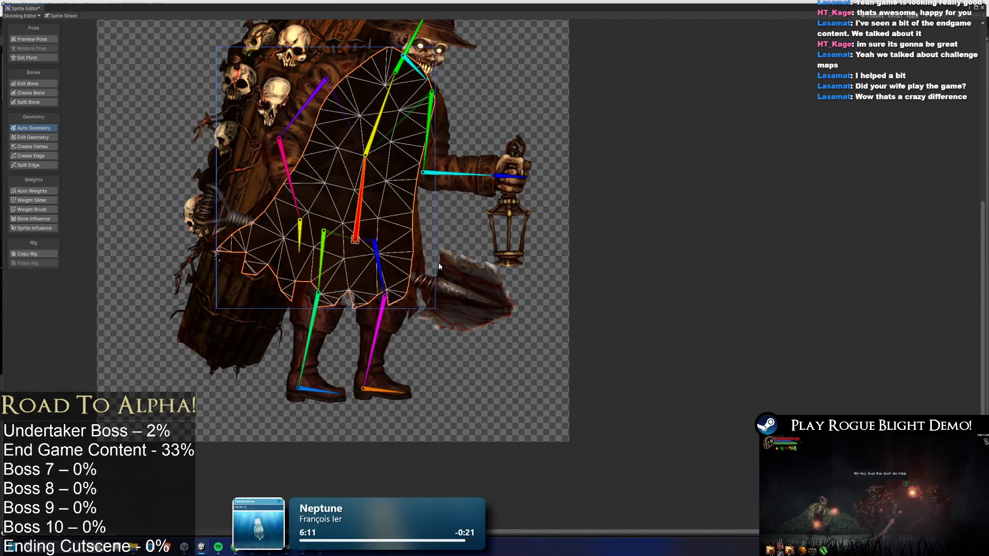
{"action": "scroll", "coordinate": [433, 164], "scroll_direction": "up", "scroll_amount": 3}
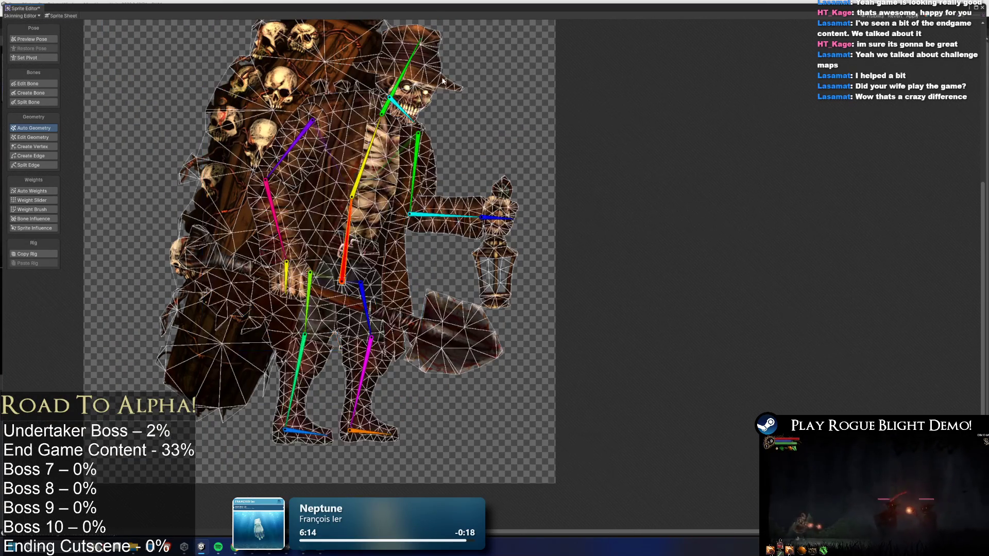
{"action": "scroll", "coordinate": [388, 132], "scroll_direction": "down", "scroll_amount": 2}
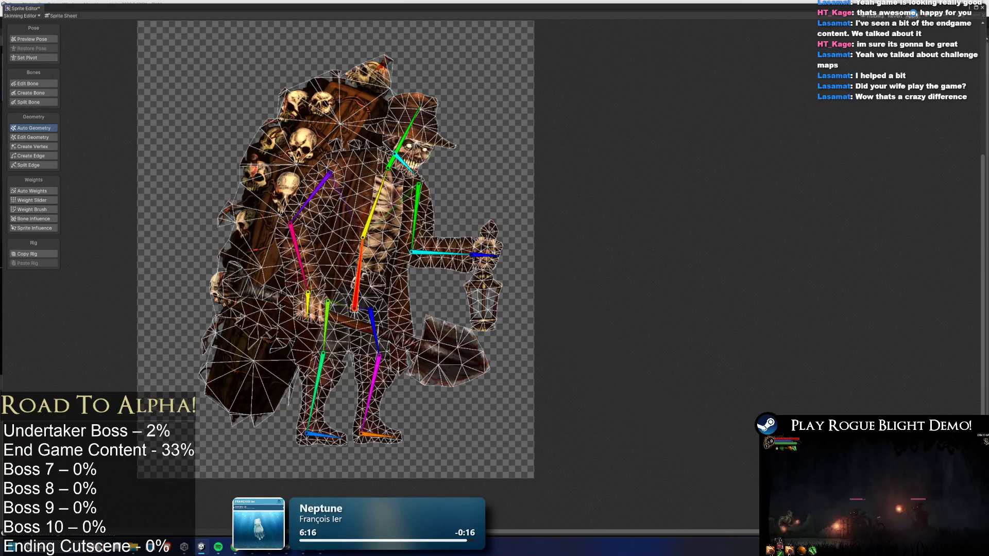
{"action": "left_click", "coordinate": [41, 193]}
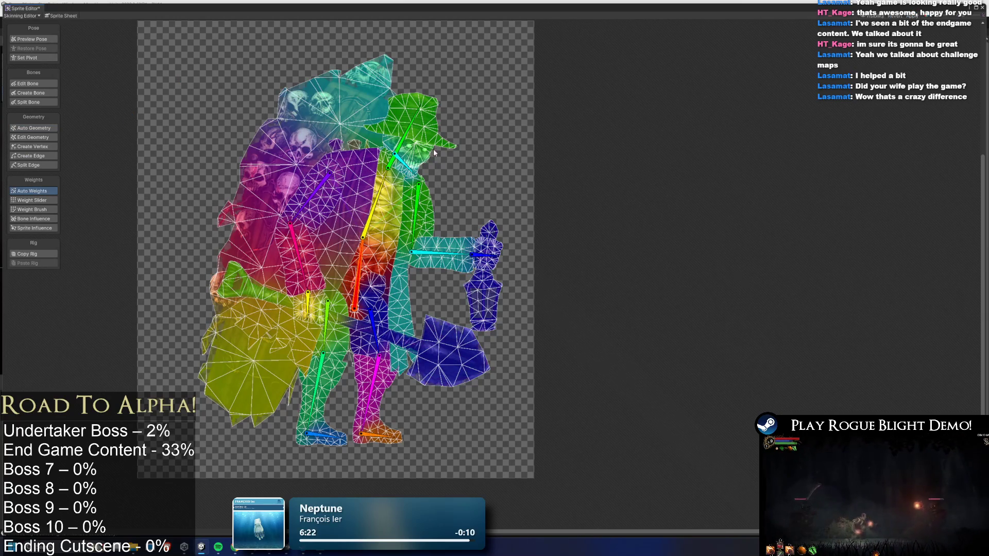
Select the head sprite and confirm in Bone Influence that it is weighted to the head bone.
{"action": "scroll", "coordinate": [407, 103], "scroll_direction": "up", "scroll_amount": 2}
{"action": "left_click", "coordinate": [422, 167]}
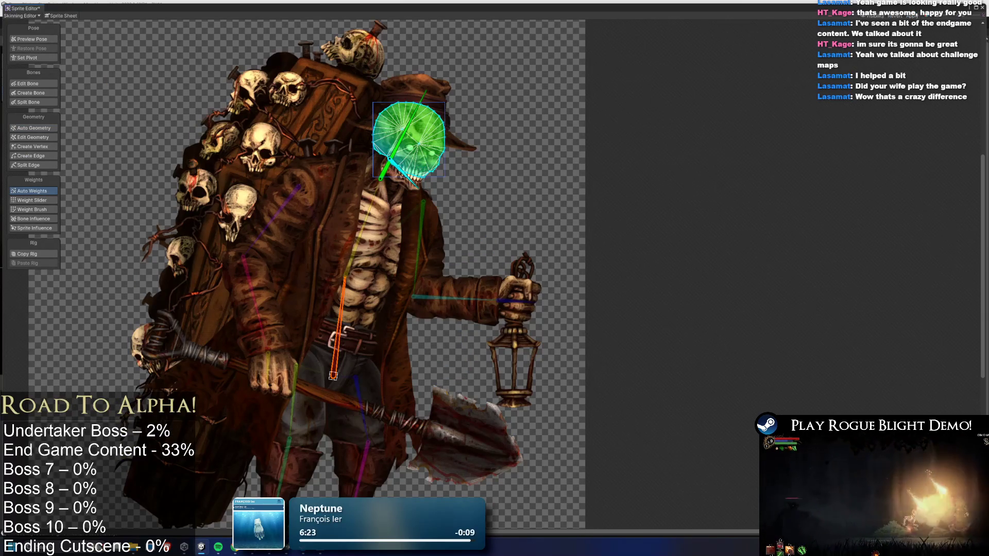
{"action": "left_click", "coordinate": [33, 219]}
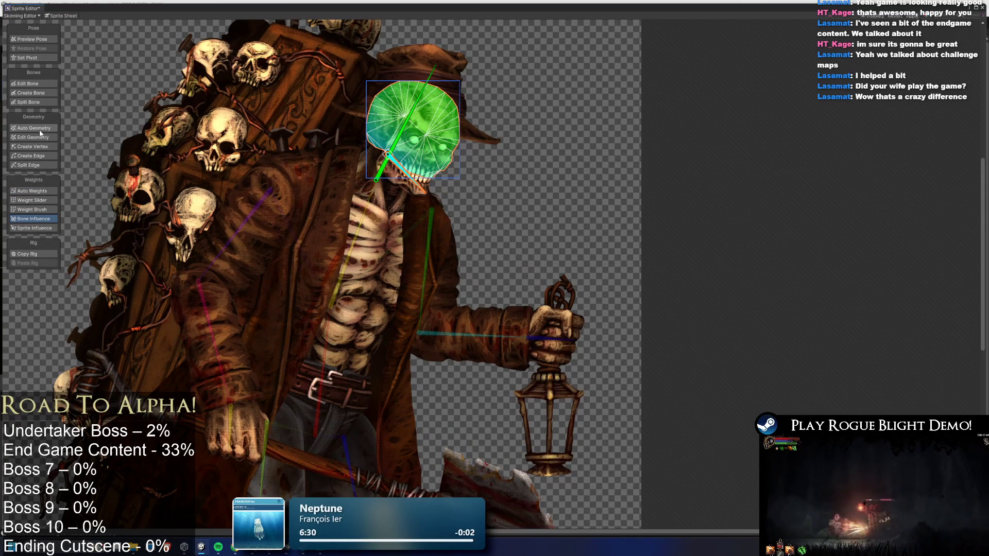
{"action": "left_click", "coordinate": [55, 84]}
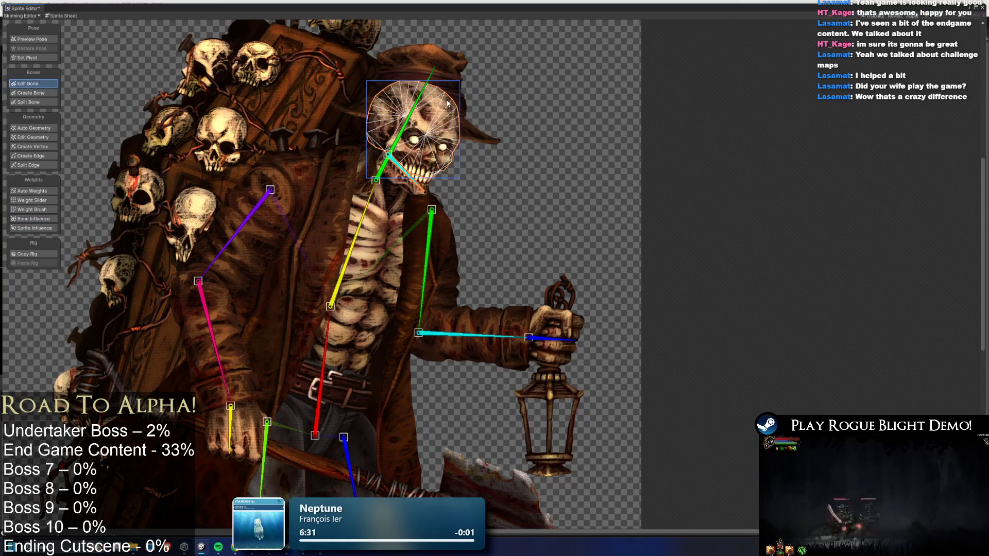
{"action": "left_click", "coordinate": [414, 111]}
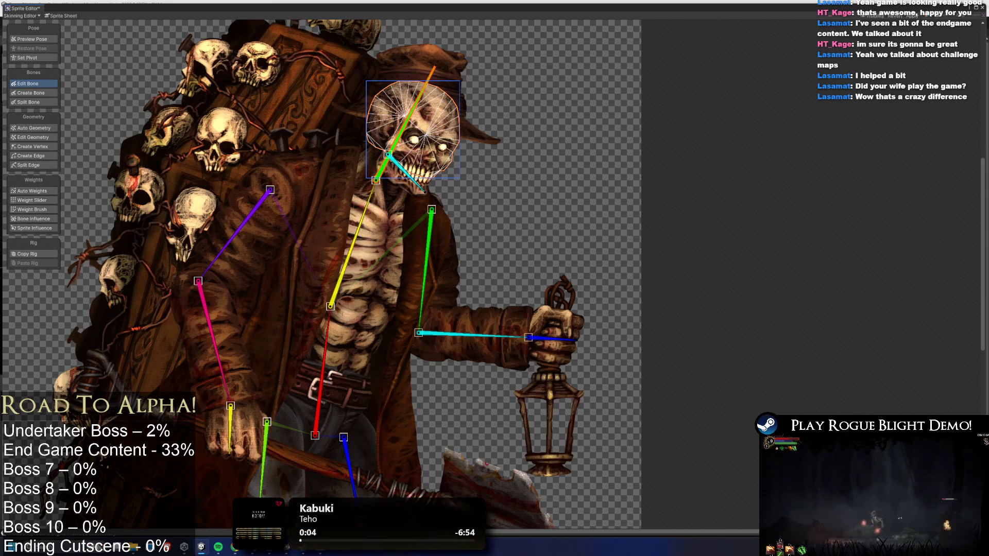
{"action": "left_click", "coordinate": [407, 172]}
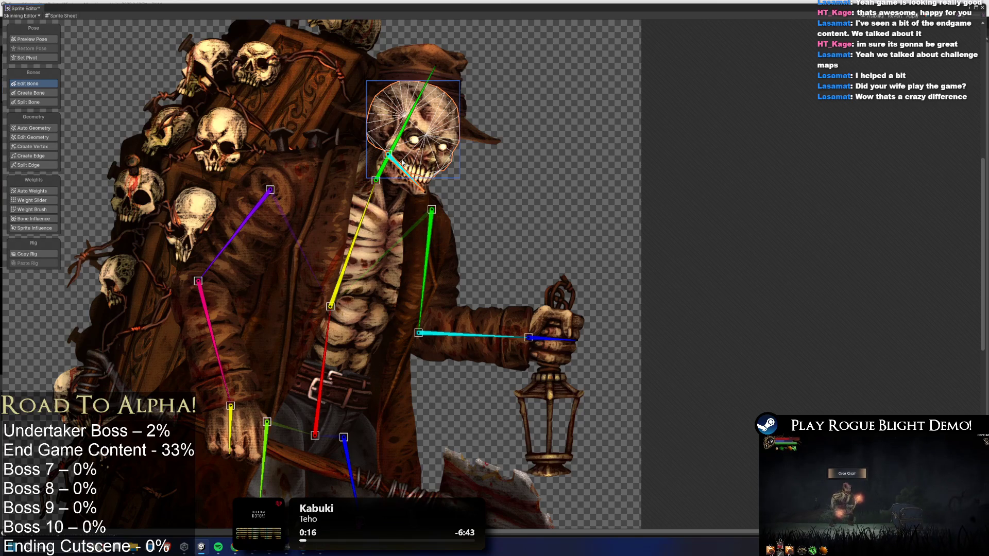
{"action": "left_click", "coordinate": [356, 227]}
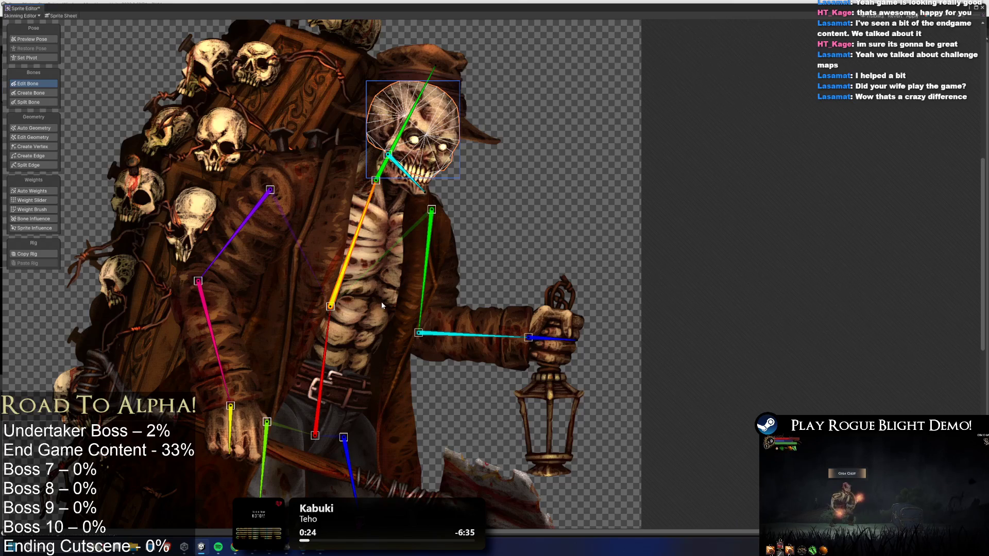
{"action": "left_click", "coordinate": [334, 359]}
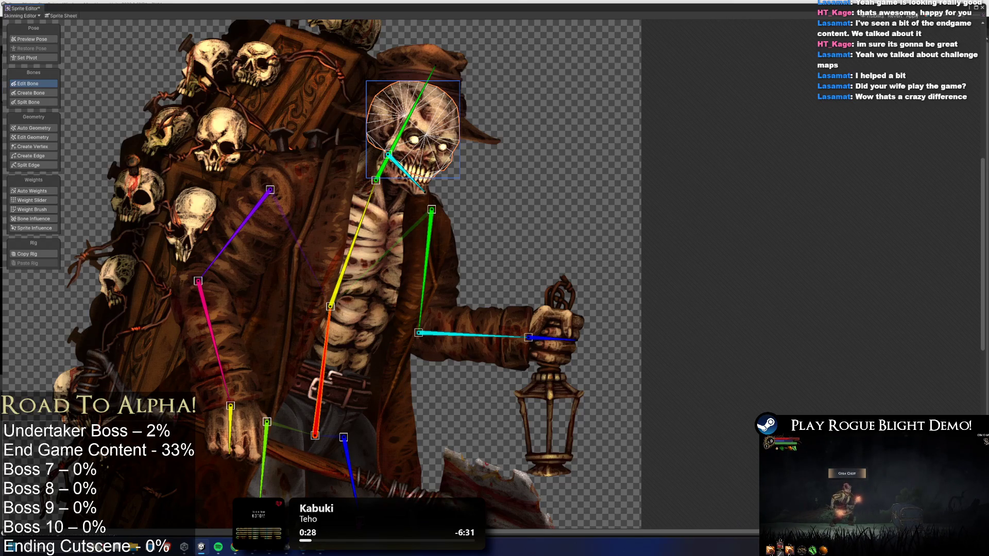
{"action": "left_click", "coordinate": [426, 265]}
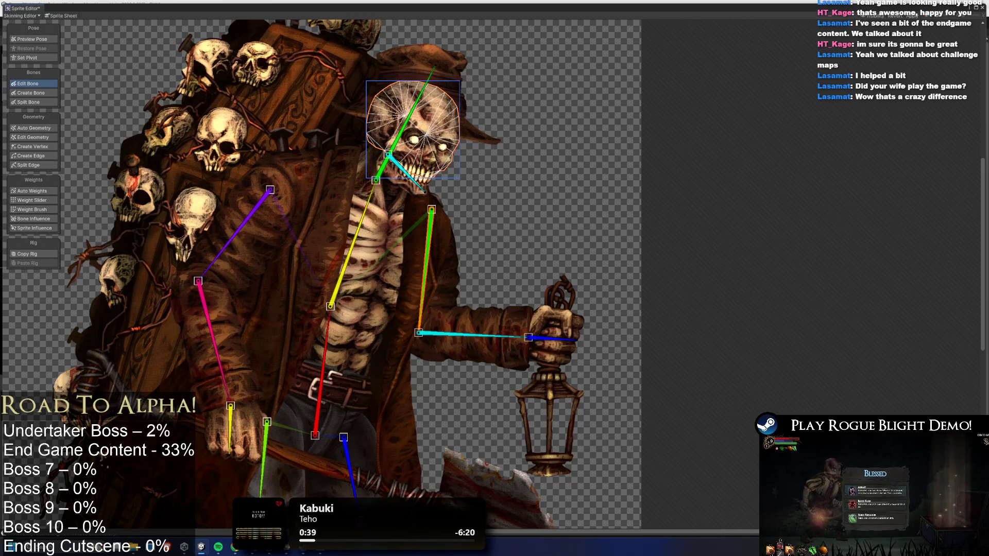
{"action": "left_click", "coordinate": [469, 336]}
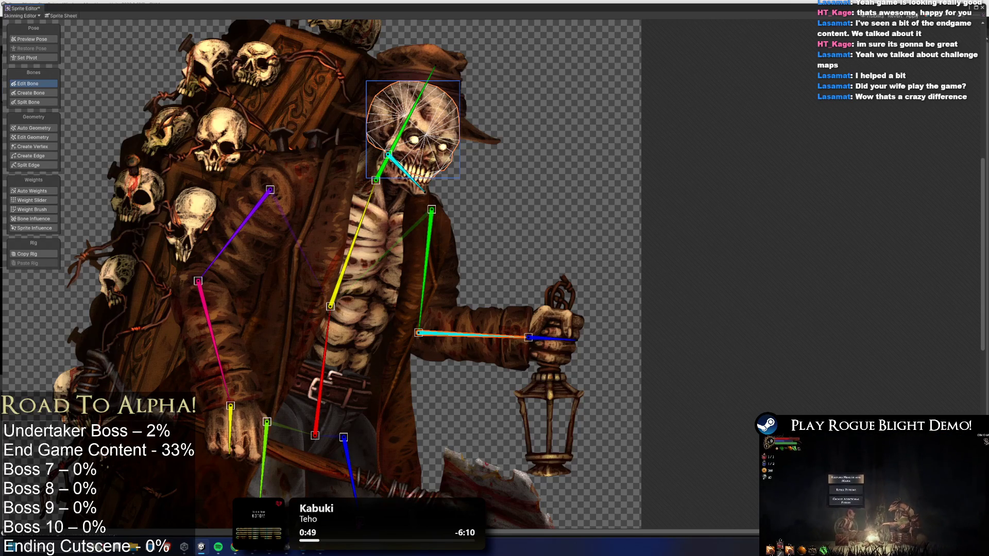
{"action": "left_click", "coordinate": [562, 341]}
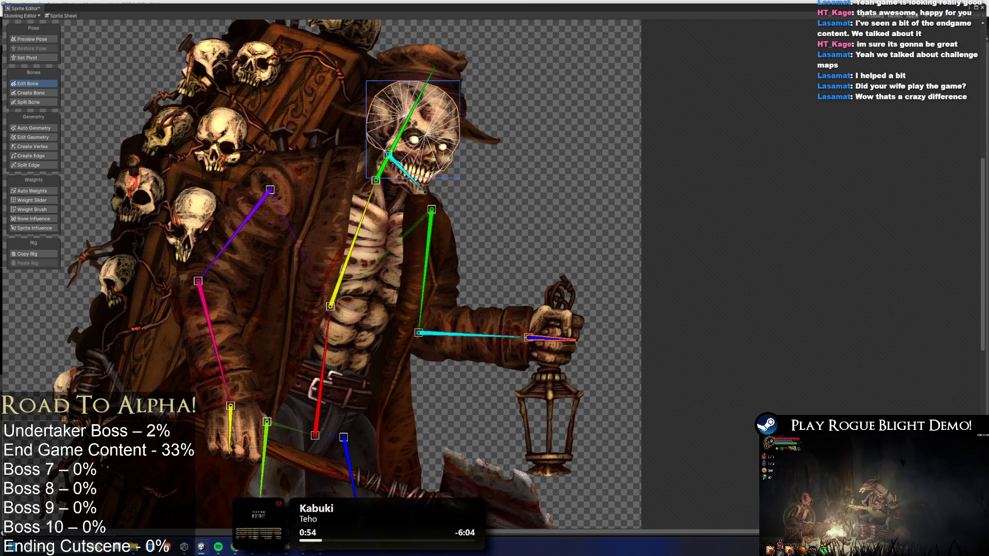
{"action": "left_click", "coordinate": [446, 258]}
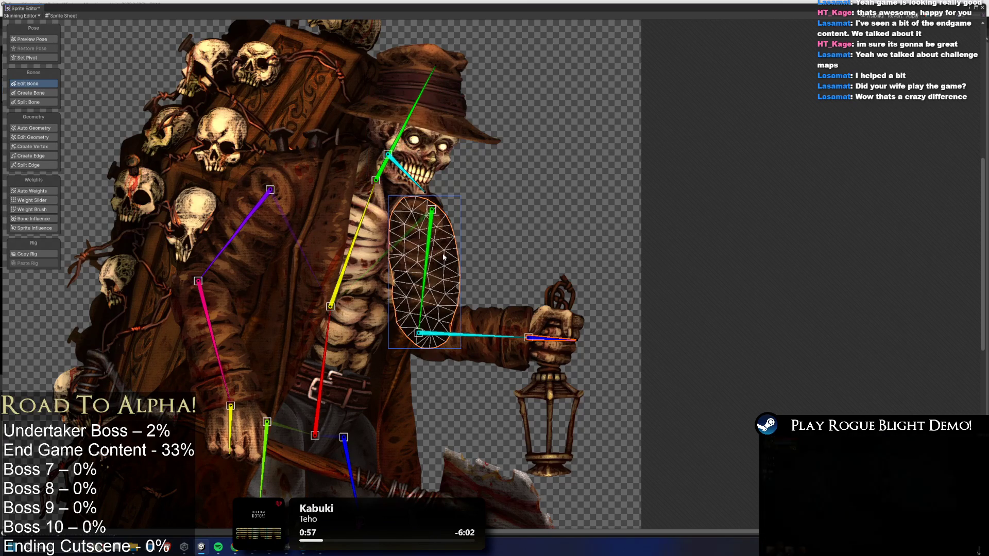
{"action": "left_click_drag", "start_coordinate": [432, 210], "coordinate": [419, 216]}
{"action": "scroll", "coordinate": [253, 230], "scroll_direction": "down", "scroll_amount": 3}
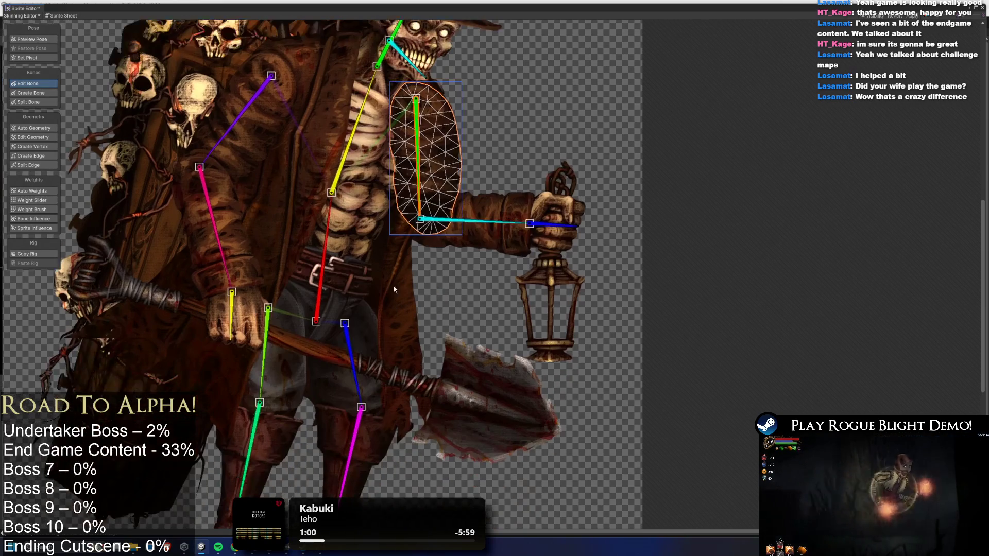
{"action": "left_click", "coordinate": [289, 353]}
{"action": "left_click_drag", "start_coordinate": [268, 308], "coordinate": [262, 306]}
{"action": "left_click", "coordinate": [348, 340]}
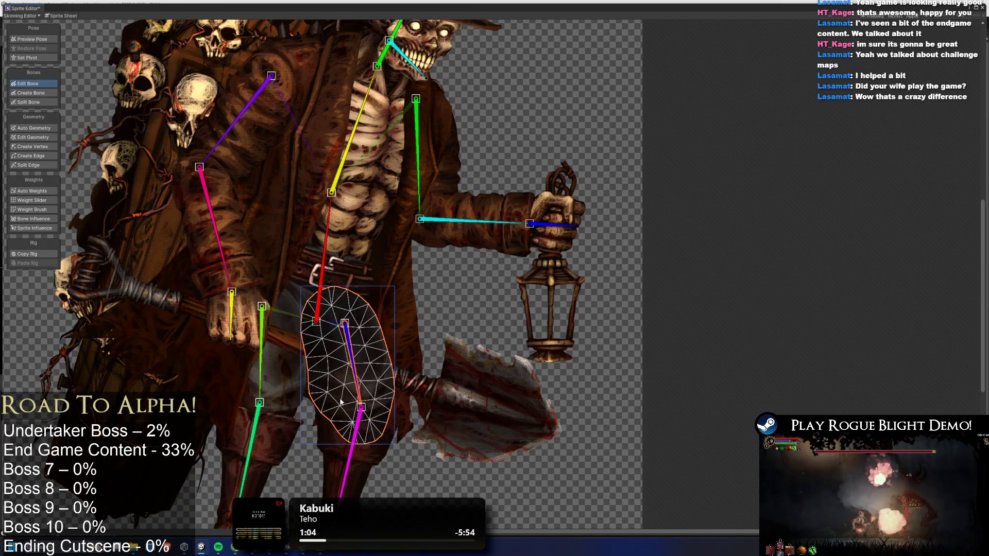
{"action": "left_click_drag", "start_coordinate": [344, 324], "coordinate": [341, 321]}
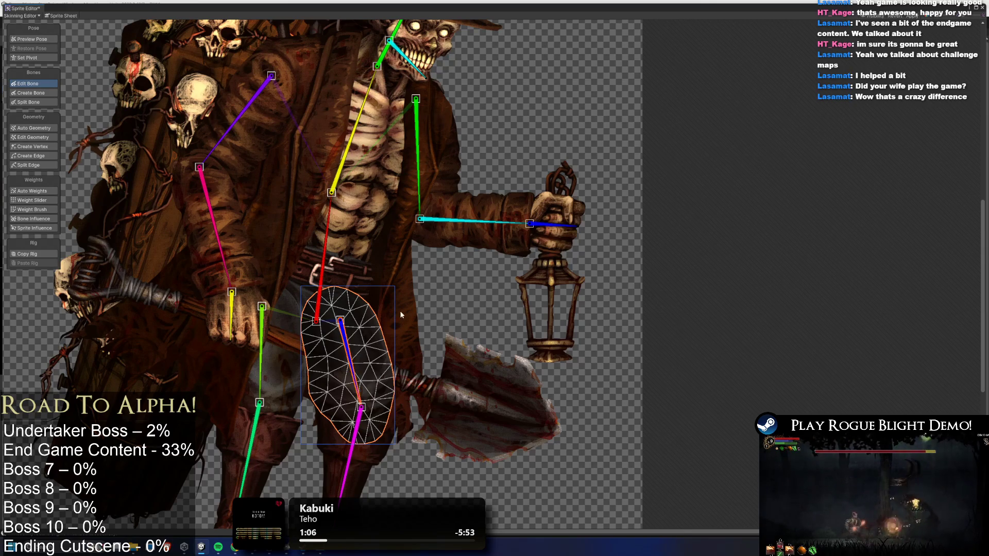
{"action": "left_click", "coordinate": [350, 299]}
{"action": "left_click", "coordinate": [483, 316]}
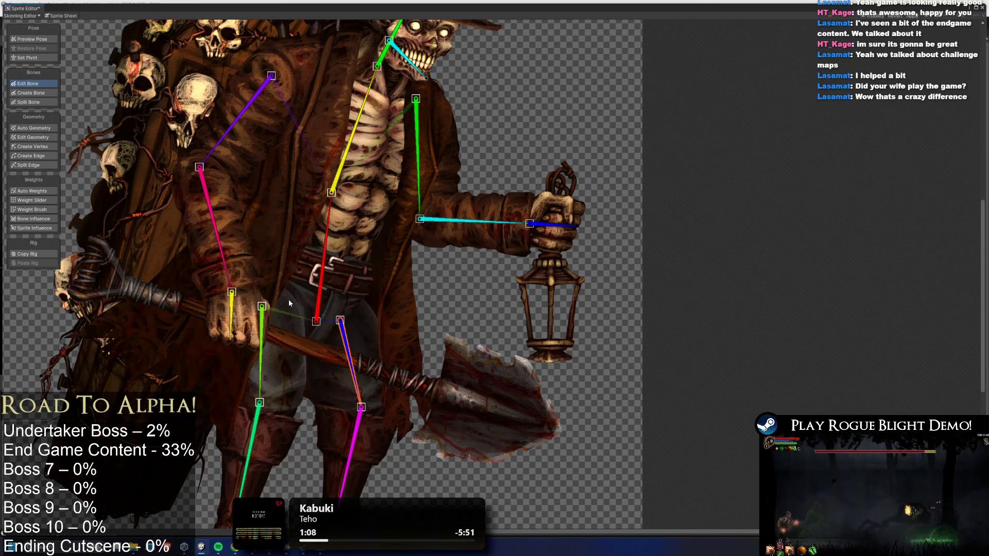
{"action": "left_click", "coordinate": [306, 294]}
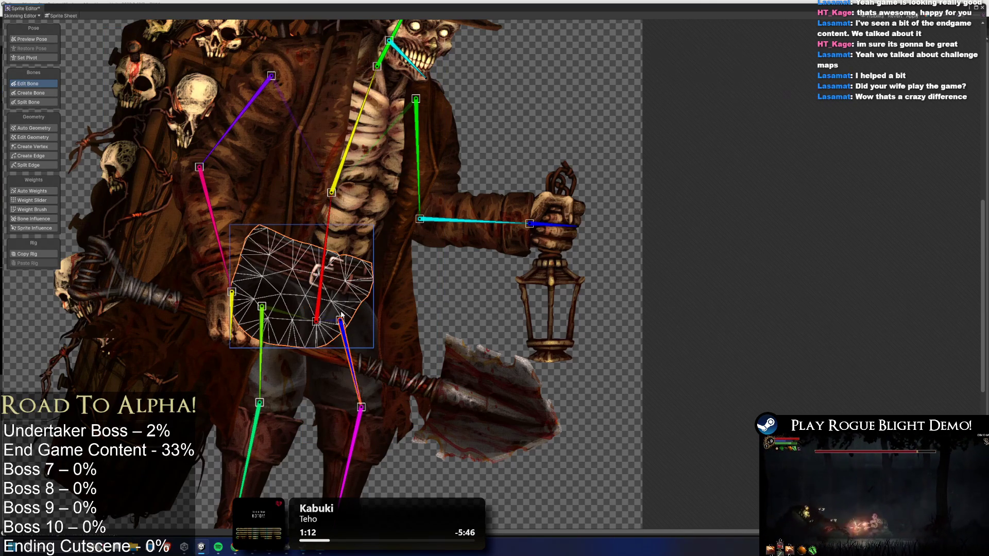
{"action": "scroll", "coordinate": [550, 145], "scroll_direction": "up", "scroll_amount": 2}
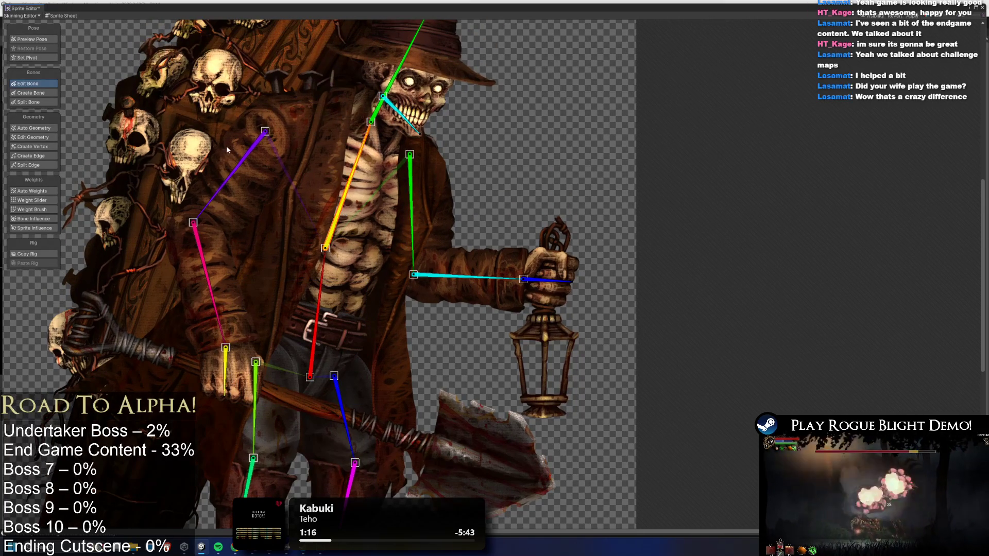
{"action": "left_click", "coordinate": [237, 167]}
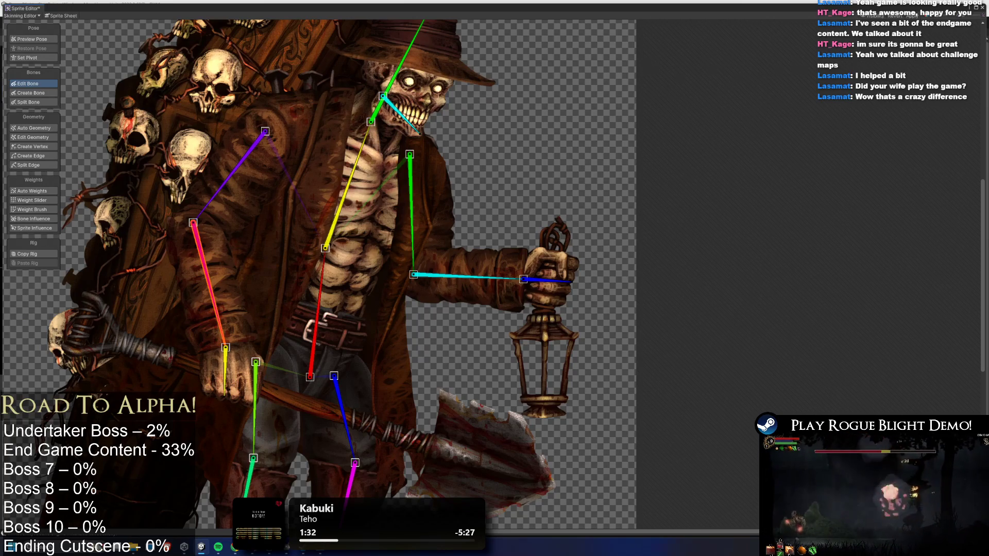
{"action": "left_click", "coordinate": [557, 280]}
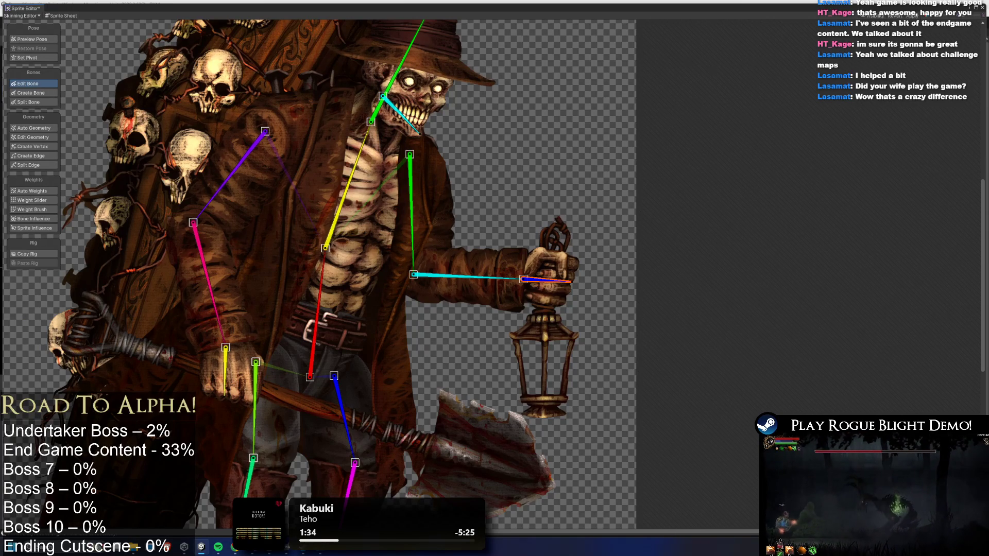
{"action": "left_click", "coordinate": [226, 371]}
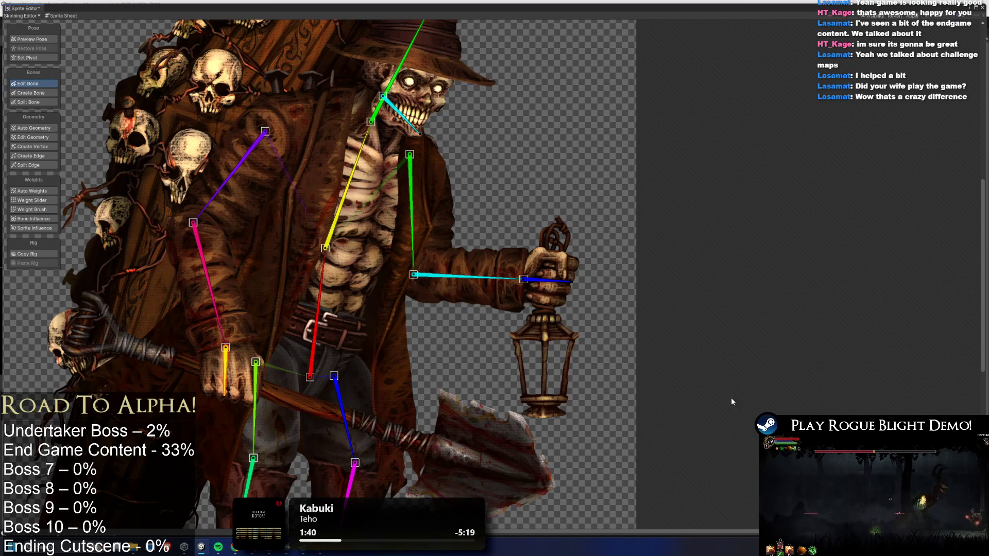
{"action": "left_click", "coordinate": [319, 299]}
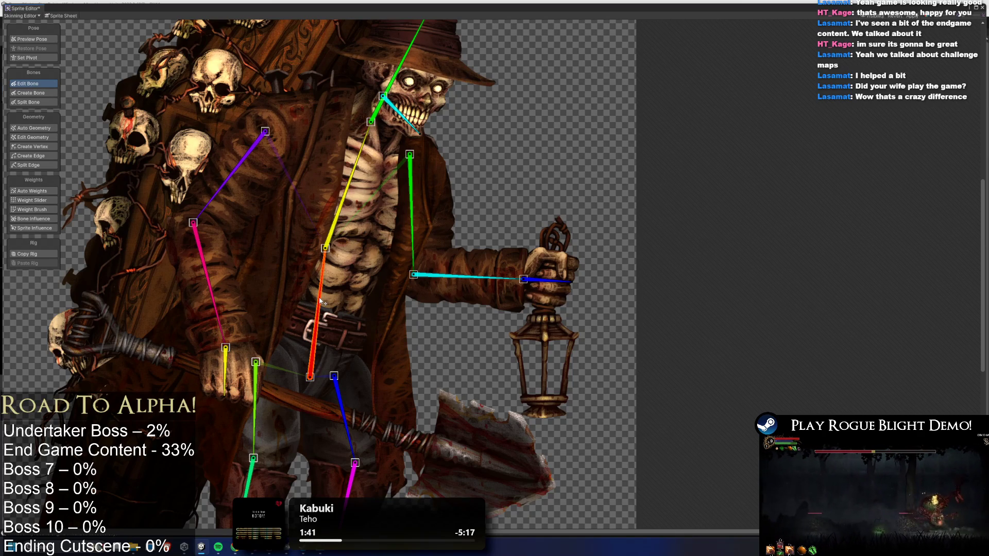
{"action": "left_click", "coordinate": [340, 206]}
{"action": "left_click", "coordinate": [391, 80]}
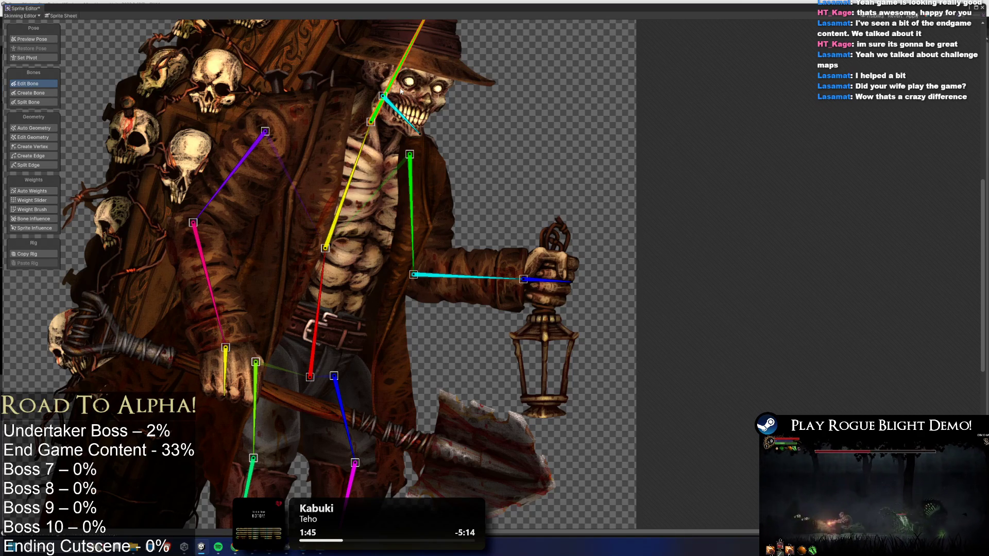
{"action": "scroll", "coordinate": [283, 278], "scroll_direction": "down", "scroll_amount": 5}
{"action": "left_click", "coordinate": [283, 278]}
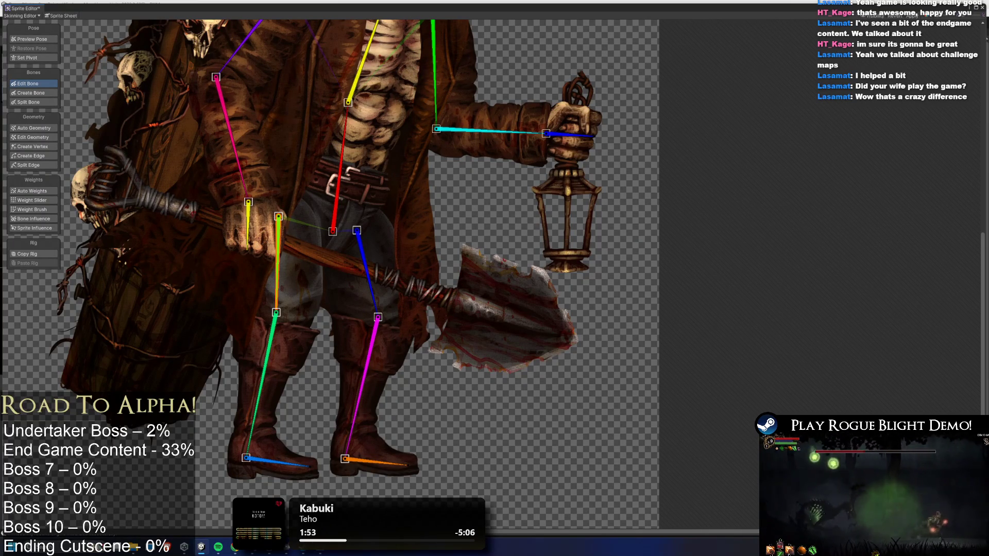
{"action": "left_click", "coordinate": [365, 258]}
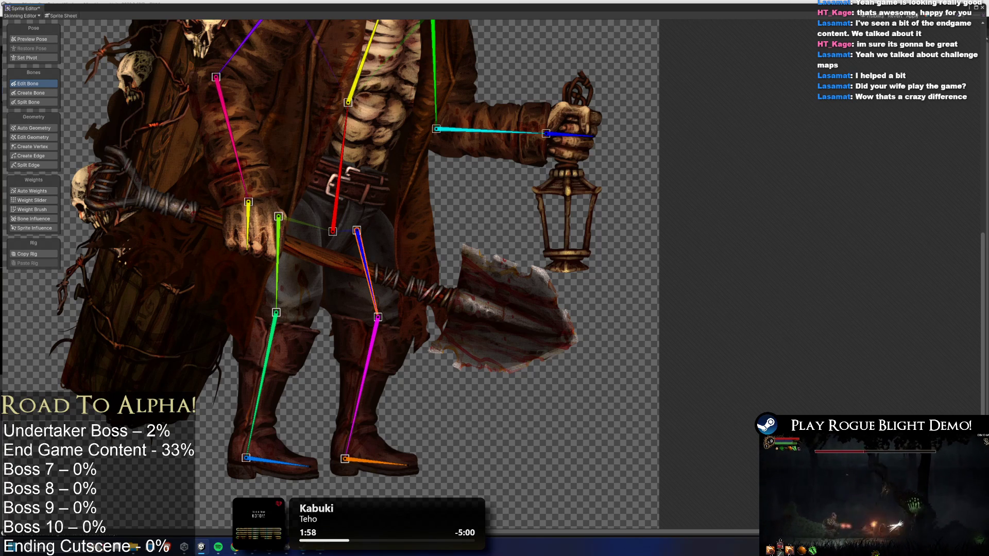
{"action": "left_click", "coordinate": [268, 351]}
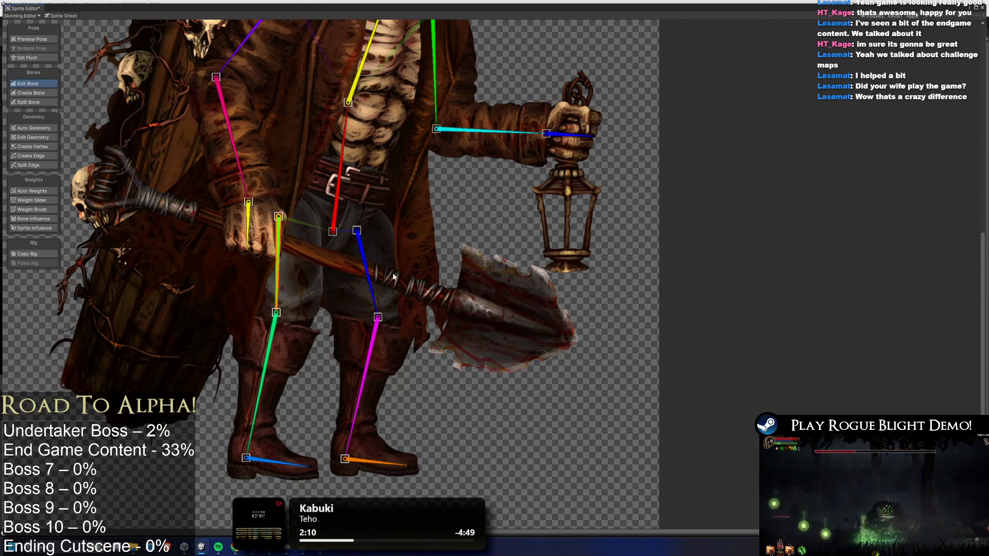
{"action": "scroll", "coordinate": [390, 88], "scroll_direction": "up", "scroll_amount": 2}
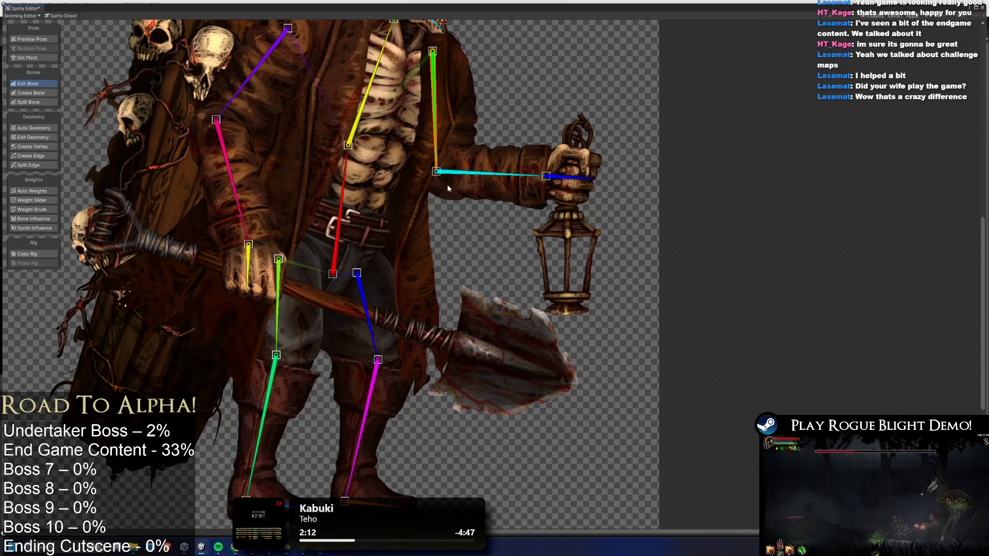
{"action": "left_click", "coordinate": [358, 432]}
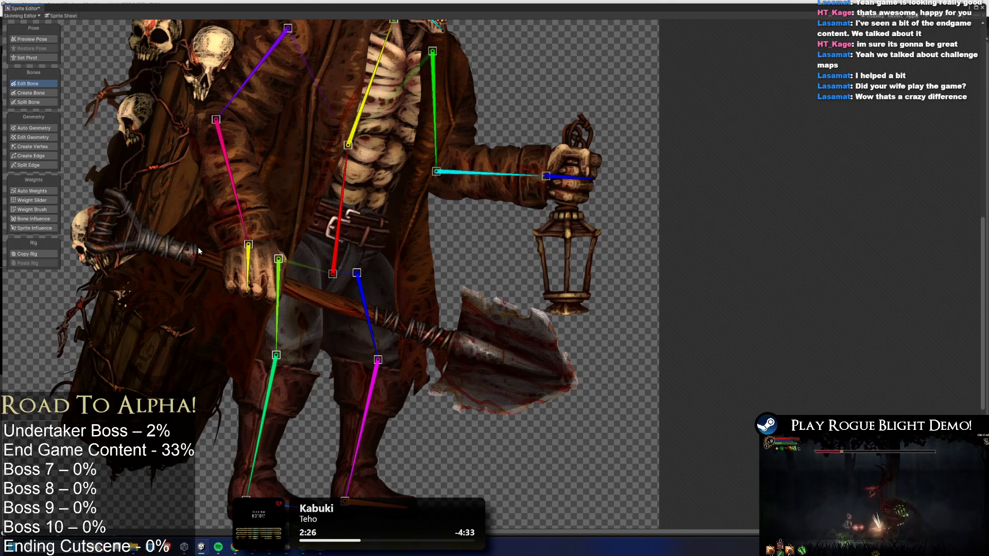
{"action": "scroll", "coordinate": [198, 251], "scroll_direction": "down", "scroll_amount": 5}
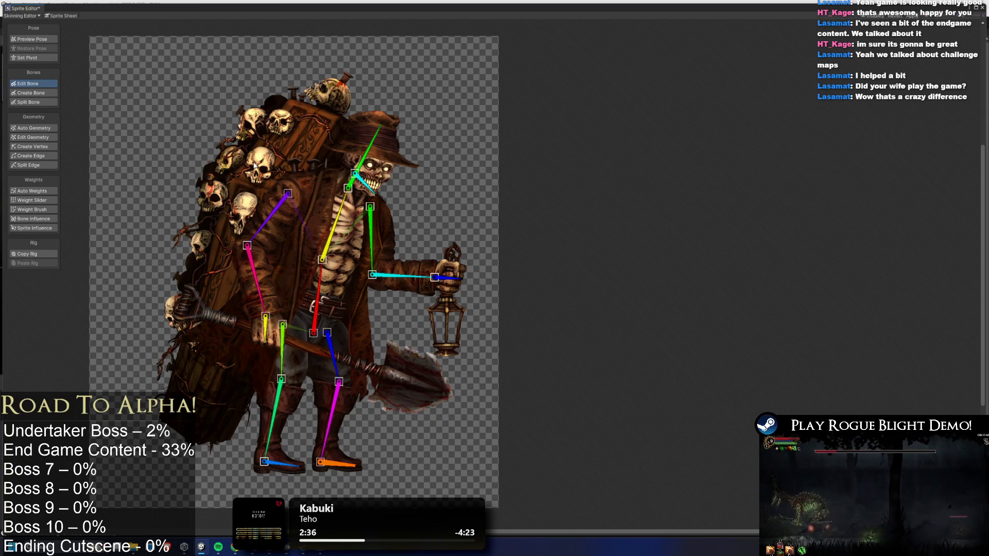
Select the coffin-and-coat sprite and review its shoulder, red spine and yellow bone influences.
{"action": "left_click", "coordinate": [254, 164]}
{"action": "left_click", "coordinate": [501, 217]}
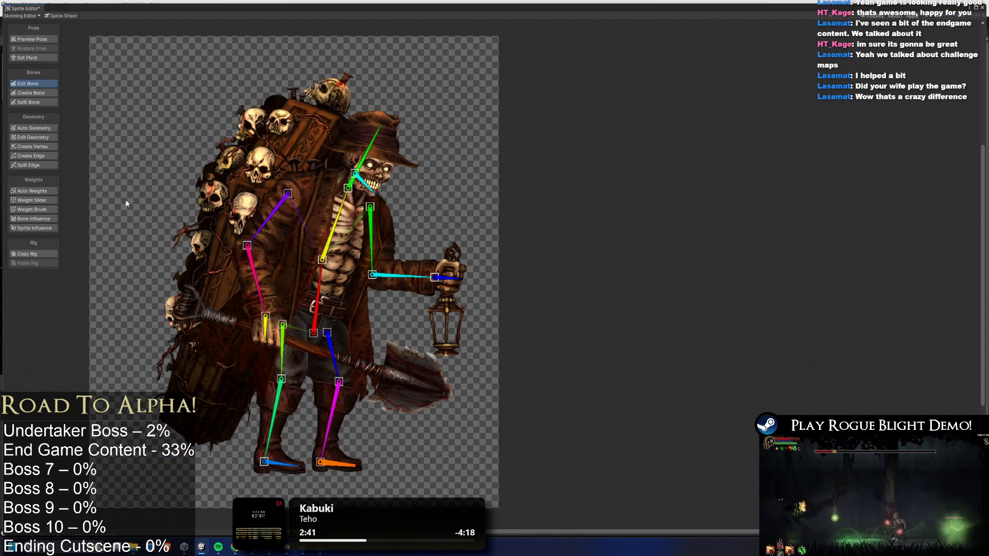
{"action": "left_click", "coordinate": [246, 169]}
{"action": "left_click", "coordinate": [34, 218]}
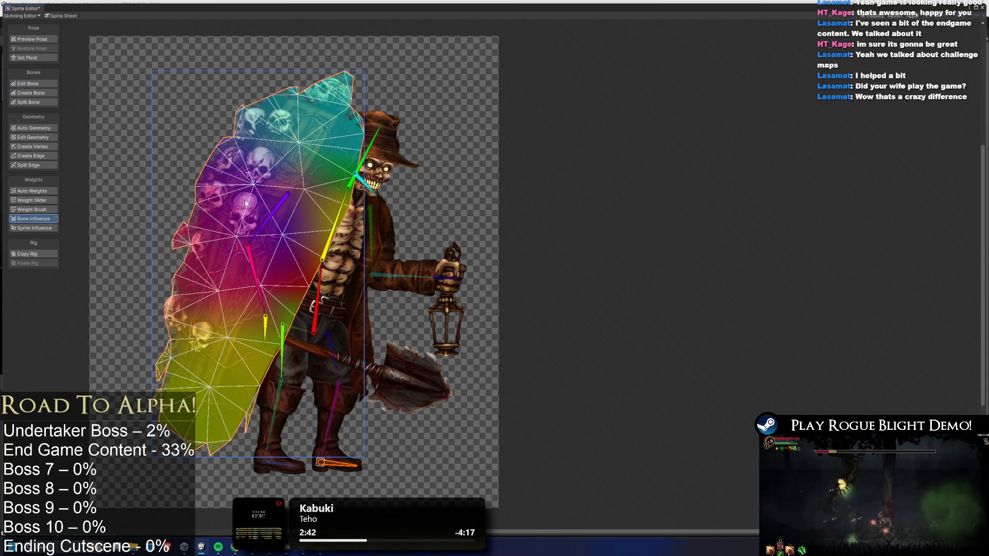
{"action": "left_click", "coordinate": [273, 216]}
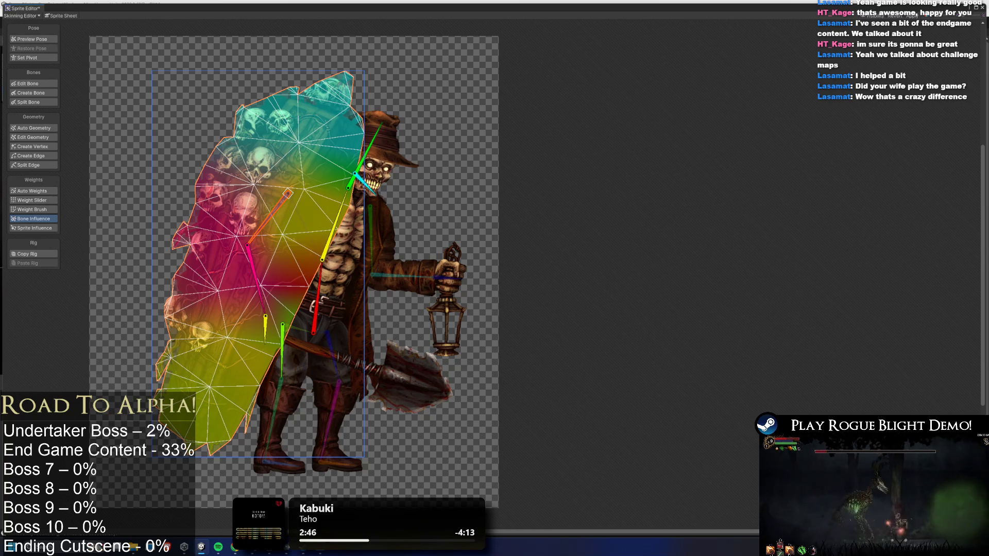
{"action": "left_click", "coordinate": [315, 309]}
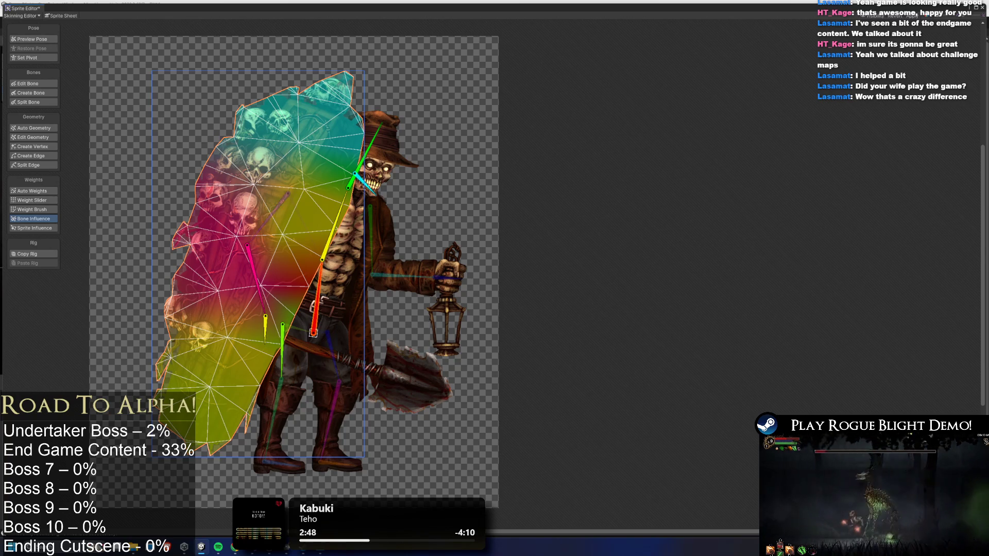
{"action": "left_click", "coordinate": [265, 325]}
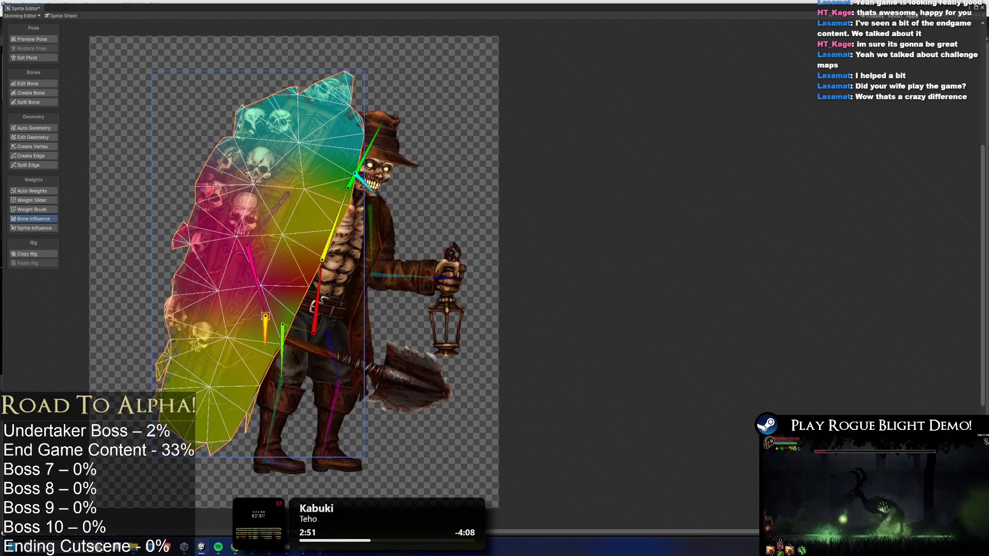
Remove the green leg, head and neck bones from the coffin's influence list.
{"action": "left_click", "coordinate": [282, 345]}
{"action": "key", "text": "Delete"}
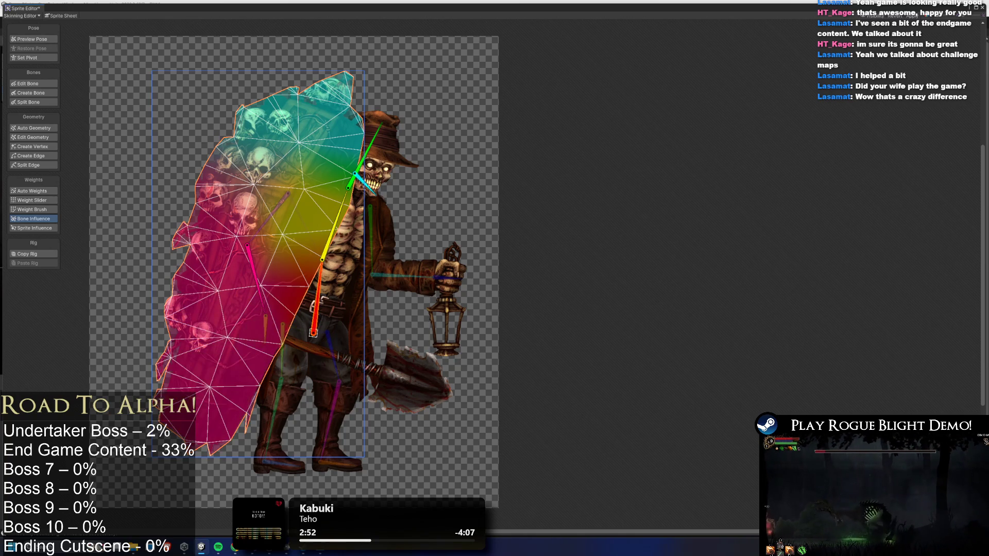
{"action": "left_click", "coordinate": [361, 160]}
{"action": "key", "text": "Delete"}
{"action": "key", "text": "Delete"}
{"action": "left_click", "coordinate": [255, 278]}
{"action": "key", "text": "Delete"}
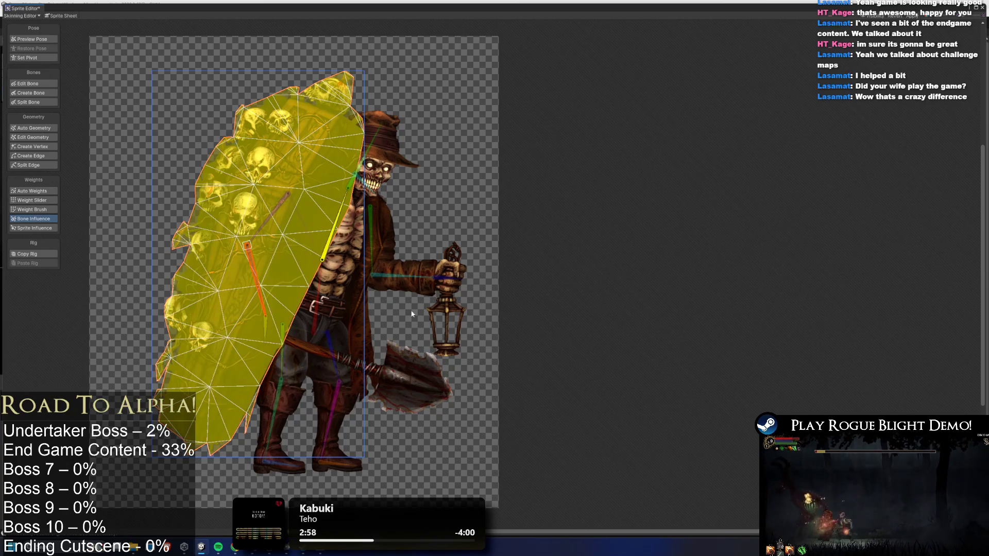
{"action": "left_click", "coordinate": [44, 41]}
Test-pose the rig by swinging the coffin on the yellow bone and rotating the leg bone.
{"action": "mouse_move", "coordinate": [337, 222]}
{"action": "left_mouse_down"}
{"action": "mouse_move", "coordinate": [364, 235]}
{"action": "mouse_move", "coordinate": [344, 209]}
{"action": "mouse_move", "coordinate": [381, 236]}
{"action": "mouse_move", "coordinate": [457, 234]}
{"action": "left_mouse_up"}
{"action": "left_click_drag", "start_coordinate": [384, 278], "coordinate": [409, 287]}
{"action": "key", "text": "ctrl+z"}
{"action": "left_click_drag", "start_coordinate": [350, 340], "coordinate": [366, 352]}
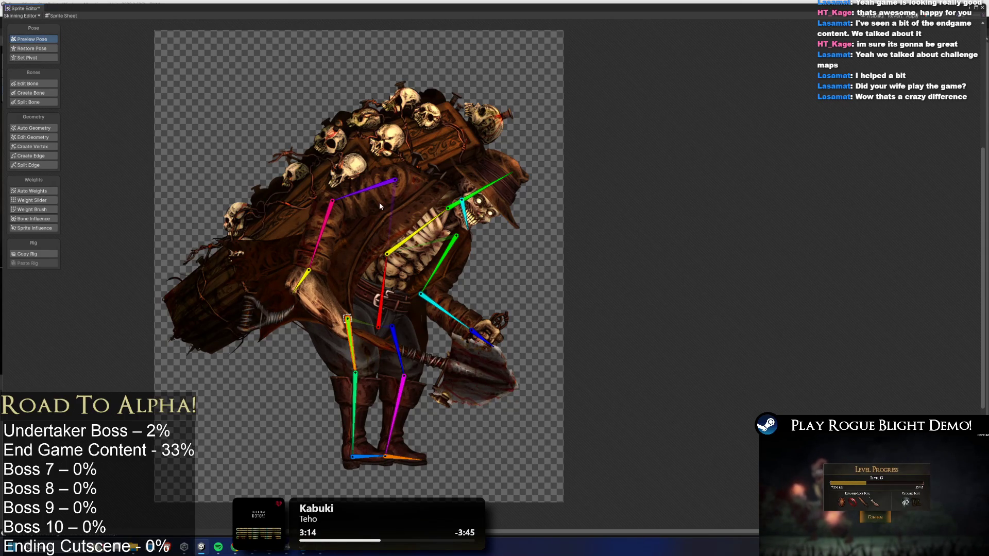
Remove the pink arm bone's influence from the coat flap while keeping the purple bone's influence.
{"action": "left_click", "coordinate": [33, 219]}
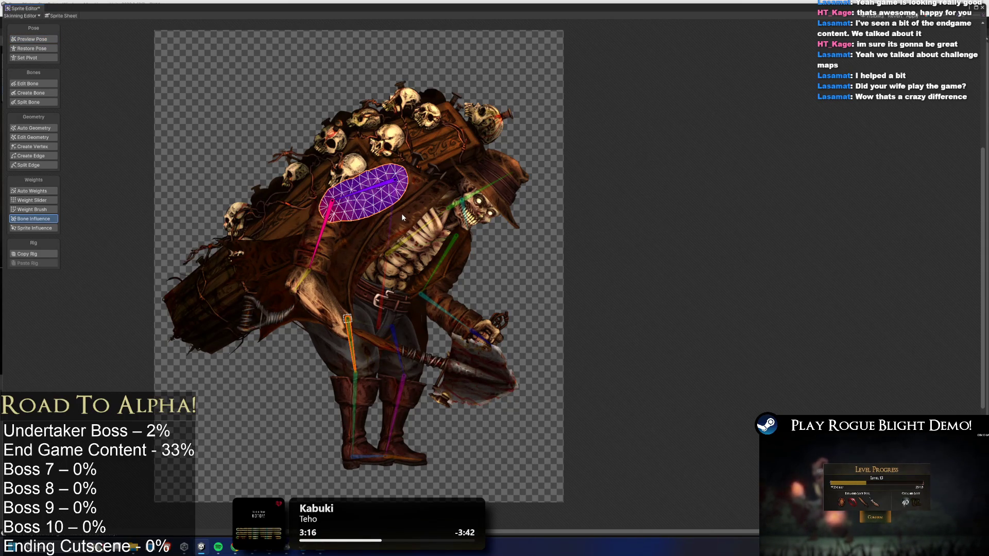
{"action": "left_click", "coordinate": [307, 252]}
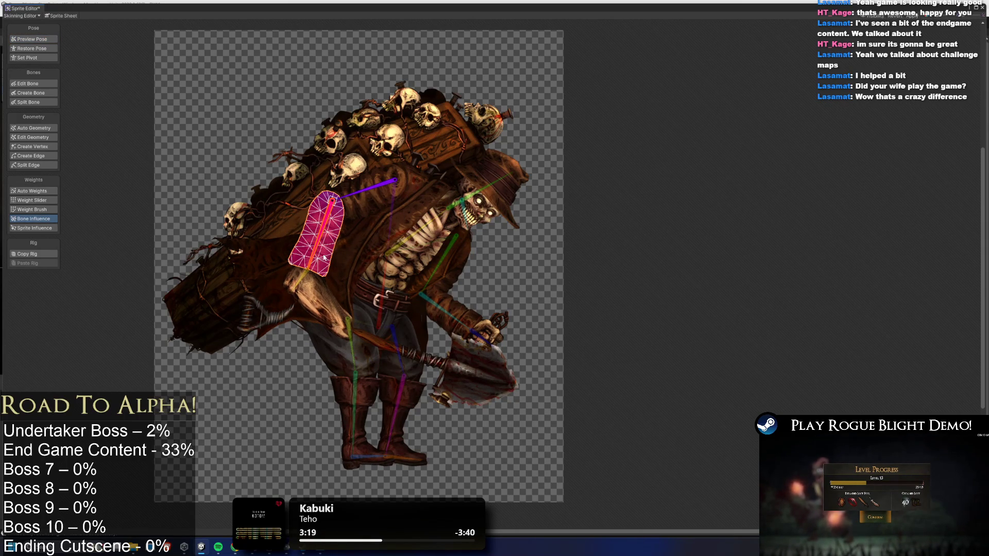
{"action": "left_click", "coordinate": [323, 232]}
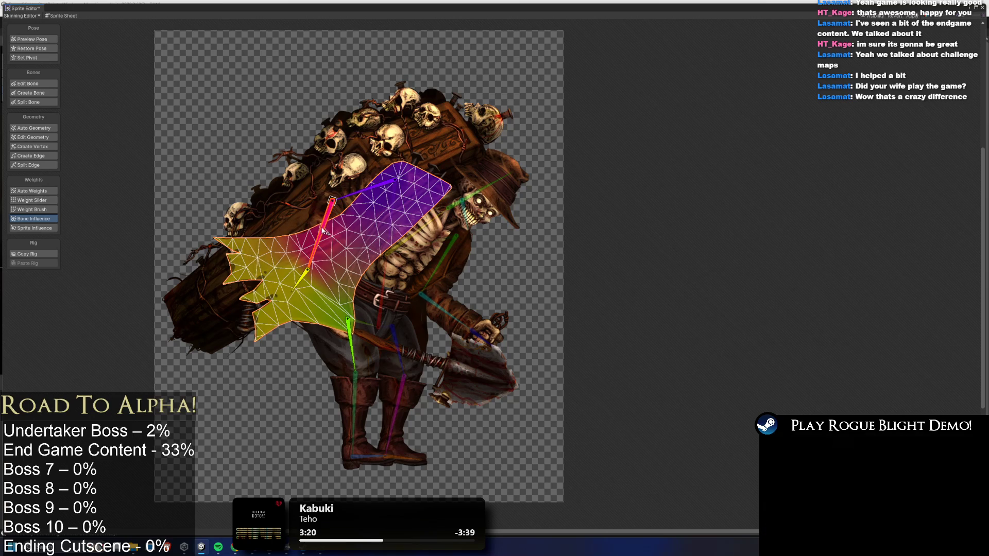
{"action": "key", "text": "Delete"}
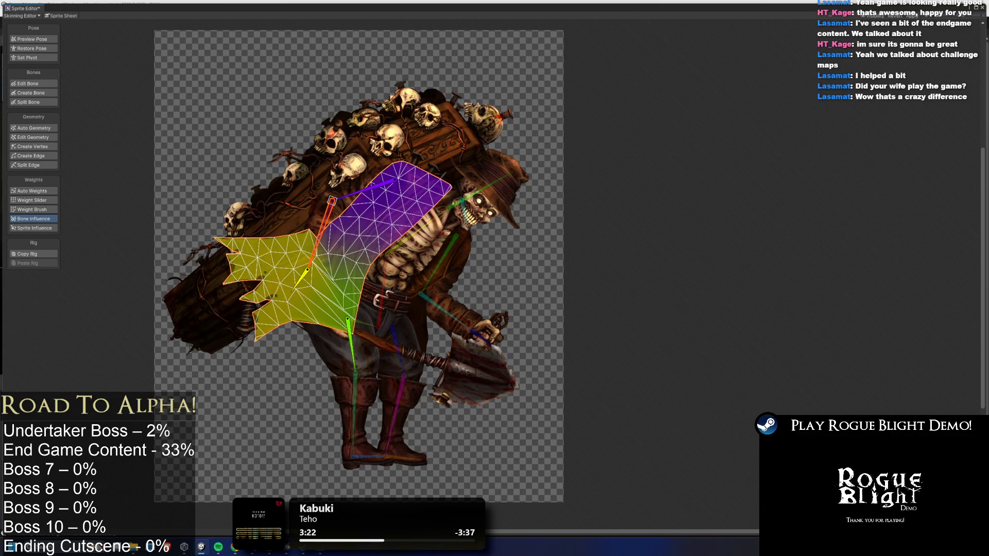
{"action": "left_click", "coordinate": [366, 190]}
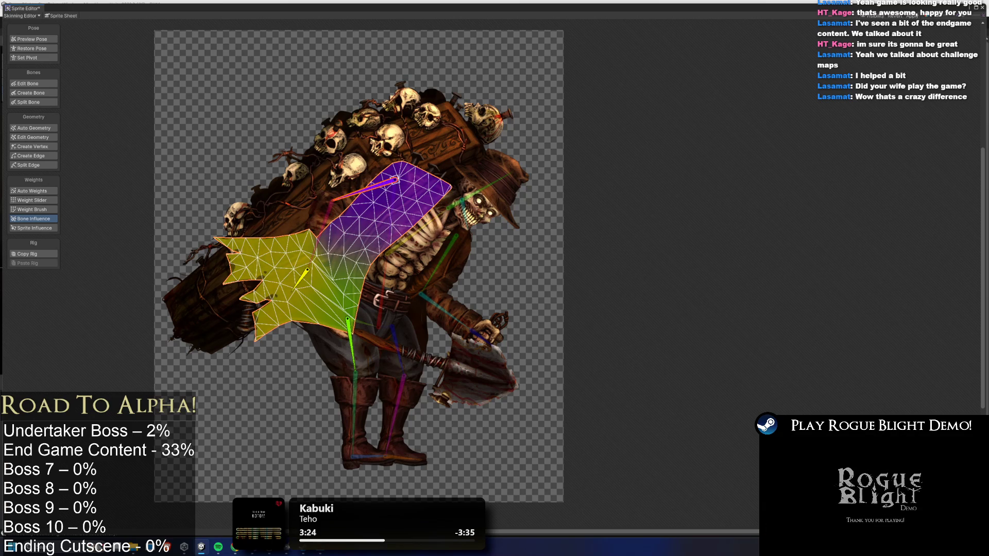
{"action": "key", "text": "Delete"}
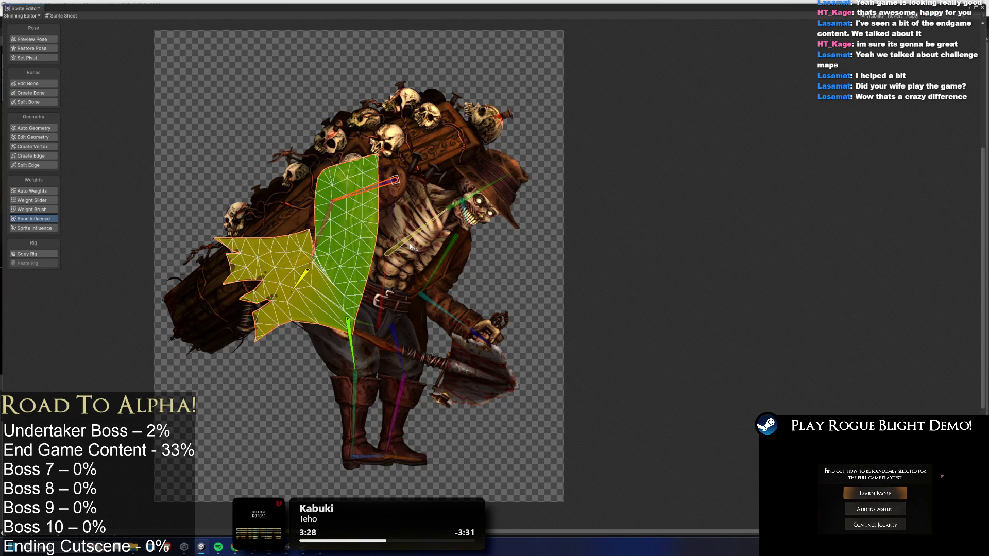
{"action": "key", "text": "ctrl+z"}
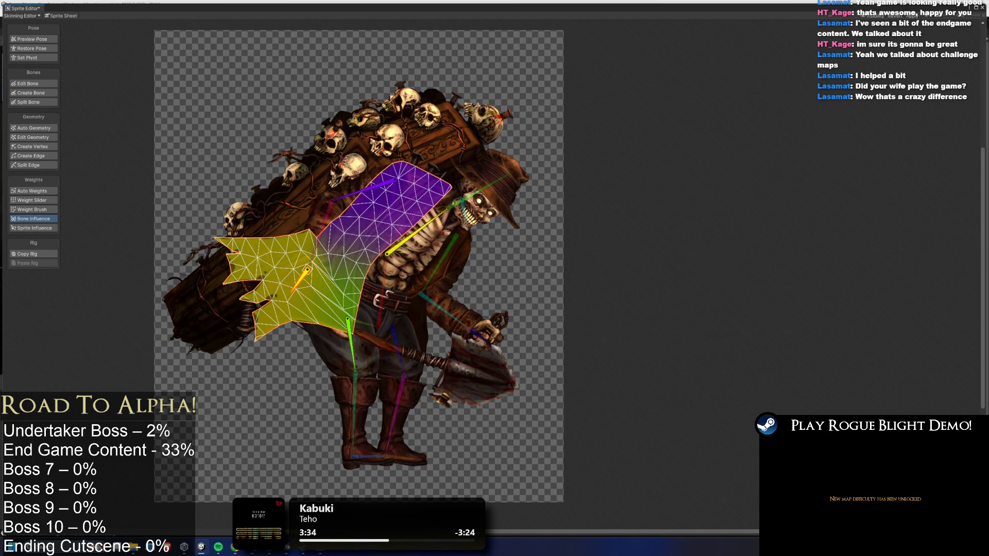
{"action": "key", "text": "ctrl+z"}
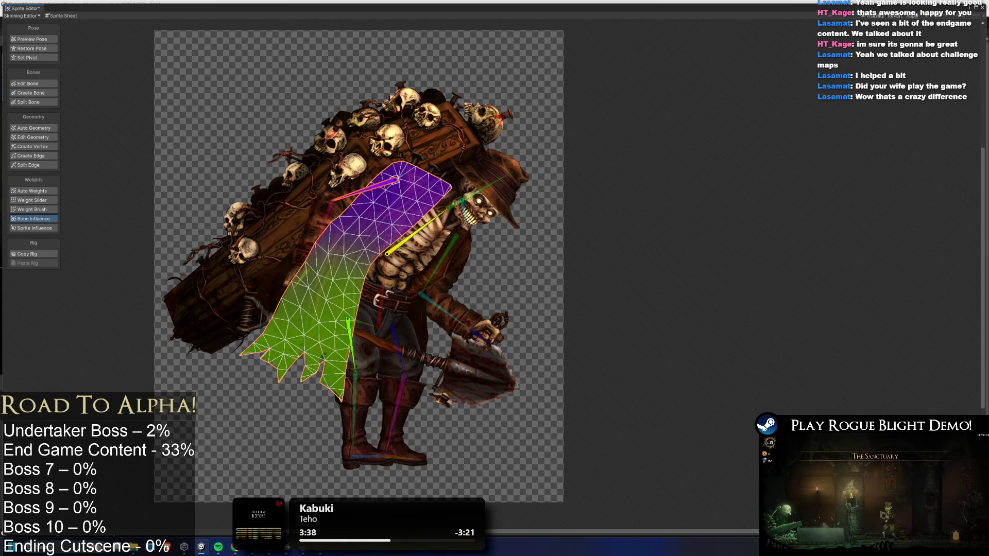
{"action": "key", "text": "ctrl+z"}
Hand-paint chest-bone weight onto the top of the coat flap, then select the coffin in Preview Pose.
{"action": "left_click", "coordinate": [32, 210]}
{"action": "left_click", "coordinate": [386, 254]}
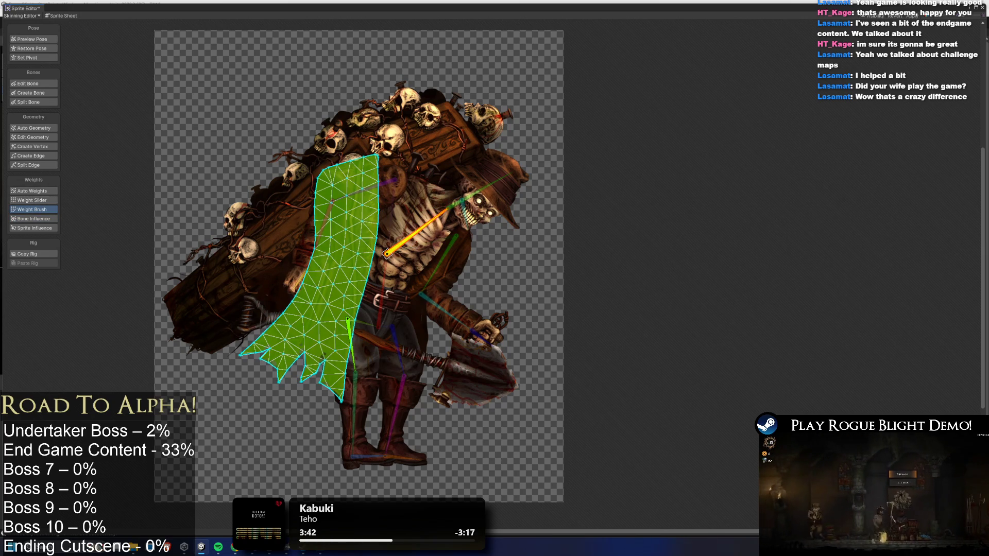
{"action": "mouse_move", "coordinate": [360, 170]}
{"action": "left_mouse_down"}
{"action": "mouse_move", "coordinate": [409, 200]}
{"action": "mouse_move", "coordinate": [433, 178]}
{"action": "mouse_move", "coordinate": [371, 178]}
{"action": "mouse_move", "coordinate": [441, 174]}
{"action": "mouse_move", "coordinate": [361, 226]}
{"action": "mouse_move", "coordinate": [396, 255]}
{"action": "left_mouse_up"}
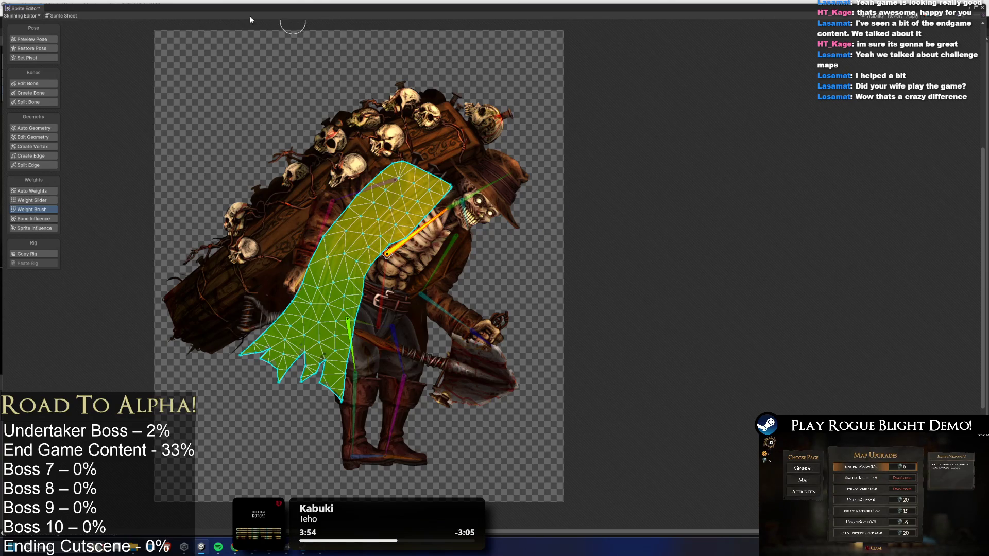
{"action": "left_click", "coordinate": [41, 39]}
{"action": "left_click", "coordinate": [344, 125]}
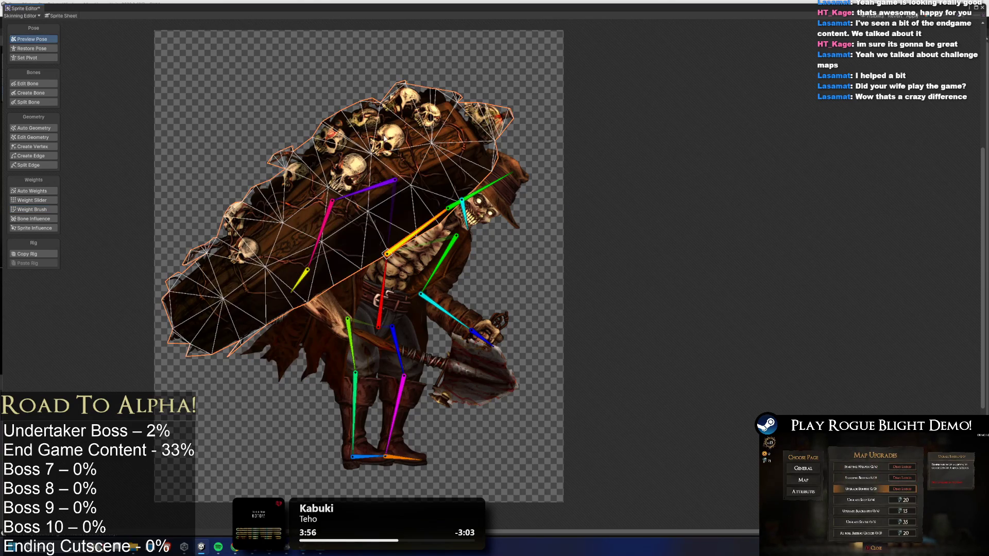
Strip the pink, orange, green arm and cyan neck bone influences from the cape, then select the tie.
{"action": "left_click", "coordinate": [48, 218]}
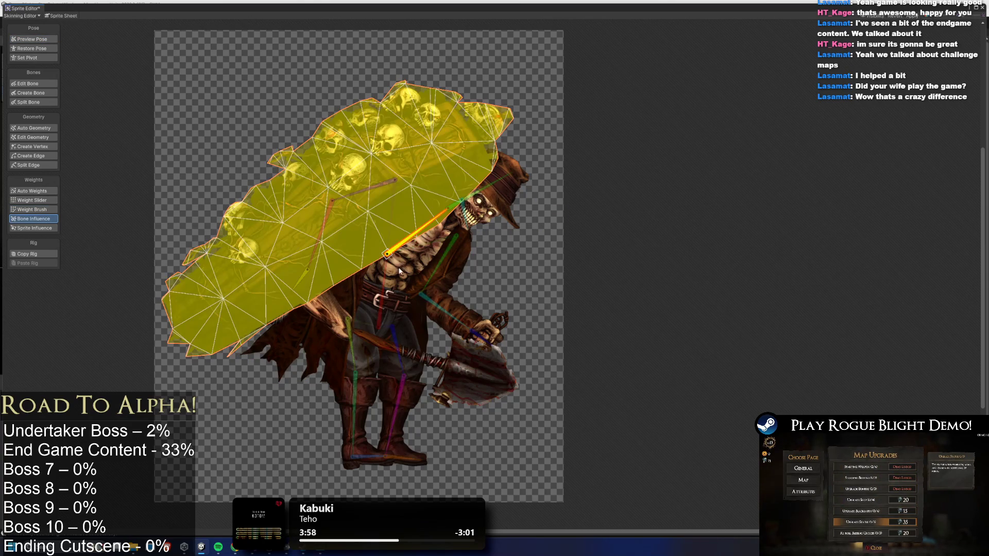
{"action": "left_click", "coordinate": [414, 276]}
{"action": "left_click", "coordinate": [324, 227]}
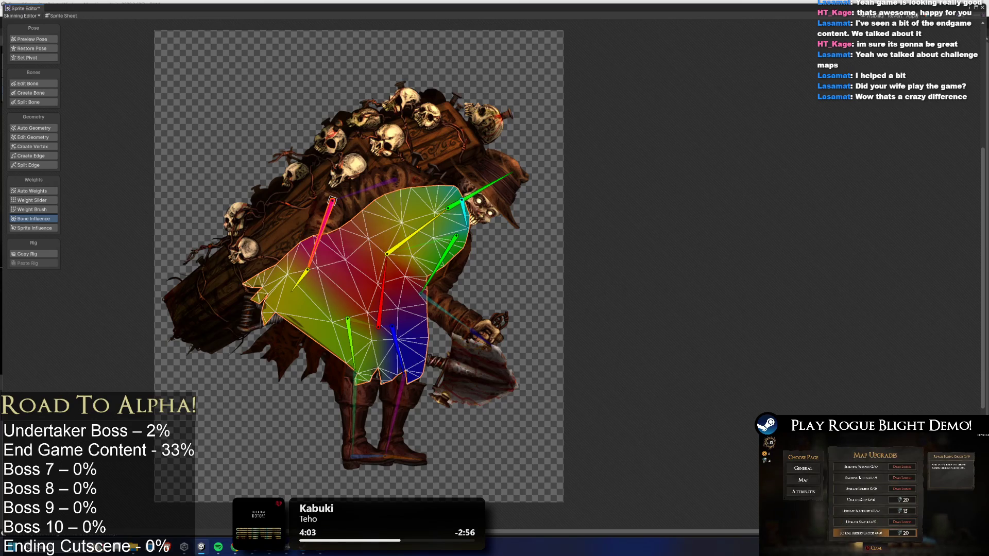
{"action": "key", "text": "Delete"}
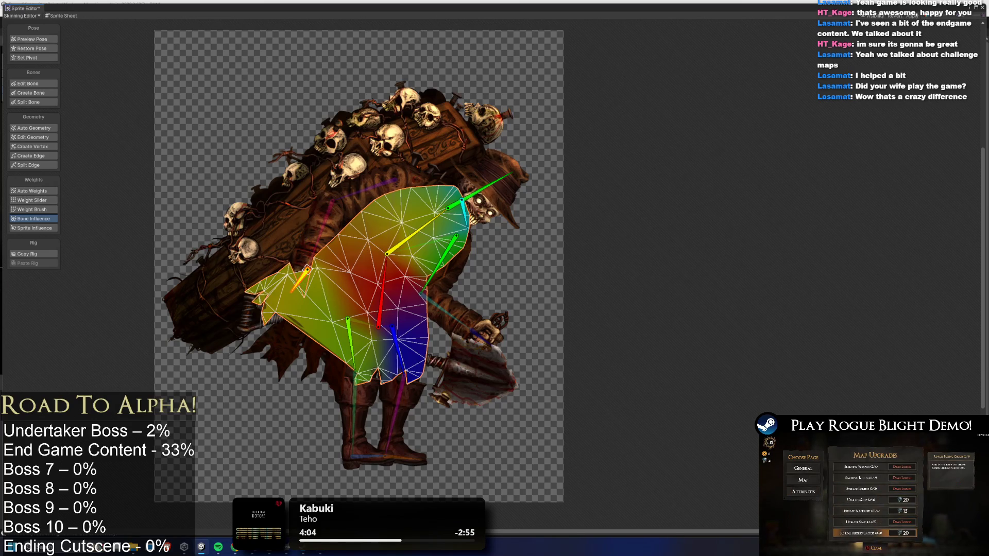
{"action": "key", "text": "Delete"}
{"action": "left_click", "coordinate": [455, 262]}
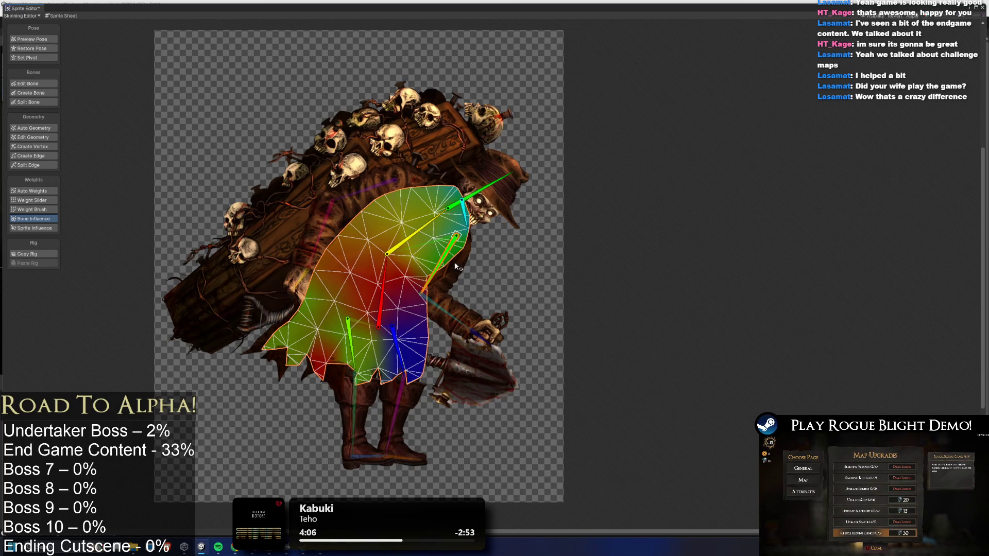
{"action": "key", "text": "Delete"}
{"action": "left_click", "coordinate": [482, 189]}
{"action": "left_click", "coordinate": [462, 200]}
{"action": "key", "text": "Delete"}
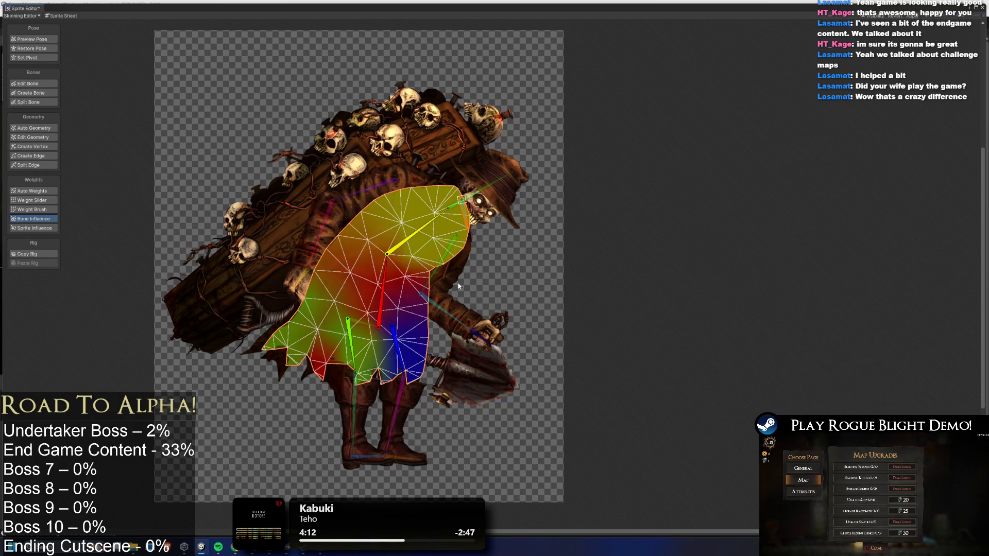
{"action": "left_click", "coordinate": [453, 271]}
{"action": "left_click", "coordinate": [444, 267]}
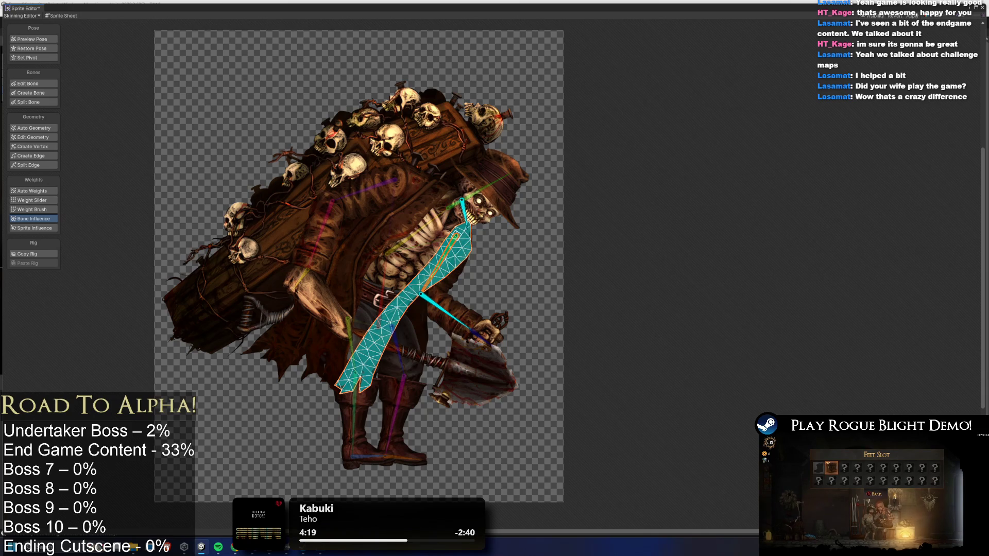
Inspect the tie's neck, torso, leg and arm bone influences and switch to the Weight Brush.
{"action": "left_click", "coordinate": [463, 211]}
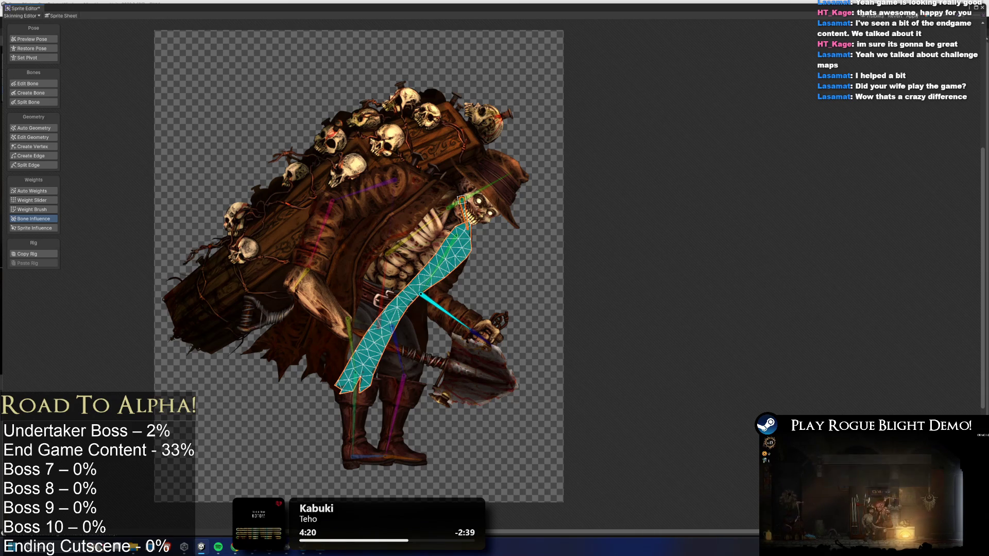
{"action": "left_click", "coordinate": [426, 230]}
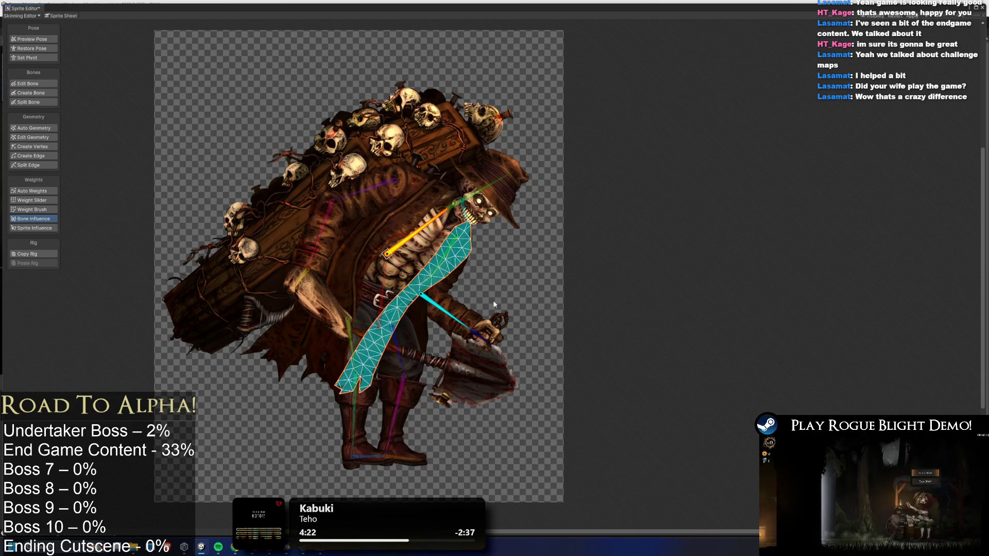
{"action": "left_click", "coordinate": [41, 209]}
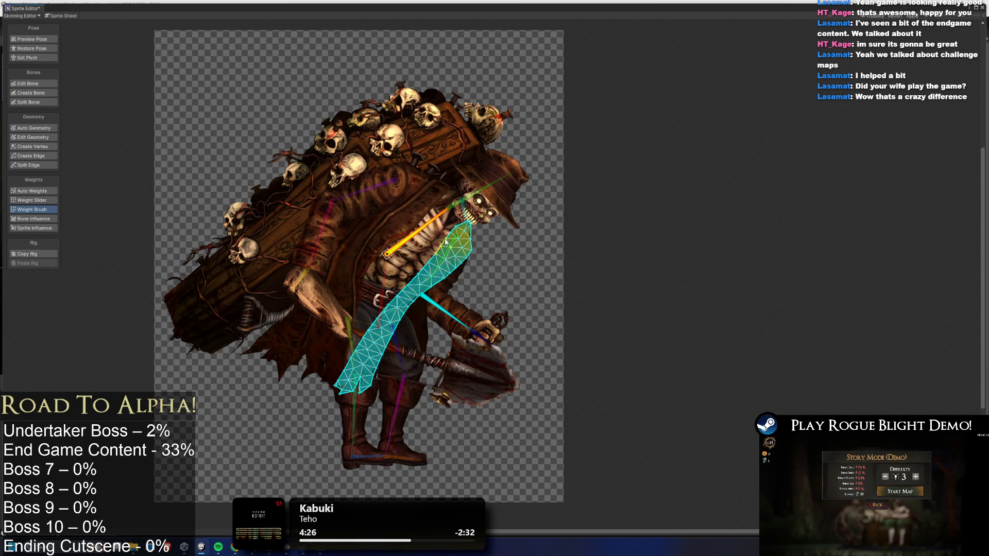
{"action": "key", "text": "shift+1"}
{"action": "key", "text": "ctrl+z"}
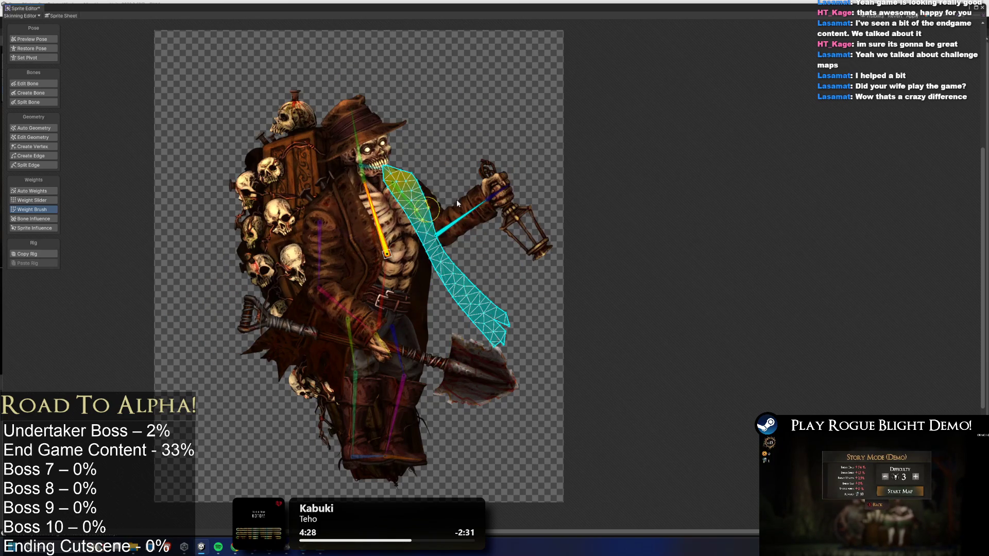
{"action": "key", "text": "shift+v"}
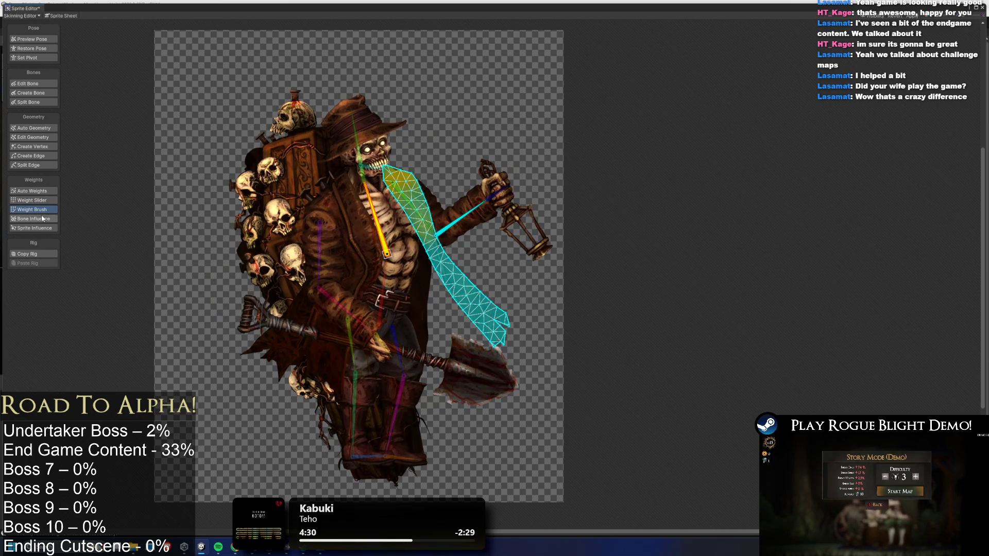
{"action": "left_click", "coordinate": [397, 338]}
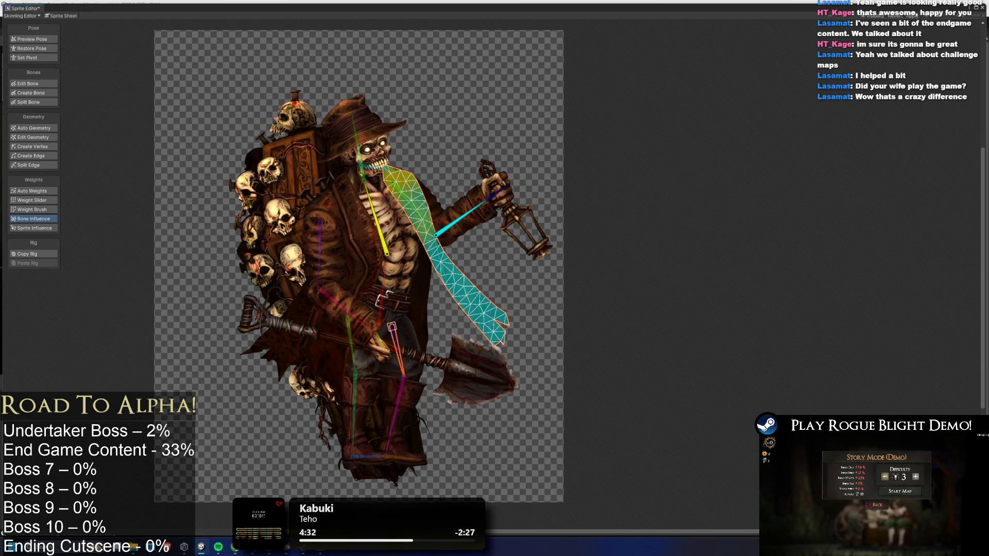
{"action": "left_click", "coordinate": [437, 235]}
{"action": "left_click", "coordinate": [336, 235]}
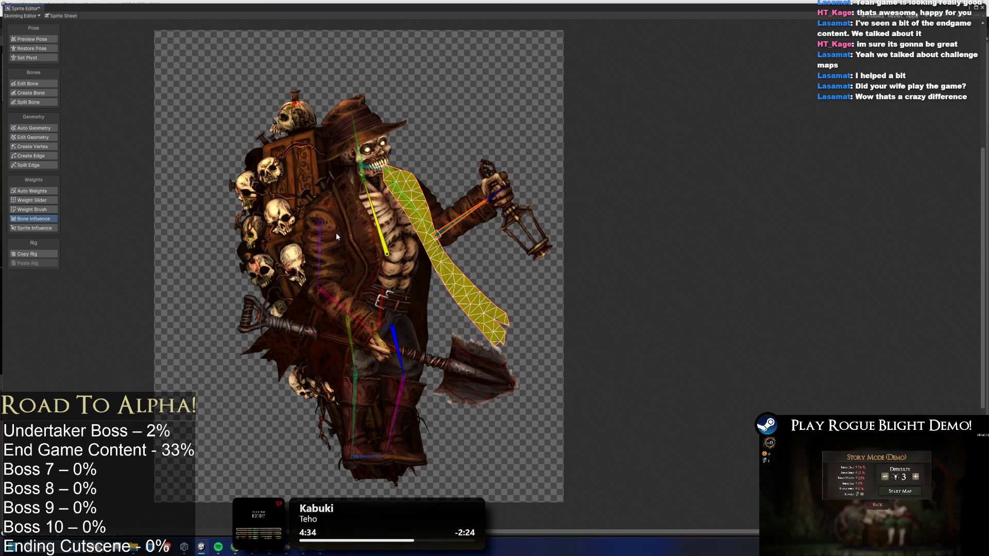
Paint blue leg-bone weight down the tie and bend the spine to test it.
{"action": "left_click", "coordinate": [393, 329]}
{"action": "mouse_move", "coordinate": [438, 257]}
{"action": "left_mouse_down"}
{"action": "mouse_move", "coordinate": [458, 329]}
{"action": "mouse_move", "coordinate": [495, 340]}
{"action": "mouse_move", "coordinate": [490, 355]}
{"action": "mouse_move", "coordinate": [505, 371]}
{"action": "mouse_move", "coordinate": [453, 361]}
{"action": "mouse_move", "coordinate": [402, 311]}
{"action": "left_mouse_up"}
{"action": "mouse_move", "coordinate": [464, 315]}
{"action": "left_mouse_down"}
{"action": "mouse_move", "coordinate": [397, 317]}
{"action": "mouse_move", "coordinate": [524, 291]}
{"action": "mouse_move", "coordinate": [400, 277]}
{"action": "left_mouse_up"}
{"action": "left_click_drag", "start_coordinate": [467, 257], "coordinate": [475, 377]}
{"action": "left_click_drag", "start_coordinate": [368, 214], "coordinate": [394, 211]}
{"action": "left_click_drag", "start_coordinate": [401, 363], "coordinate": [417, 345]}
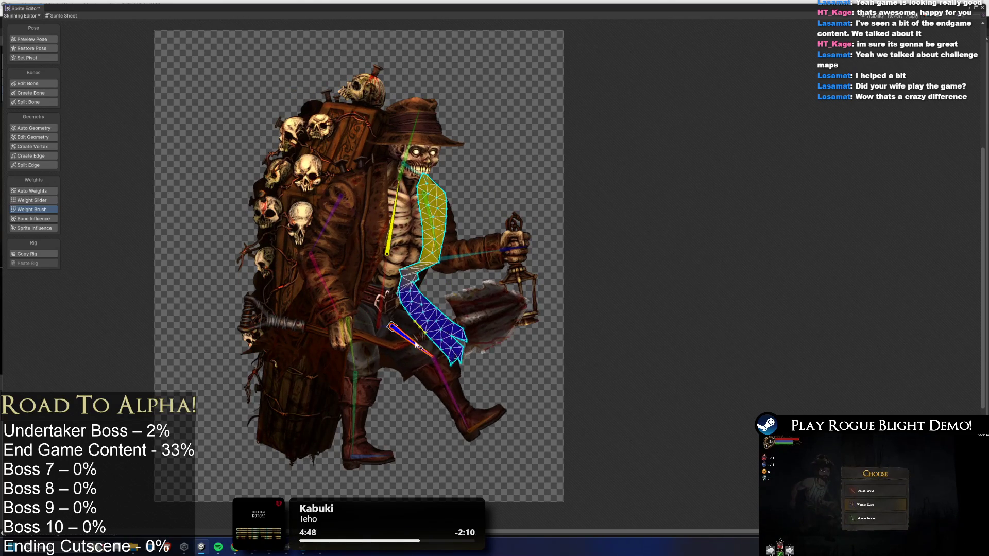
Paint red-bone weight onto the upper tie and blue weight on its bottom end, testing with spine swings.
{"action": "left_click", "coordinate": [382, 299]}
{"action": "mouse_move", "coordinate": [382, 299]}
{"action": "left_mouse_down"}
{"action": "mouse_move", "coordinate": [423, 297]}
{"action": "mouse_move", "coordinate": [372, 279]}
{"action": "mouse_move", "coordinate": [425, 272]}
{"action": "mouse_move", "coordinate": [412, 316]}
{"action": "mouse_move", "coordinate": [420, 345]}
{"action": "mouse_move", "coordinate": [404, 343]}
{"action": "left_mouse_up"}
{"action": "left_click", "coordinate": [411, 342]}
{"action": "mouse_move", "coordinate": [397, 207]}
{"action": "left_mouse_down"}
{"action": "mouse_move", "coordinate": [372, 216]}
{"action": "mouse_move", "coordinate": [436, 190]}
{"action": "left_mouse_up"}
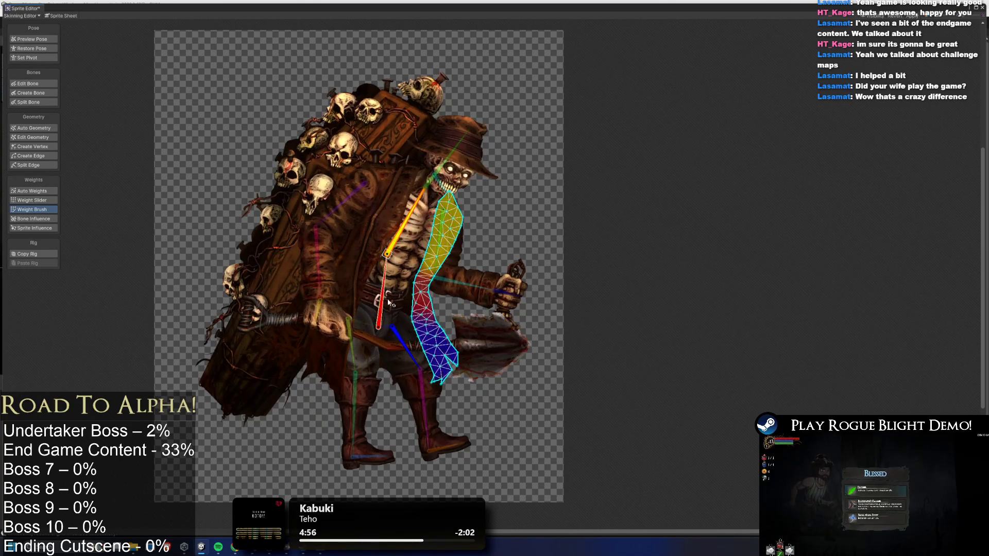
{"action": "left_click_drag", "start_coordinate": [476, 374], "coordinate": [463, 384]}
{"action": "left_click", "coordinate": [402, 342]}
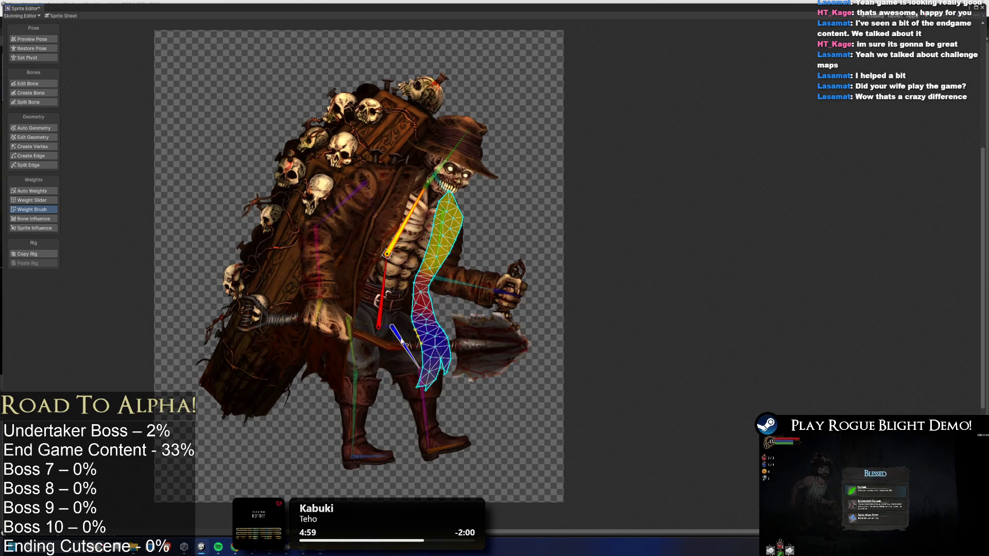
{"action": "left_click", "coordinate": [397, 352]}
{"action": "mouse_move", "coordinate": [438, 366]}
{"action": "left_mouse_down"}
{"action": "mouse_move", "coordinate": [453, 376]}
{"action": "mouse_move", "coordinate": [423, 397]}
{"action": "mouse_move", "coordinate": [471, 370]}
{"action": "mouse_move", "coordinate": [448, 355]}
{"action": "left_mouse_up"}
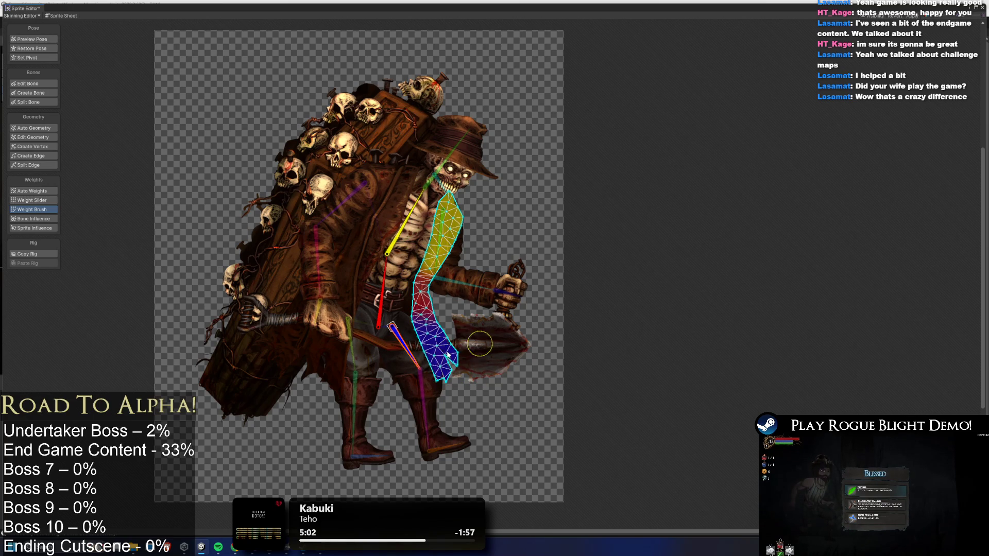
{"action": "left_click", "coordinate": [385, 217]}
{"action": "mouse_move", "coordinate": [384, 217]}
{"action": "left_mouse_down"}
{"action": "mouse_move", "coordinate": [418, 242]}
{"action": "mouse_move", "coordinate": [371, 221]}
{"action": "mouse_move", "coordinate": [432, 233]}
{"action": "left_mouse_up"}
{"action": "left_click", "coordinate": [352, 243]}
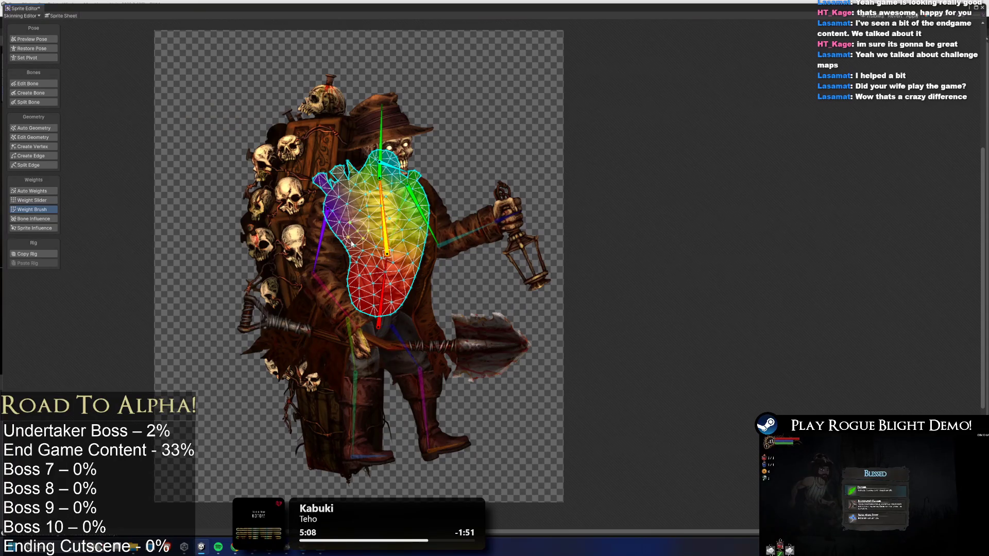
Paint more bone weight across the coat-tail's middle, testing it with a forward torso tilt.
{"action": "left_click", "coordinate": [278, 363]}
{"action": "left_click_drag", "start_coordinate": [391, 212], "coordinate": [433, 217]}
{"action": "left_click", "coordinate": [386, 287]}
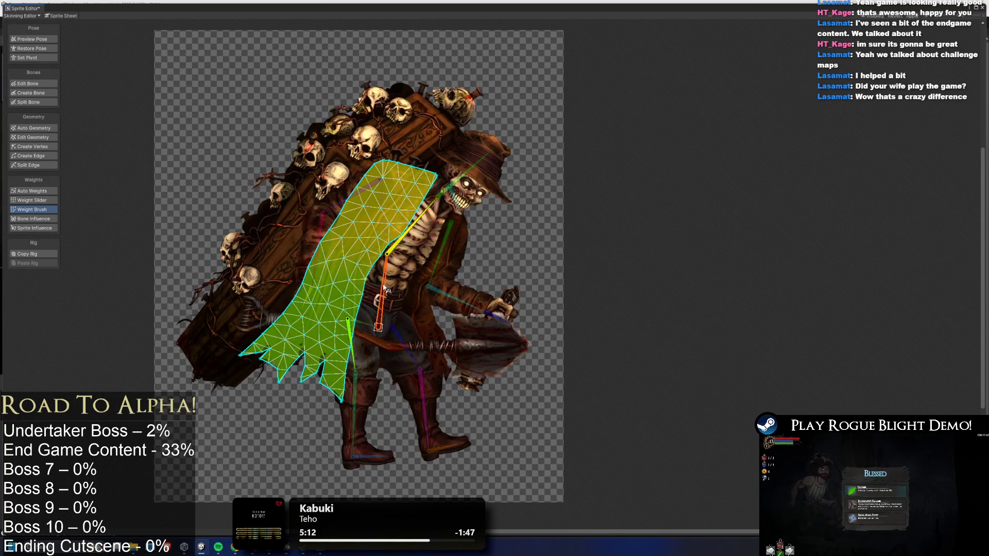
{"action": "mouse_move", "coordinate": [387, 287]}
{"action": "left_mouse_down"}
{"action": "mouse_move", "coordinate": [289, 242]}
{"action": "mouse_move", "coordinate": [360, 289]}
{"action": "mouse_move", "coordinate": [292, 268]}
{"action": "mouse_move", "coordinate": [330, 252]}
{"action": "mouse_move", "coordinate": [376, 263]}
{"action": "mouse_move", "coordinate": [335, 237]}
{"action": "mouse_move", "coordinate": [328, 293]}
{"action": "mouse_move", "coordinate": [363, 302]}
{"action": "mouse_move", "coordinate": [325, 285]}
{"action": "mouse_move", "coordinate": [361, 309]}
{"action": "mouse_move", "coordinate": [310, 247]}
{"action": "mouse_move", "coordinate": [368, 239]}
{"action": "mouse_move", "coordinate": [355, 237]}
{"action": "mouse_move", "coordinate": [322, 292]}
{"action": "left_mouse_up"}
{"action": "mouse_move", "coordinate": [395, 317]}
{"action": "left_mouse_down"}
{"action": "mouse_move", "coordinate": [369, 201]}
{"action": "mouse_move", "coordinate": [382, 214]}
{"action": "left_mouse_up"}
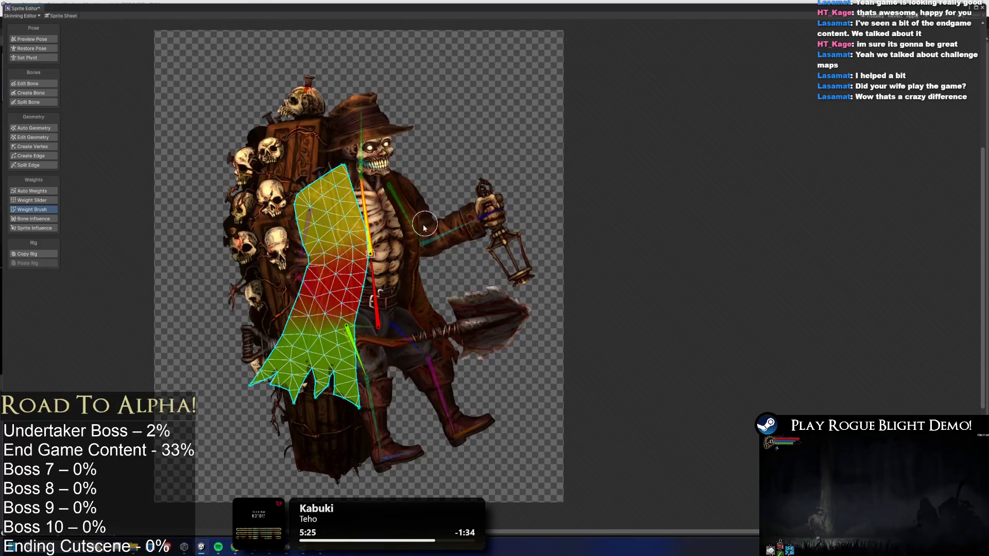
Soften the coat body's lower-left weights and spread red-bone weight mid-left, testing with the yellow bone.
{"action": "left_click", "coordinate": [396, 229]}
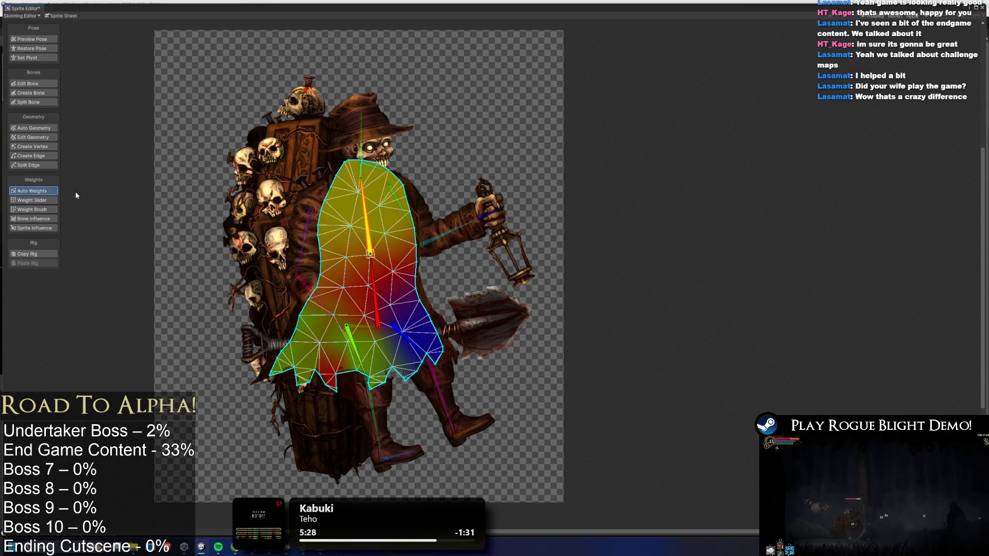
{"action": "left_click_drag", "start_coordinate": [309, 319], "coordinate": [288, 350]}
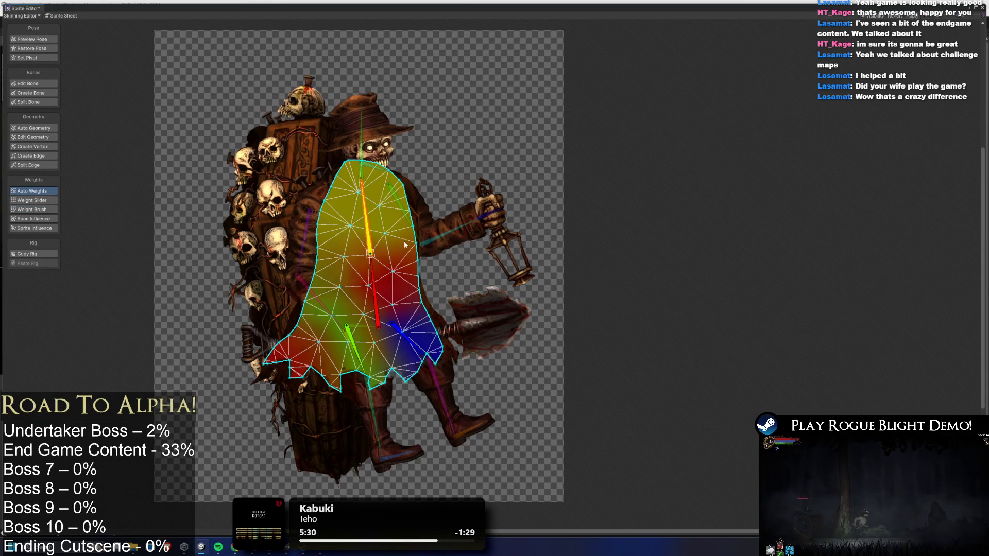
{"action": "mouse_move", "coordinate": [366, 226]}
{"action": "left_mouse_down"}
{"action": "mouse_move", "coordinate": [383, 257]}
{"action": "mouse_move", "coordinate": [360, 303]}
{"action": "mouse_move", "coordinate": [376, 315]}
{"action": "mouse_move", "coordinate": [367, 357]}
{"action": "left_mouse_up"}
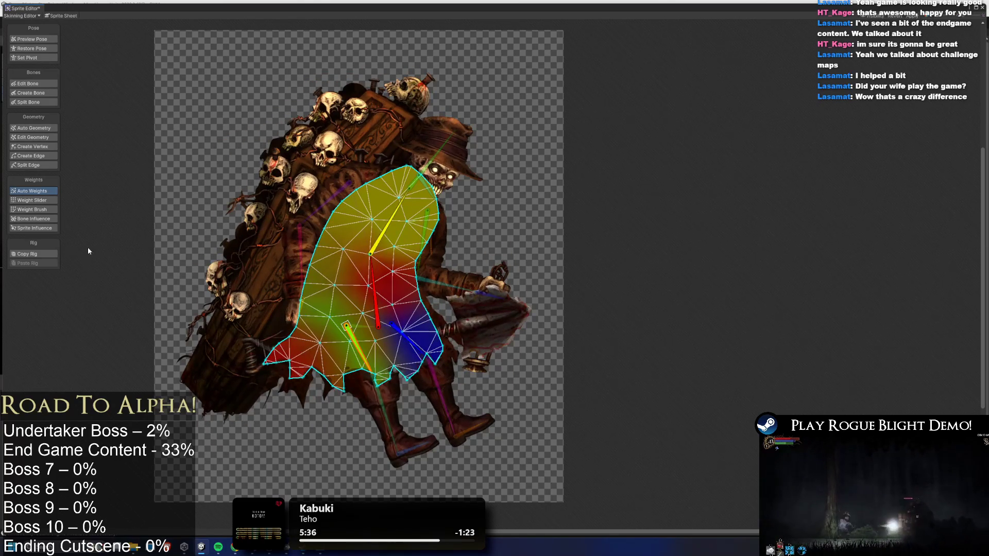
{"action": "mouse_move", "coordinate": [283, 363]}
{"action": "left_mouse_down"}
{"action": "mouse_move", "coordinate": [319, 376]}
{"action": "mouse_move", "coordinate": [270, 338]}
{"action": "mouse_move", "coordinate": [299, 384]}
{"action": "mouse_move", "coordinate": [309, 343]}
{"action": "mouse_move", "coordinate": [314, 384]}
{"action": "left_mouse_up"}
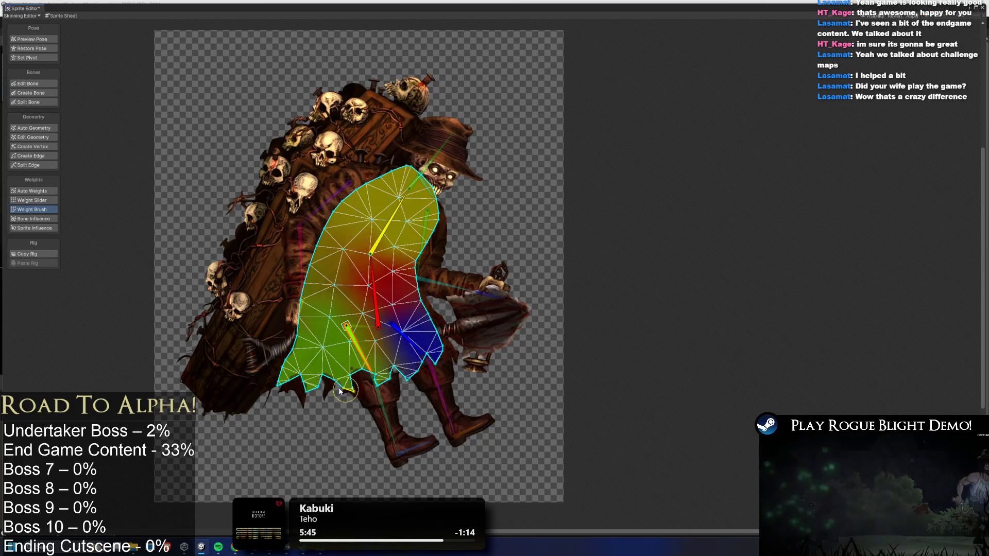
{"action": "left_click", "coordinate": [377, 280]}
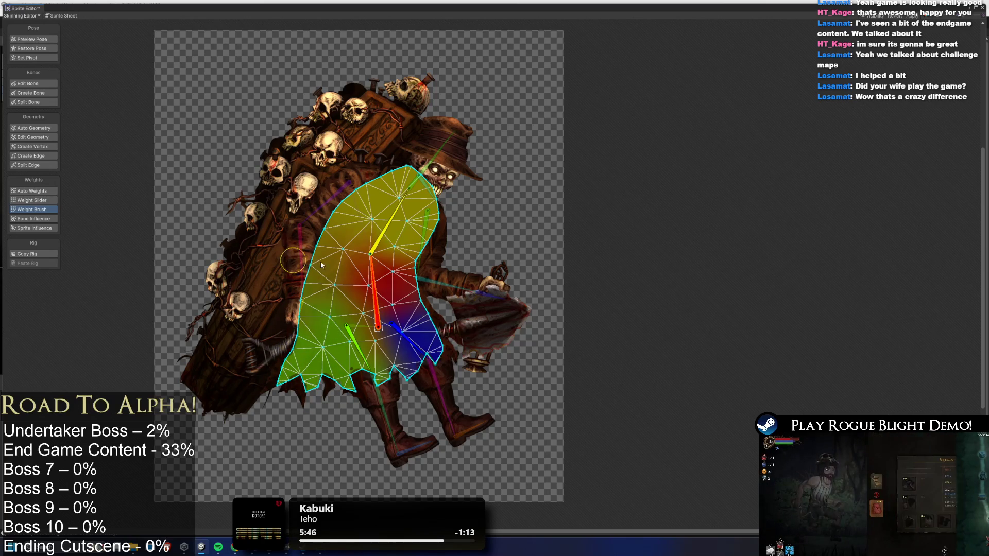
{"action": "mouse_move", "coordinate": [333, 265]}
{"action": "left_mouse_down"}
{"action": "mouse_move", "coordinate": [340, 256]}
{"action": "mouse_move", "coordinate": [410, 267]}
{"action": "mouse_move", "coordinate": [309, 294]}
{"action": "mouse_move", "coordinate": [420, 296]}
{"action": "left_mouse_up"}
{"action": "mouse_move", "coordinate": [405, 208]}
{"action": "left_mouse_down"}
{"action": "mouse_move", "coordinate": [344, 217]}
{"action": "mouse_move", "coordinate": [363, 236]}
{"action": "left_mouse_up"}
Inspect bone influence on the hat, face and head sprites, confirming the head follows one bone.
{"action": "left_click", "coordinate": [363, 236]}
{"action": "left_click", "coordinate": [31, 39]}
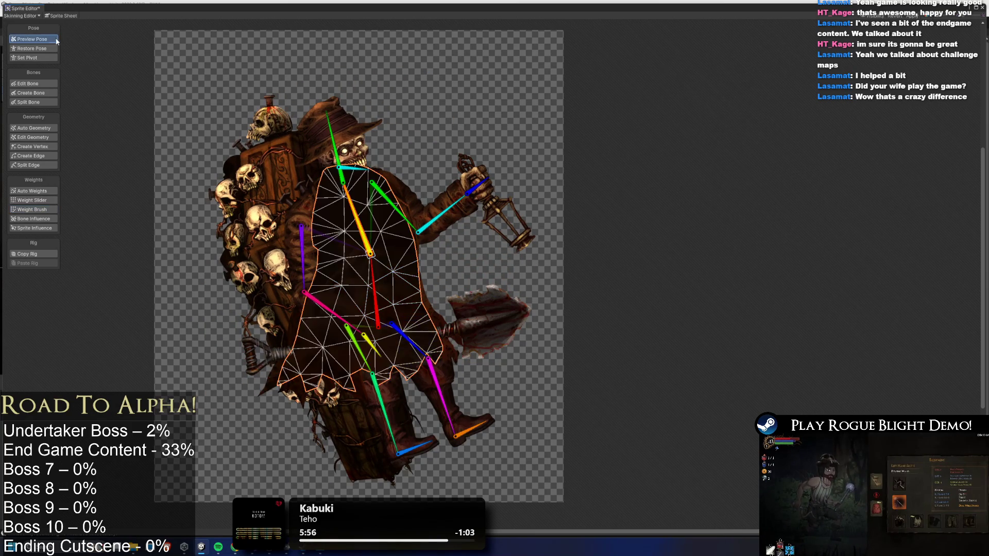
{"action": "left_click", "coordinate": [347, 139]}
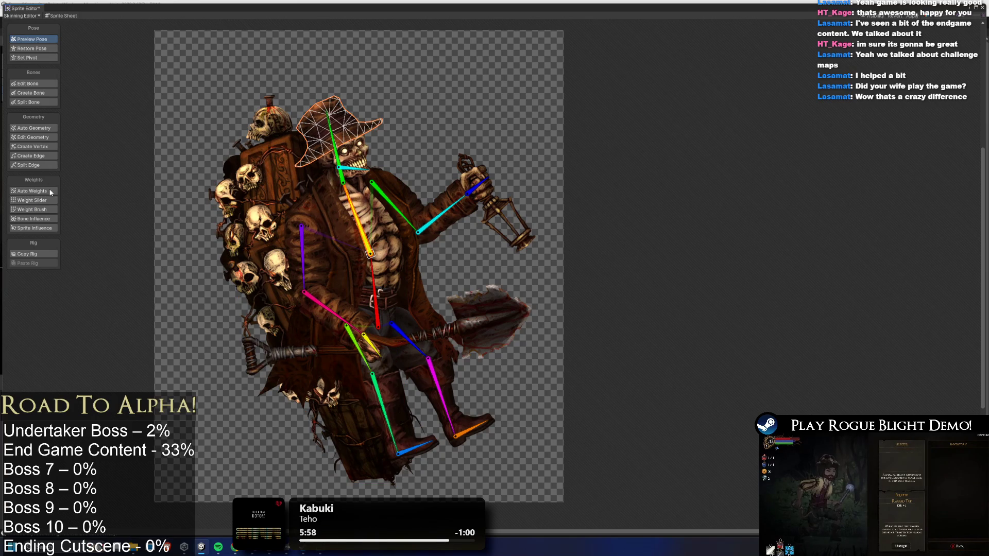
{"action": "left_click", "coordinate": [33, 219]}
{"action": "left_click", "coordinate": [354, 153]}
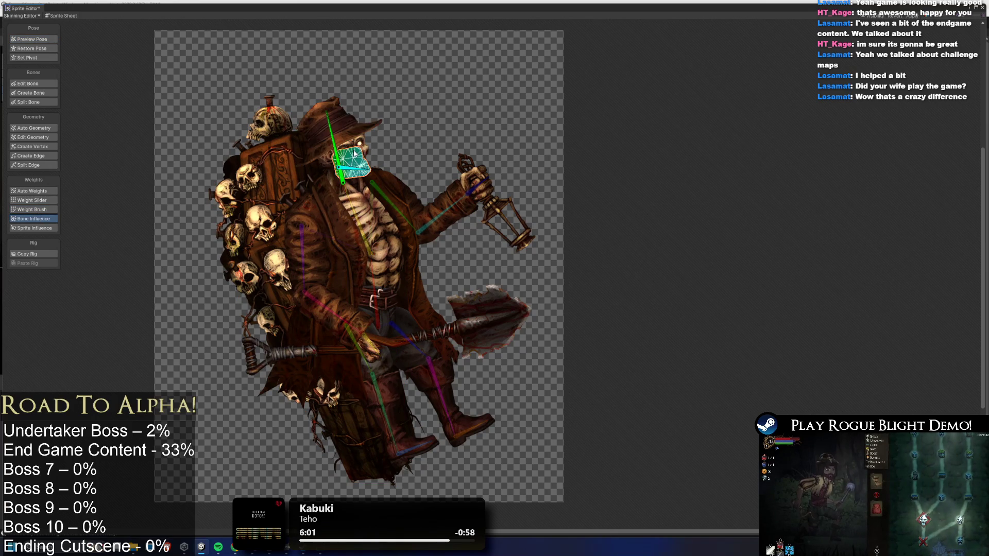
{"action": "scroll", "coordinate": [355, 153], "scroll_direction": "up", "scroll_amount": 2}
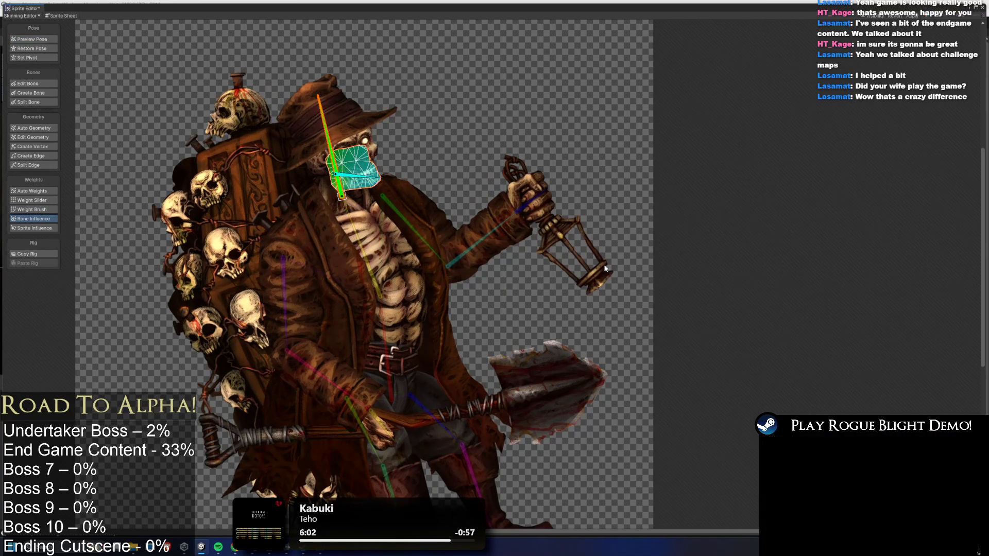
{"action": "scroll", "coordinate": [605, 268], "scroll_direction": "up", "scroll_amount": 1}
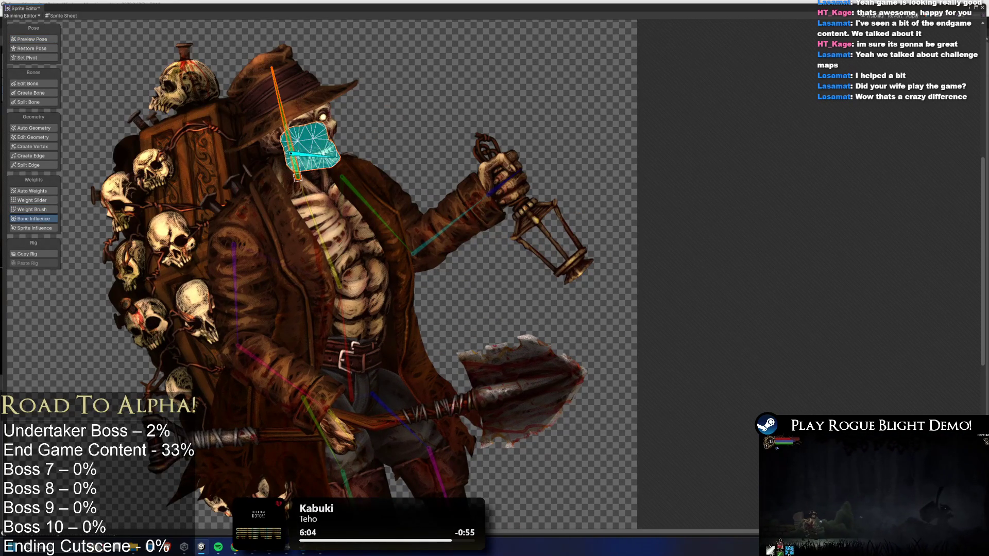
{"action": "left_click", "coordinate": [313, 121]}
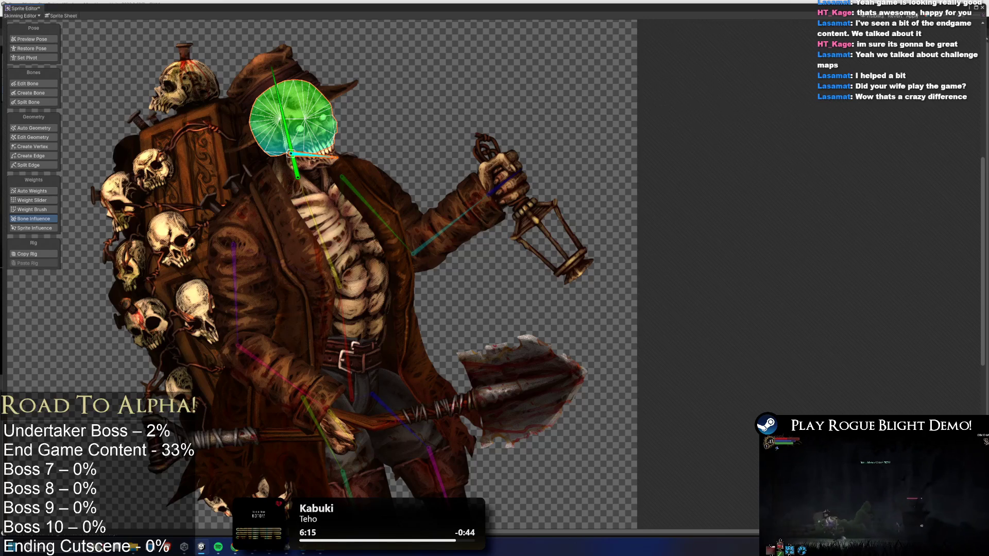
Select the coat sprite beneath the torso and pick its upper spine bone.
{"action": "left_click", "coordinate": [319, 165]}
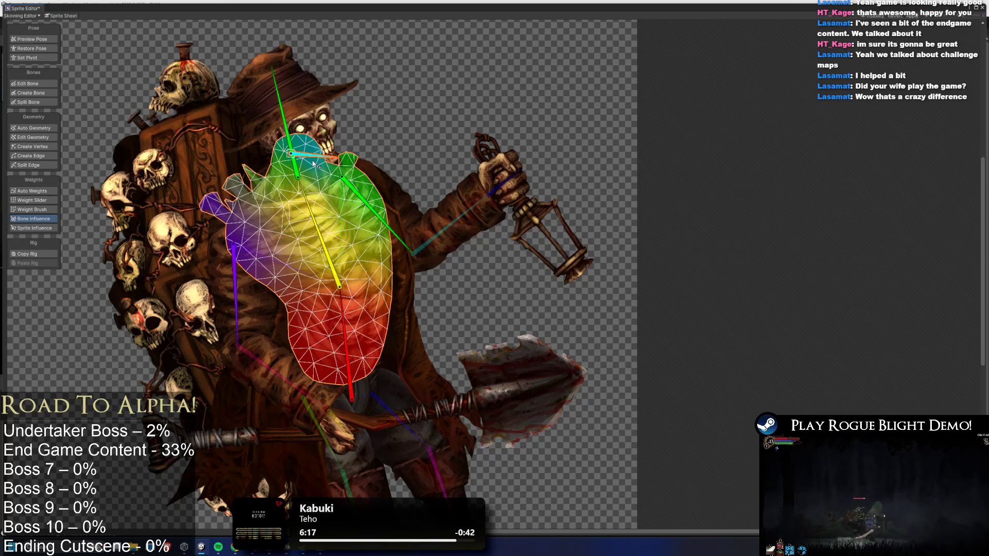
{"action": "left_click", "coordinate": [313, 133]}
{"action": "left_click", "coordinate": [297, 197]}
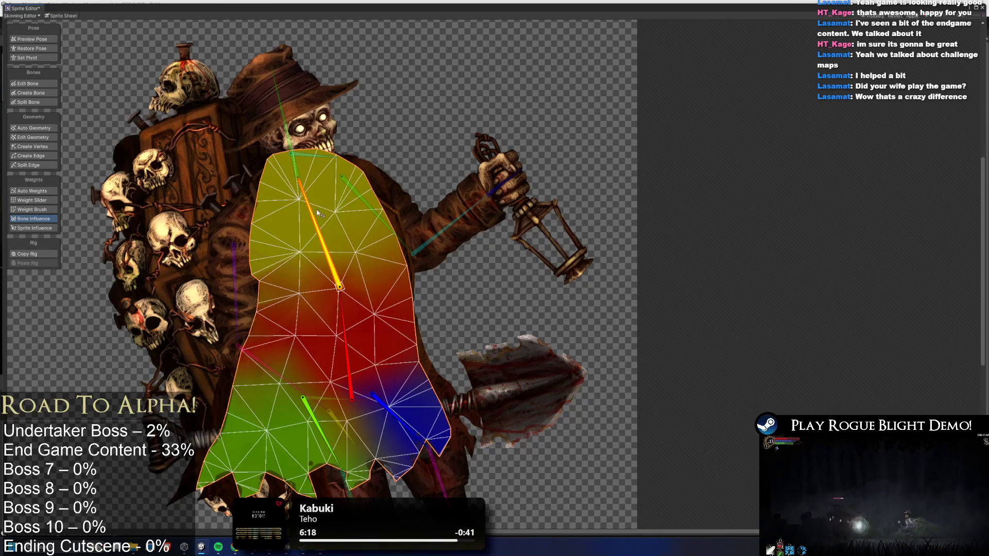
{"action": "left_click", "coordinate": [304, 172]}
Regenerate the coat's mesh and weights automatically, then select the upper-leg sprite.
{"action": "left_click", "coordinate": [52, 210]}
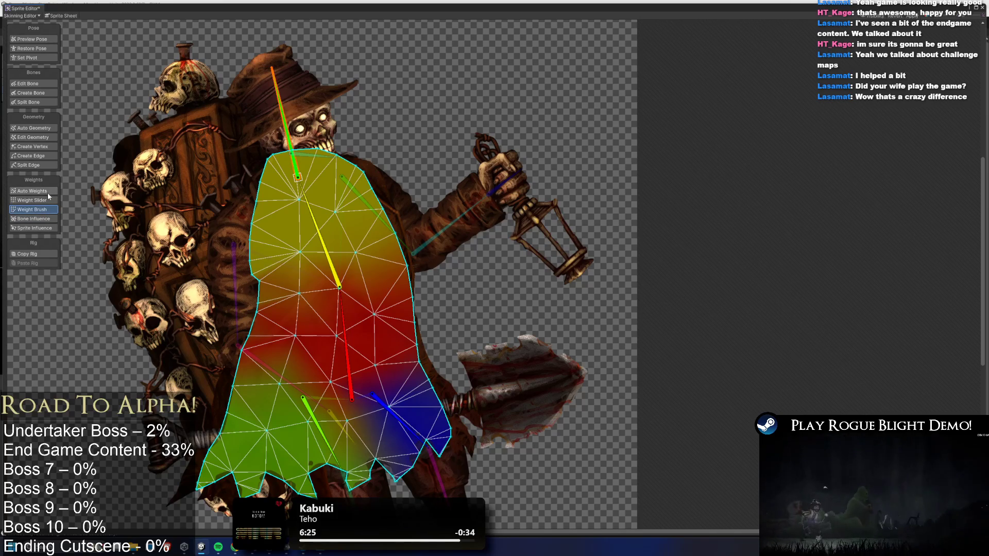
{"action": "left_click", "coordinate": [33, 126]}
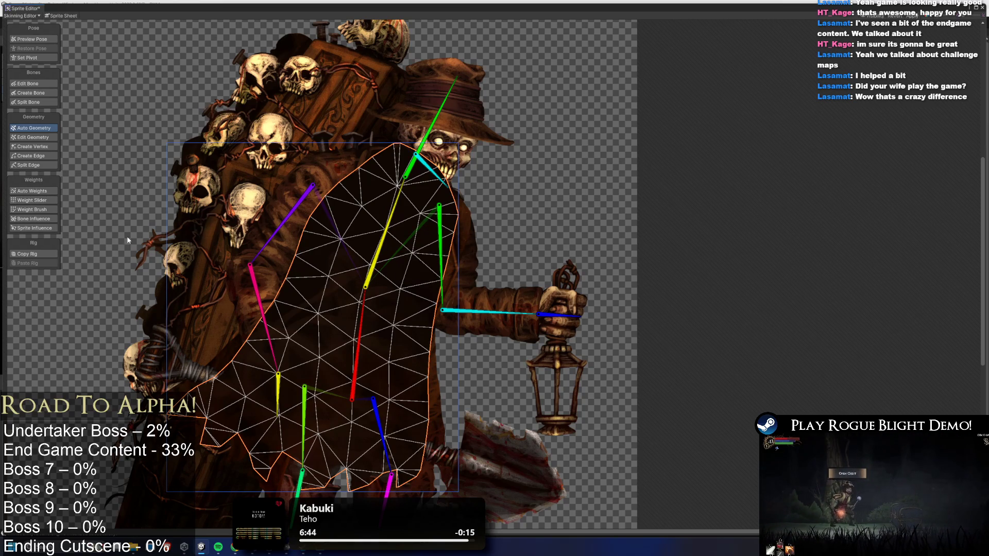
{"action": "left_click", "coordinate": [42, 192]}
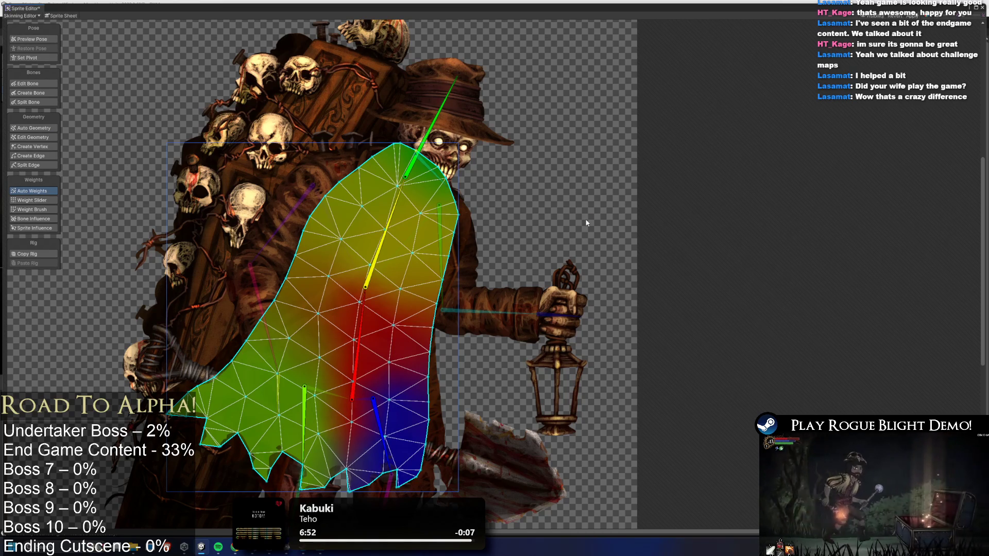
{"action": "scroll", "coordinate": [587, 223], "scroll_direction": "down", "scroll_amount": 5}
{"action": "left_click", "coordinate": [358, 369]}
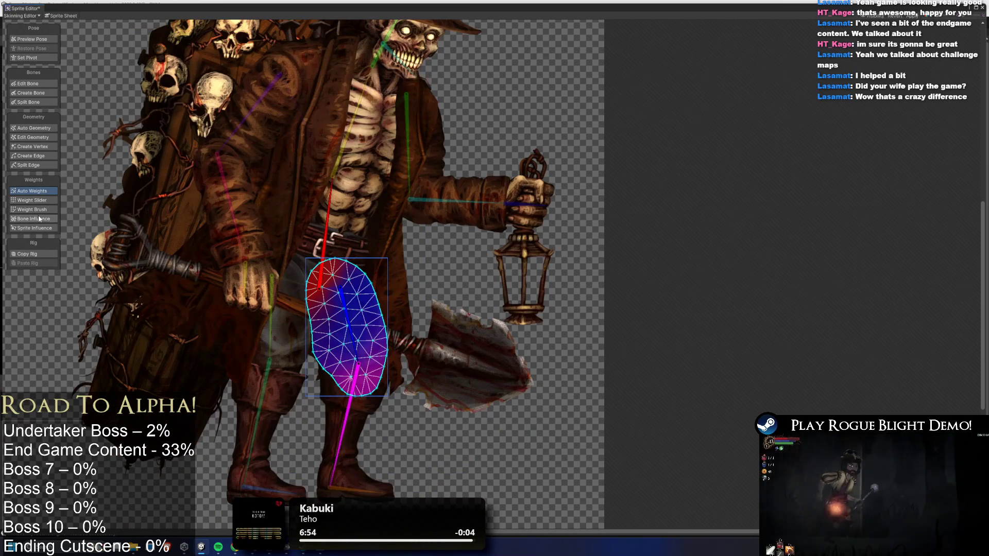
Select the waist piece and auto-generate its mesh and weights, testing with the blue bone.
{"action": "scroll", "coordinate": [396, 342], "scroll_direction": "up", "scroll_amount": 3}
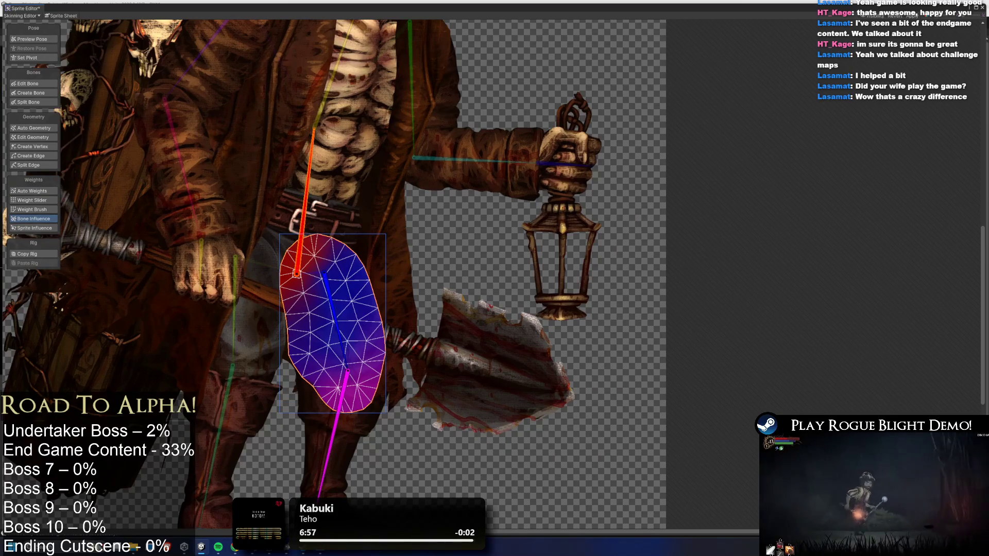
{"action": "mouse_move", "coordinate": [345, 332]}
{"action": "left_mouse_down"}
{"action": "mouse_move", "coordinate": [407, 309]}
{"action": "mouse_move", "coordinate": [392, 330]}
{"action": "left_mouse_up"}
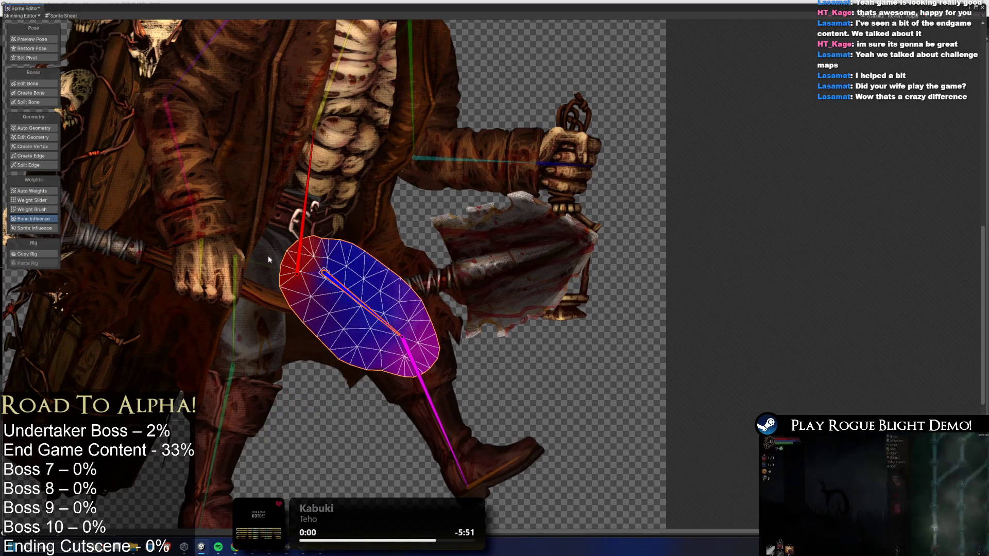
{"action": "left_click", "coordinate": [277, 226]}
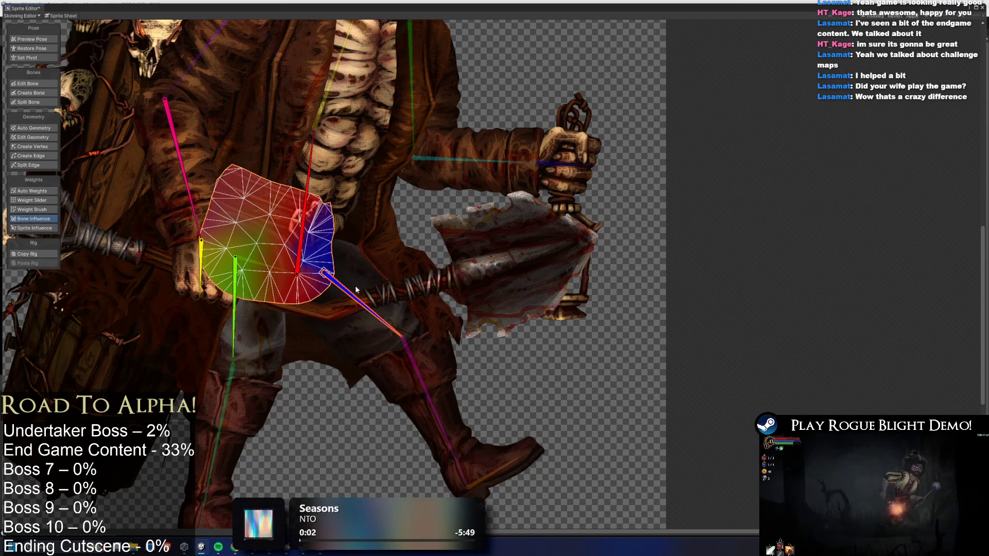
{"action": "left_click", "coordinate": [202, 242]}
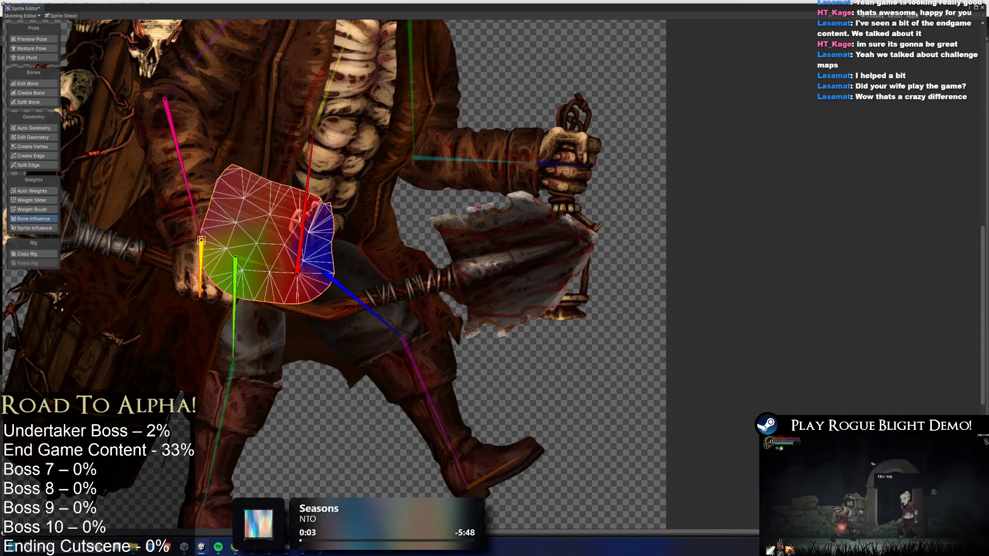
{"action": "left_click", "coordinate": [165, 99]}
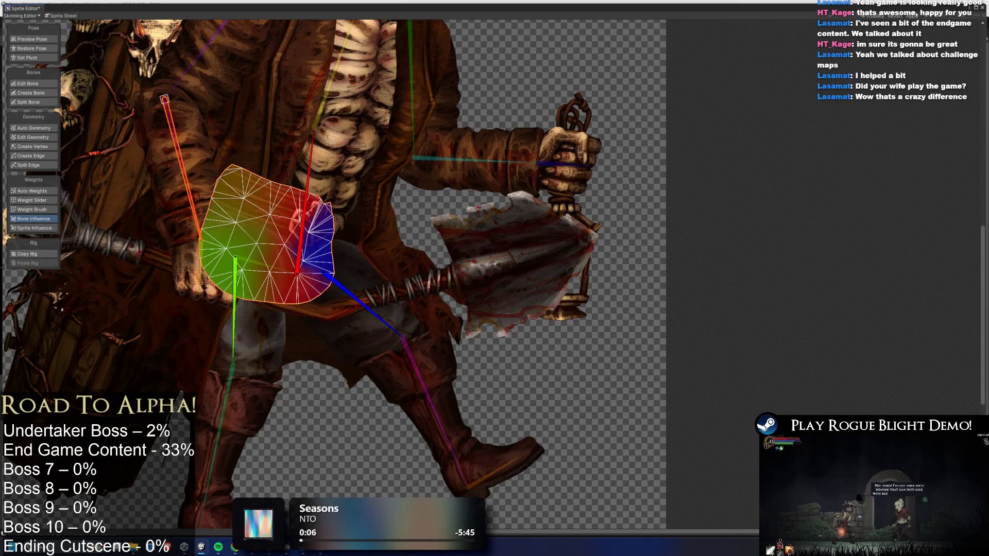
{"action": "left_click", "coordinate": [43, 130]}
{"action": "left_click", "coordinate": [37, 192]}
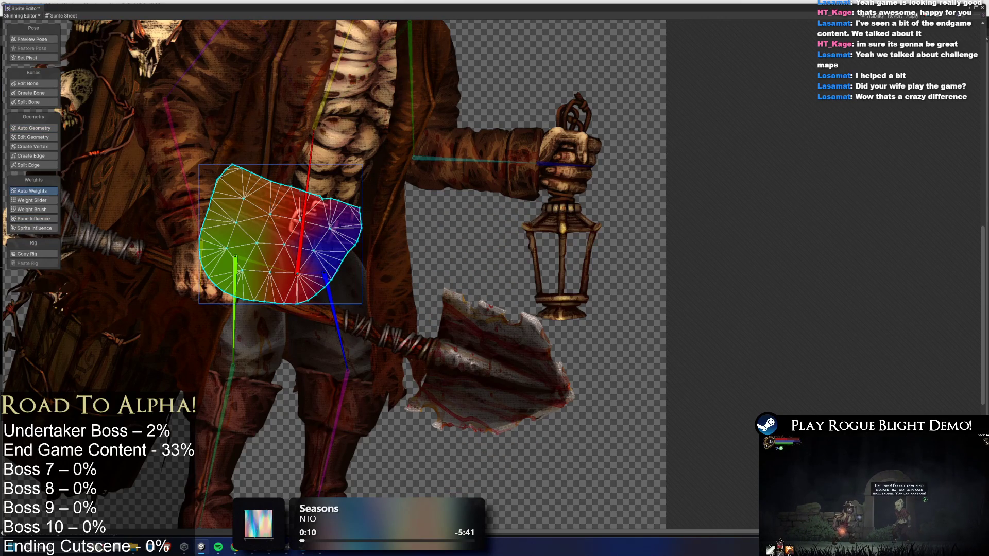
{"action": "mouse_move", "coordinate": [340, 320]}
{"action": "left_mouse_down"}
{"action": "mouse_move", "coordinate": [370, 281]}
{"action": "mouse_move", "coordinate": [379, 292]}
{"action": "left_mouse_up"}
Paint red hip-bone weight across the waist piece's top, then raise the thigh to test it.
{"action": "left_click", "coordinate": [32, 210]}
{"action": "left_click", "coordinate": [305, 206]}
{"action": "mouse_move", "coordinate": [320, 242]}
{"action": "left_mouse_down"}
{"action": "mouse_move", "coordinate": [338, 222]}
{"action": "mouse_move", "coordinate": [352, 235]}
{"action": "mouse_move", "coordinate": [376, 206]}
{"action": "mouse_move", "coordinate": [353, 234]}
{"action": "left_mouse_up"}
{"action": "left_click_drag", "start_coordinate": [235, 320], "coordinate": [197, 307]}
{"action": "mouse_move", "coordinate": [237, 248]}
{"action": "left_mouse_down"}
{"action": "mouse_move", "coordinate": [242, 206]}
{"action": "mouse_move", "coordinate": [189, 168]}
{"action": "mouse_move", "coordinate": [281, 180]}
{"action": "mouse_move", "coordinate": [247, 185]}
{"action": "mouse_move", "coordinate": [222, 217]}
{"action": "mouse_move", "coordinate": [206, 265]}
{"action": "left_mouse_up"}
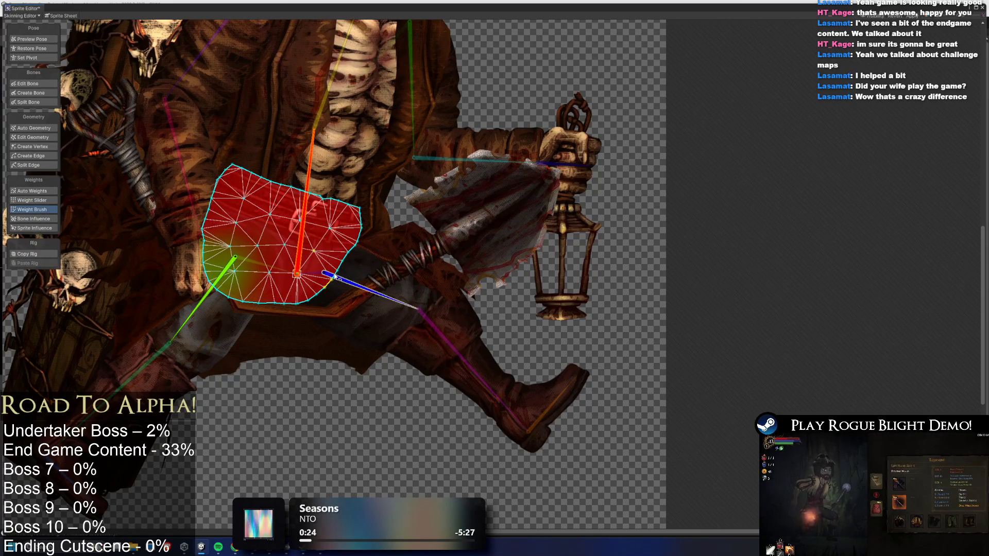
{"action": "left_click", "coordinate": [371, 289]}
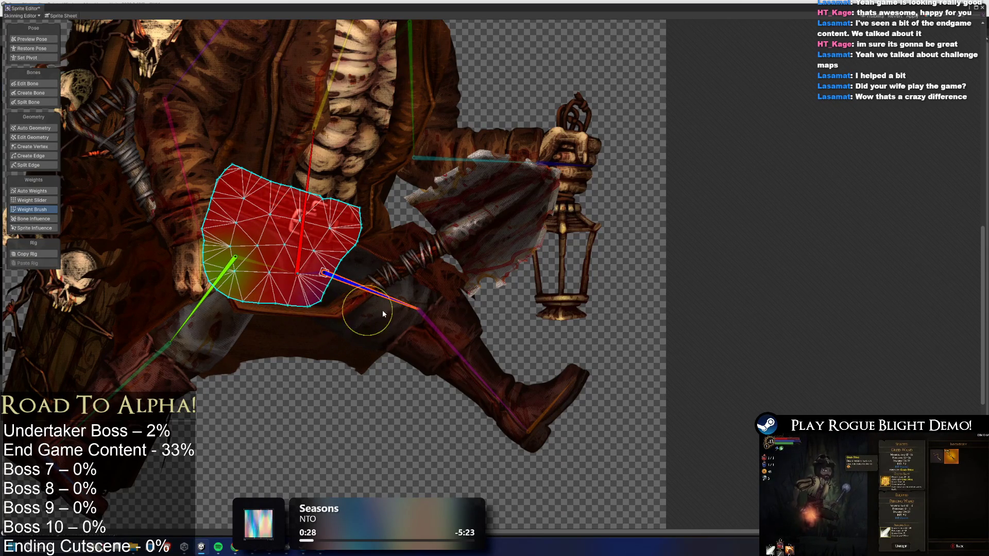
{"action": "left_click", "coordinate": [222, 274]}
{"action": "left_click", "coordinate": [311, 220]}
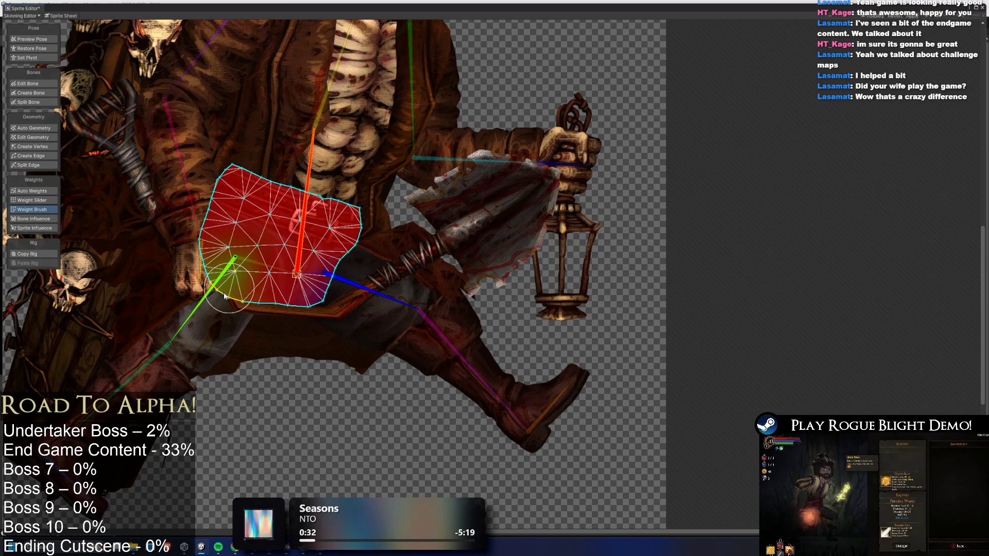
{"action": "key", "text": "shift+q"}
{"action": "left_click_drag", "start_coordinate": [411, 292], "coordinate": [413, 264]}
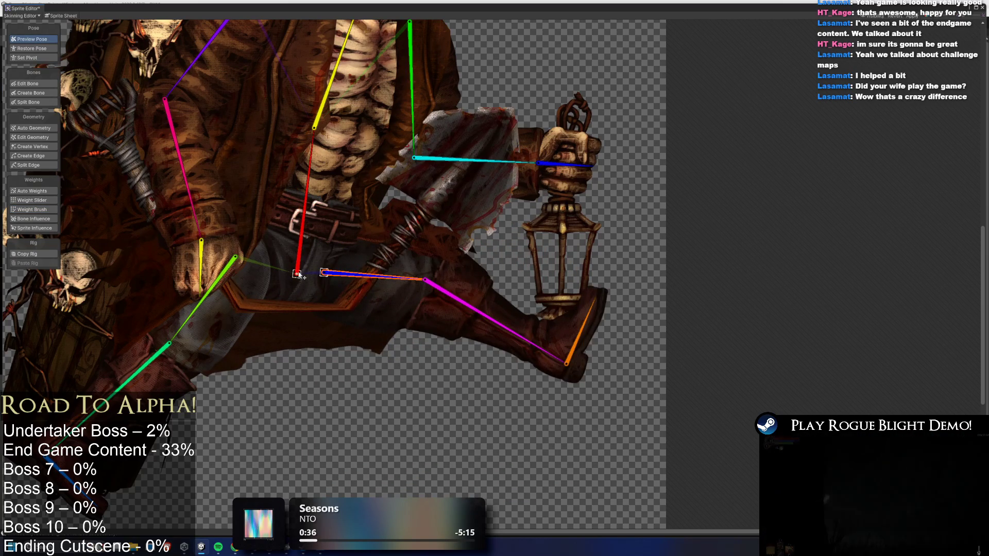
Select the belt piece, check its weights, and swing the leg bones to test it.
{"action": "left_click", "coordinate": [302, 286]}
{"action": "left_click", "coordinate": [303, 287]}
{"action": "left_click", "coordinate": [304, 288]}
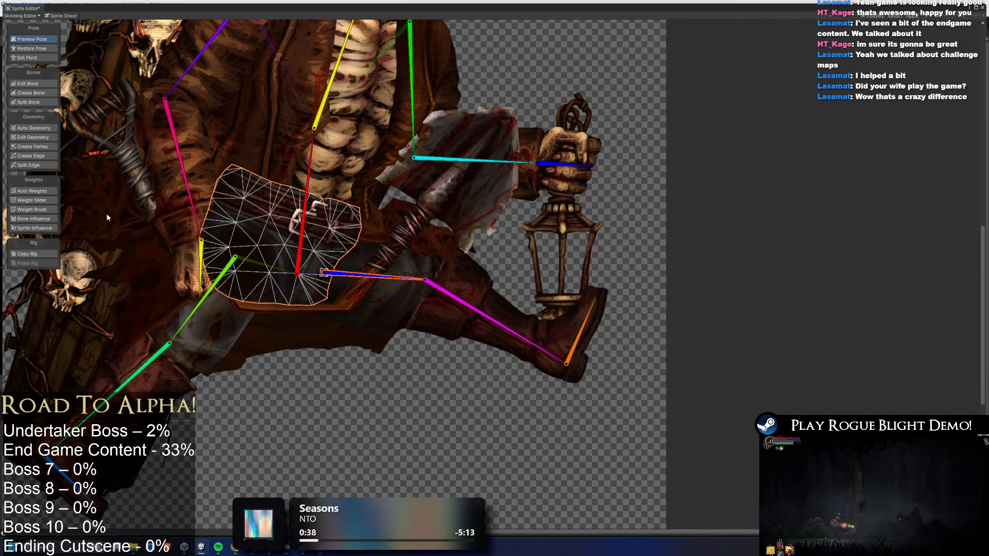
{"action": "left_click", "coordinate": [36, 210]}
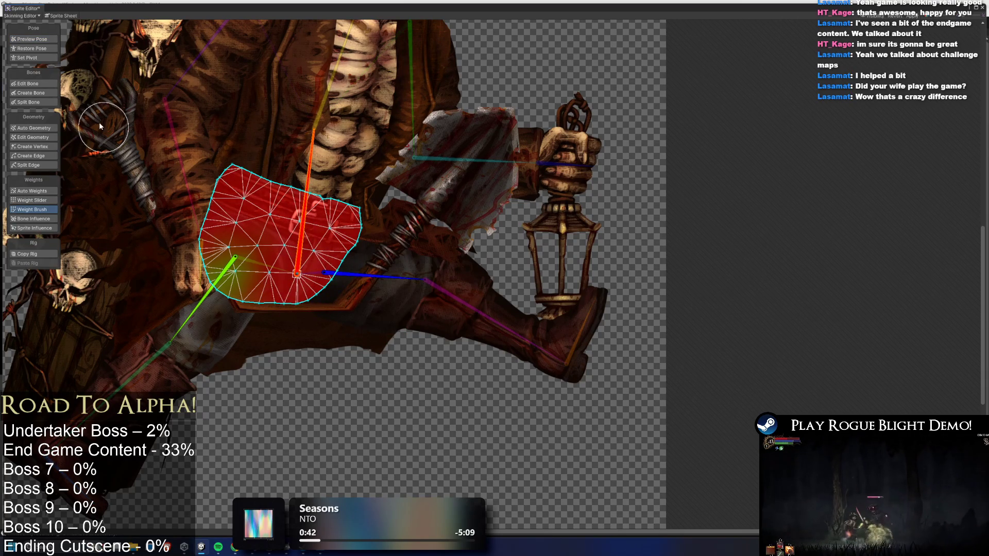
{"action": "left_click", "coordinate": [40, 40]}
{"action": "mouse_move", "coordinate": [381, 287]}
{"action": "left_mouse_down"}
{"action": "mouse_move", "coordinate": [327, 355]}
{"action": "mouse_move", "coordinate": [402, 299]}
{"action": "left_mouse_up"}
{"action": "mouse_move", "coordinate": [206, 295]}
{"action": "left_mouse_down"}
{"action": "mouse_move", "coordinate": [196, 282]}
{"action": "mouse_move", "coordinate": [211, 247]}
{"action": "mouse_move", "coordinate": [183, 273]}
{"action": "mouse_move", "coordinate": [200, 293]}
{"action": "left_mouse_up"}
Inspect the left hand sprite's bone influence and auto weights, then select the lantern hand.
{"action": "scroll", "coordinate": [211, 167], "scroll_direction": "down", "scroll_amount": 4}
{"action": "left_click", "coordinate": [220, 244]}
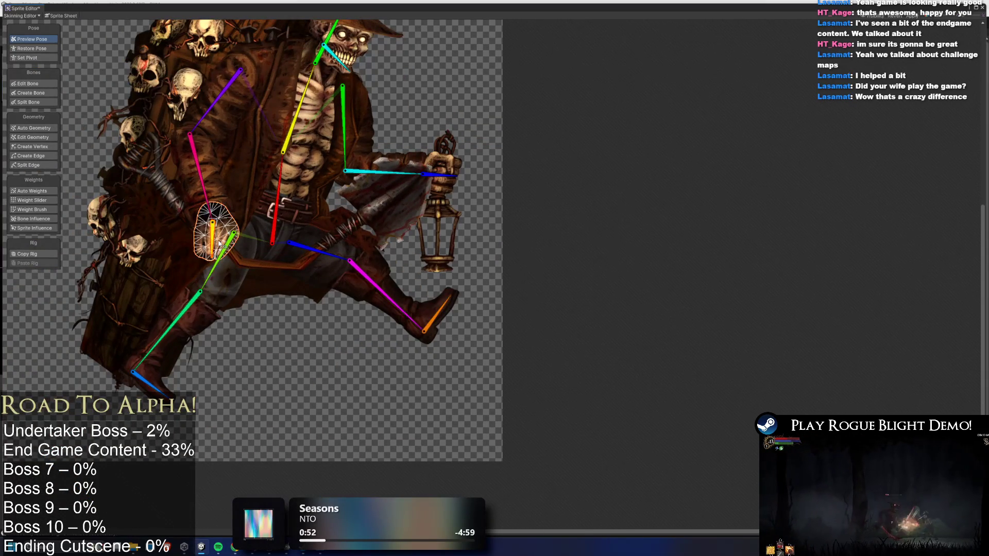
{"action": "left_click", "coordinate": [46, 218]}
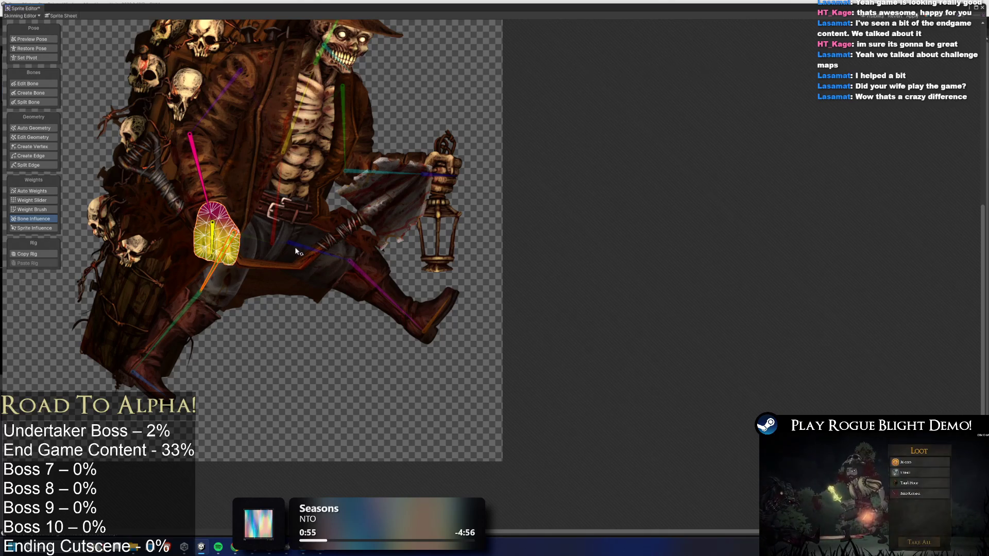
{"action": "left_click", "coordinate": [40, 191]}
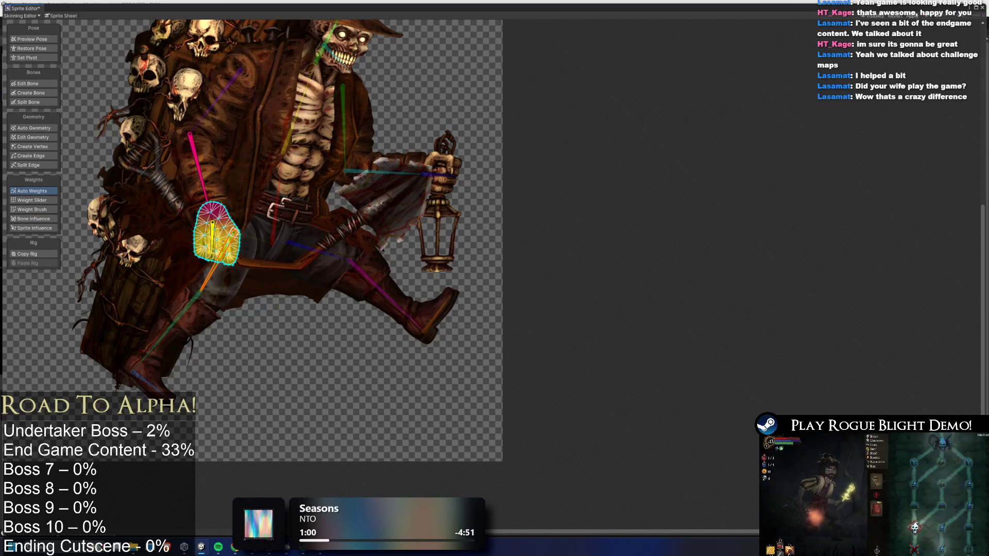
{"action": "scroll", "coordinate": [407, 253], "scroll_direction": "up", "scroll_amount": 2}
{"action": "left_click", "coordinate": [551, 158]}
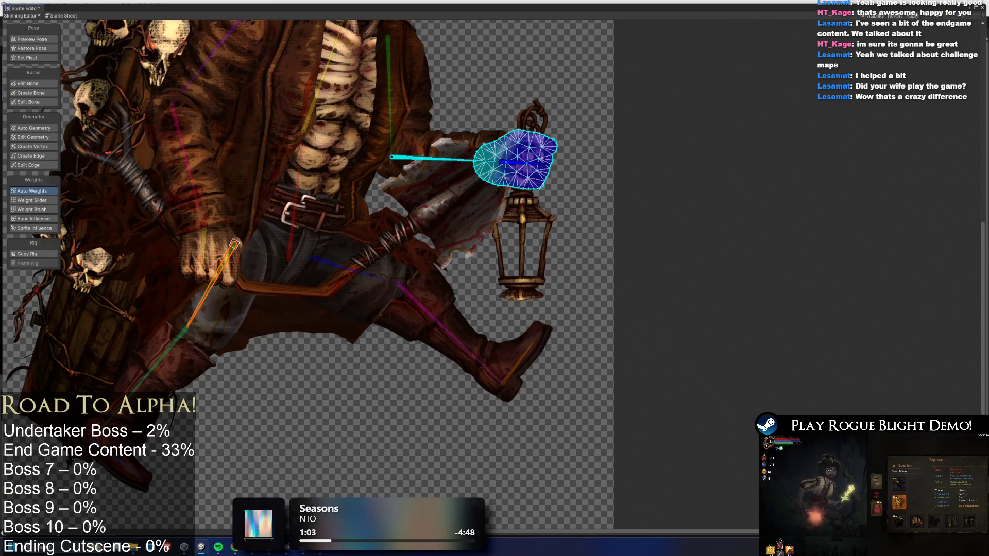
Check the shovel sprite's weights, then apply the rig changes and close the Sprite Editor.
{"action": "left_click", "coordinate": [284, 293]}
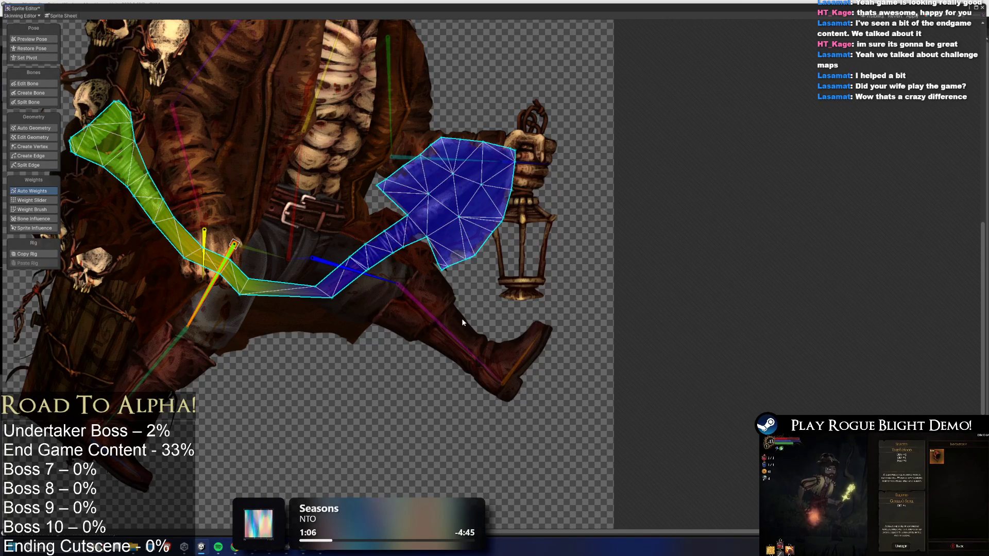
{"action": "scroll", "coordinate": [360, 211], "scroll_direction": "down", "scroll_amount": 3}
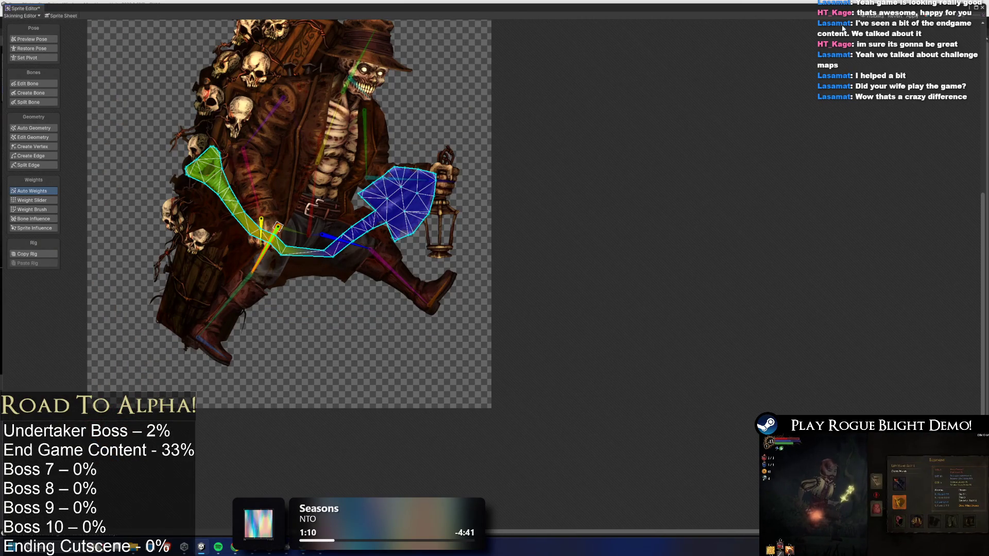
{"action": "left_click", "coordinate": [901, 17]}
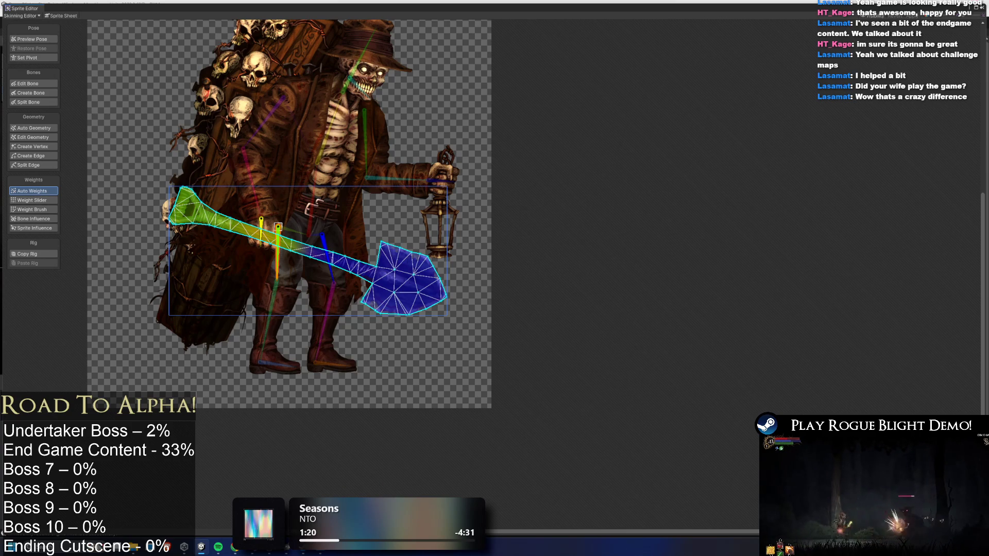
{"action": "left_click", "coordinate": [982, 8]}
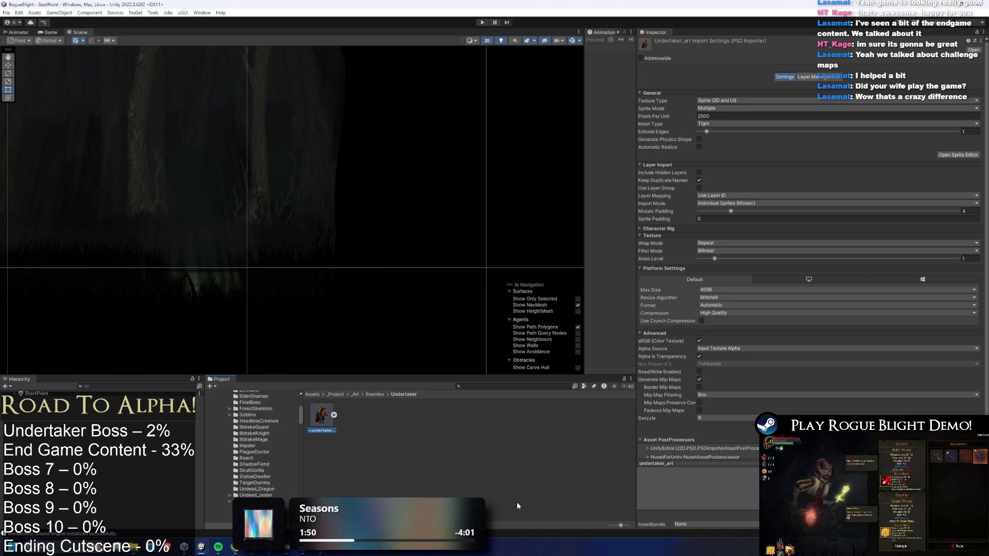
Reopen the undertaker_art sprite and switch the editor mode to Skinning Editor.
{"action": "left_click", "coordinate": [956, 156]}
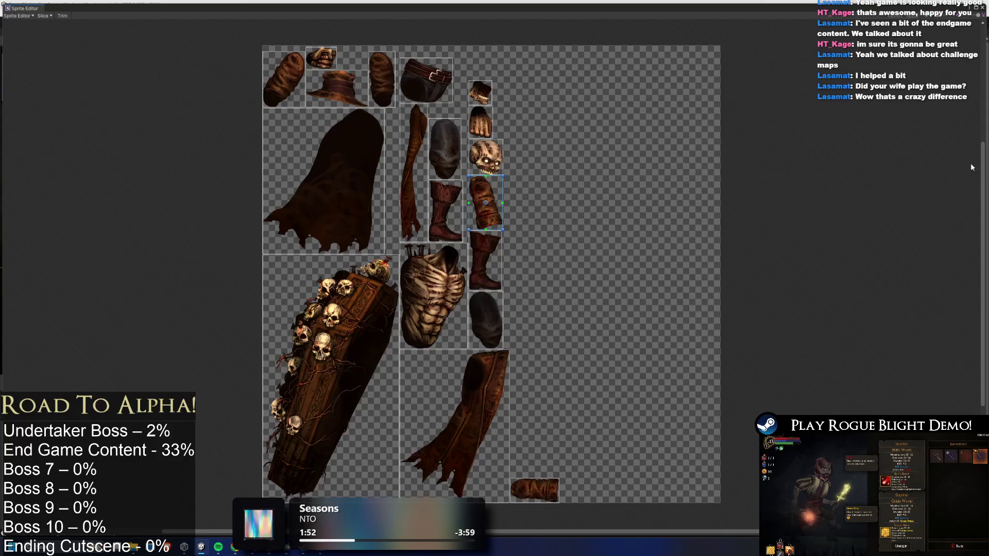
{"action": "left_click", "coordinate": [18, 16]}
{"action": "left_click", "coordinate": [47, 58]}
{"action": "left_click", "coordinate": [37, 16]}
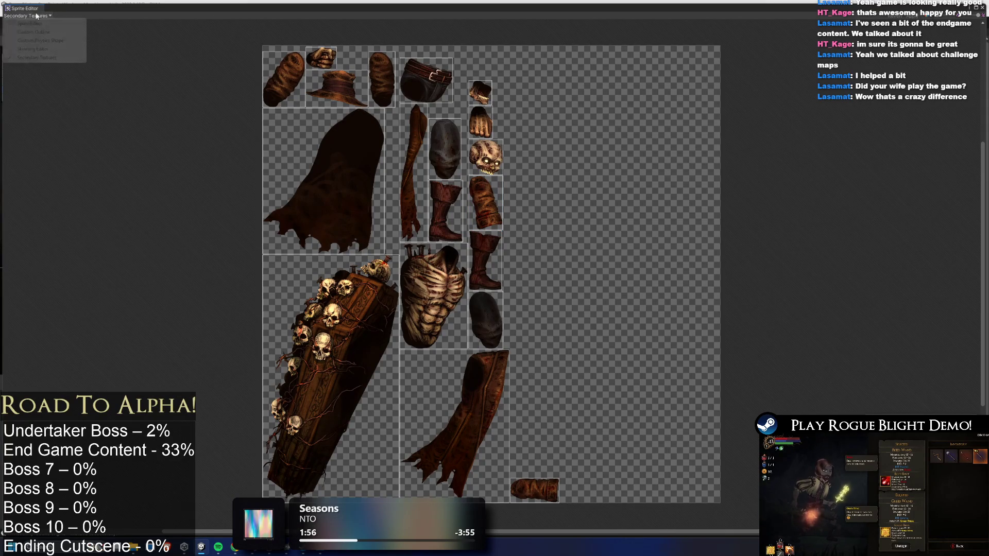
{"action": "left_click", "coordinate": [34, 49]}
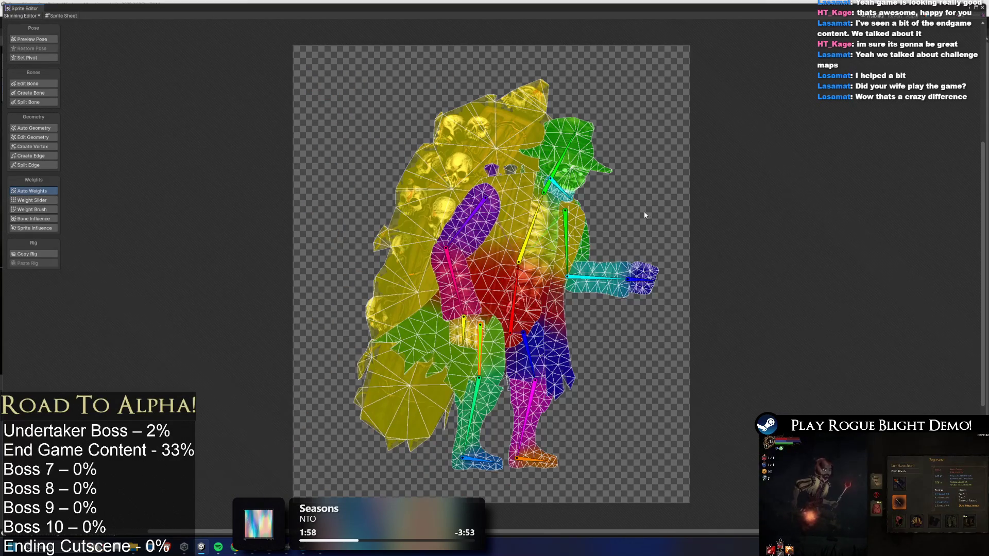
Remove the arm bone and the short head bone from the torso's bone influences.
{"action": "scroll", "coordinate": [644, 211], "scroll_direction": "up", "scroll_amount": 2}
{"action": "left_click", "coordinate": [592, 288]}
{"action": "left_click", "coordinate": [458, 152]}
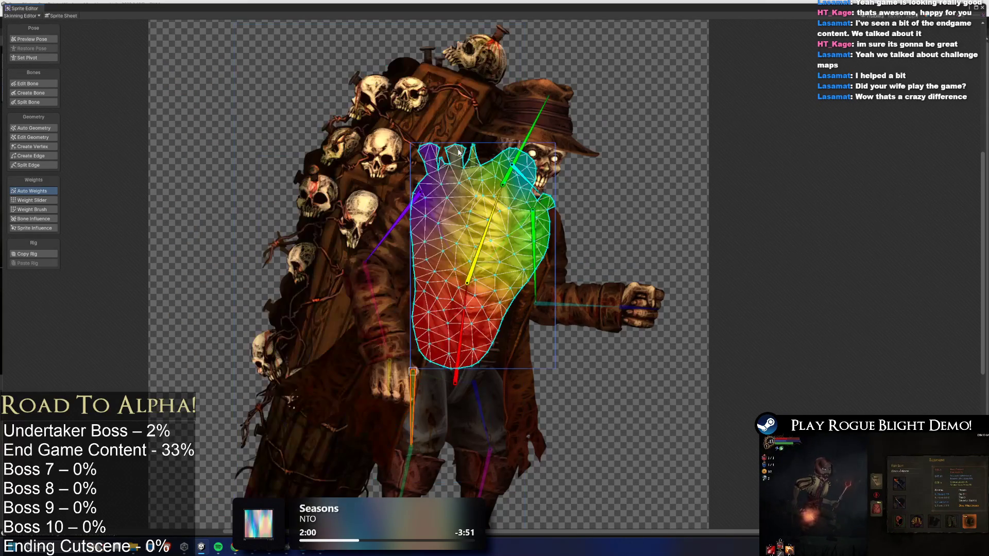
{"action": "left_click_drag", "start_coordinate": [392, 227], "coordinate": [378, 208]}
{"action": "left_click", "coordinate": [32, 210]}
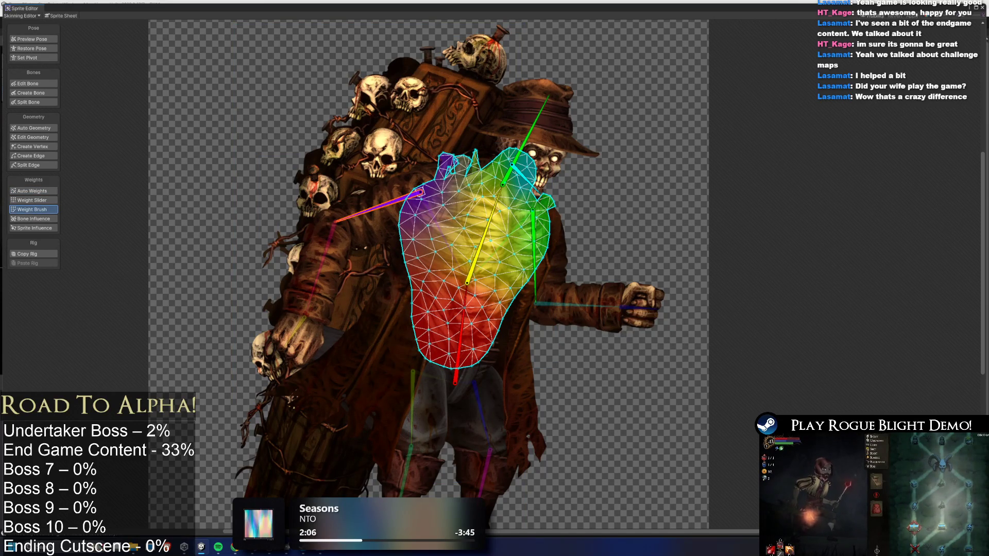
{"action": "left_click", "coordinate": [33, 218]}
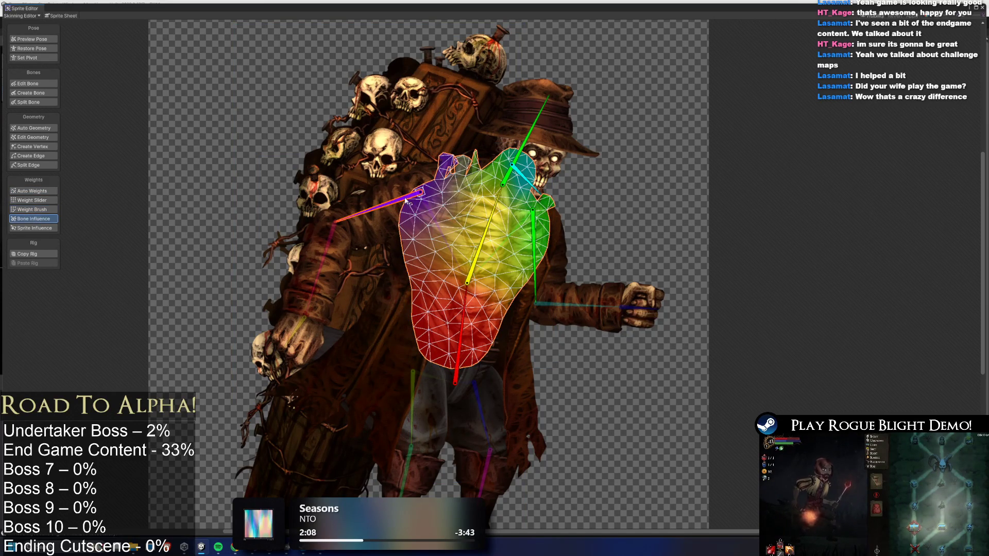
{"action": "key", "text": "Delete"}
{"action": "left_click", "coordinate": [534, 210]}
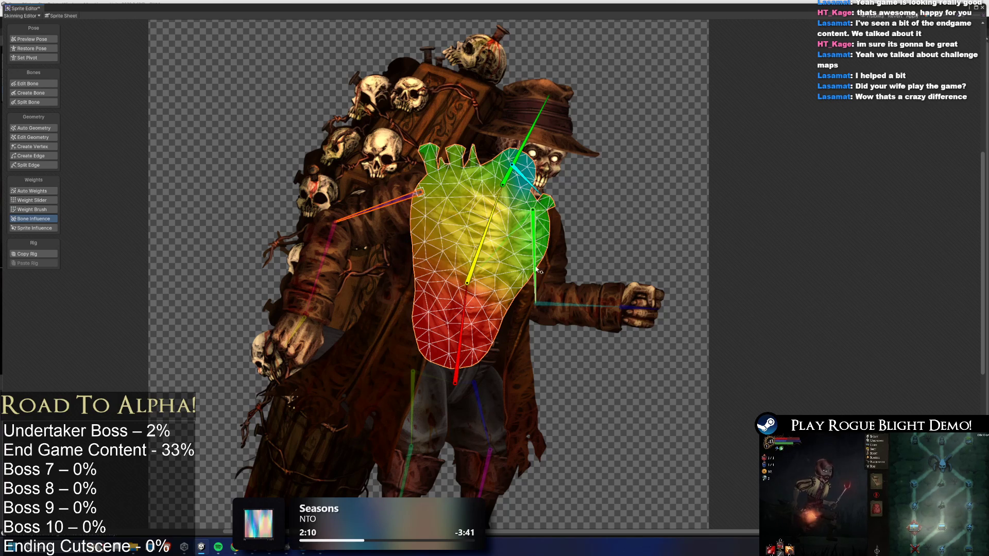
{"action": "left_click", "coordinate": [536, 192]}
{"action": "key", "text": "Delete"}
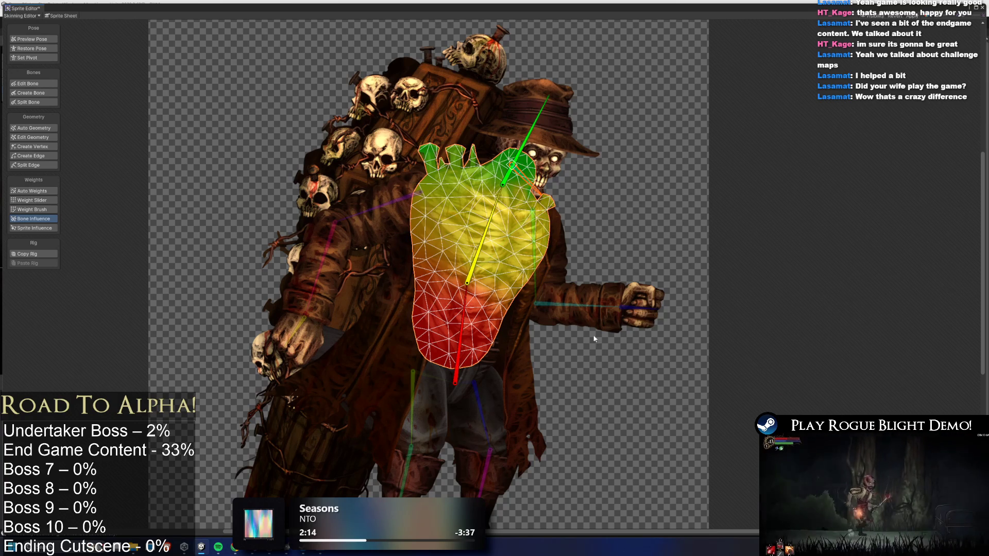
Pose-test the torso by tilting the head, rotating the spine and raising the right arm.
{"action": "left_click", "coordinate": [34, 191]}
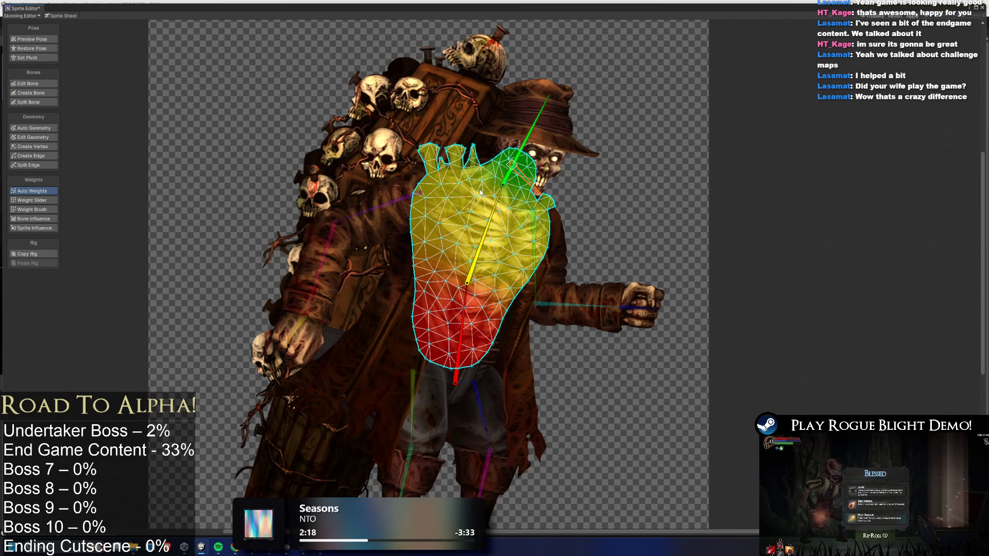
{"action": "mouse_move", "coordinate": [536, 131]}
{"action": "left_mouse_down"}
{"action": "mouse_move", "coordinate": [561, 164]}
{"action": "mouse_move", "coordinate": [546, 145]}
{"action": "mouse_move", "coordinate": [490, 128]}
{"action": "mouse_move", "coordinate": [546, 149]}
{"action": "mouse_move", "coordinate": [512, 160]}
{"action": "left_mouse_up"}
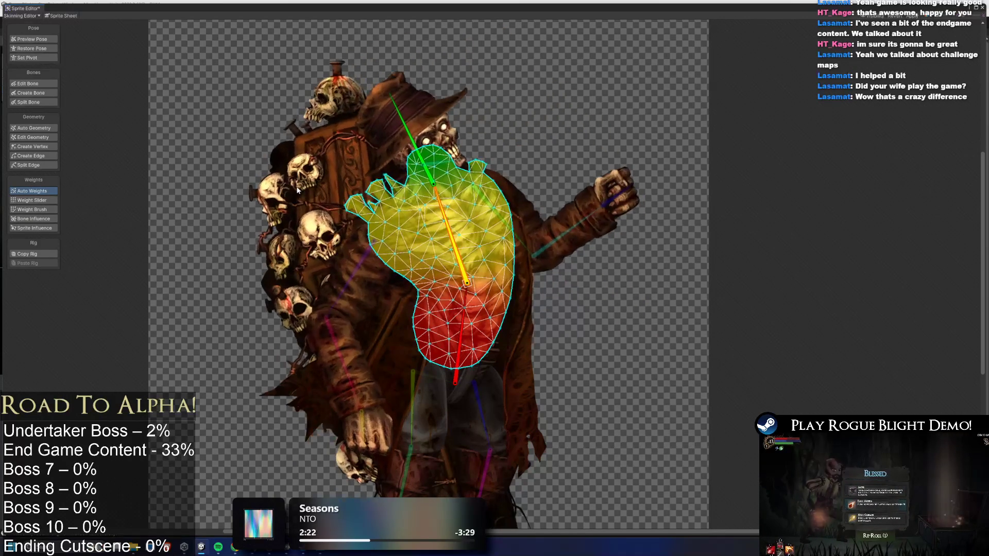
{"action": "left_click", "coordinate": [36, 39]}
{"action": "mouse_move", "coordinate": [448, 232]}
{"action": "left_mouse_down"}
{"action": "mouse_move", "coordinate": [532, 213]}
{"action": "mouse_move", "coordinate": [541, 222]}
{"action": "left_mouse_up"}
{"action": "mouse_move", "coordinate": [569, 281]}
{"action": "left_mouse_down"}
{"action": "mouse_move", "coordinate": [596, 265]}
{"action": "mouse_move", "coordinate": [667, 251]}
{"action": "mouse_move", "coordinate": [643, 224]}
{"action": "mouse_move", "coordinate": [636, 250]}
{"action": "left_mouse_up"}
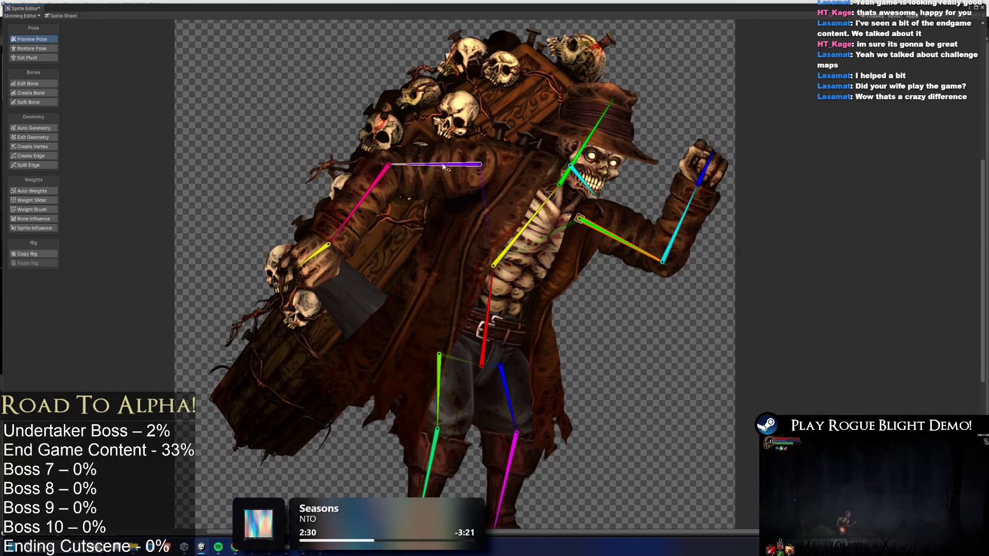
Re-pose the left arm and inspect the blade and leaf pieces' auto weights and bone influence.
{"action": "mouse_move", "coordinate": [459, 165]}
{"action": "left_mouse_down"}
{"action": "mouse_move", "coordinate": [448, 195]}
{"action": "mouse_move", "coordinate": [515, 237]}
{"action": "left_mouse_up"}
{"action": "left_click", "coordinate": [571, 285]}
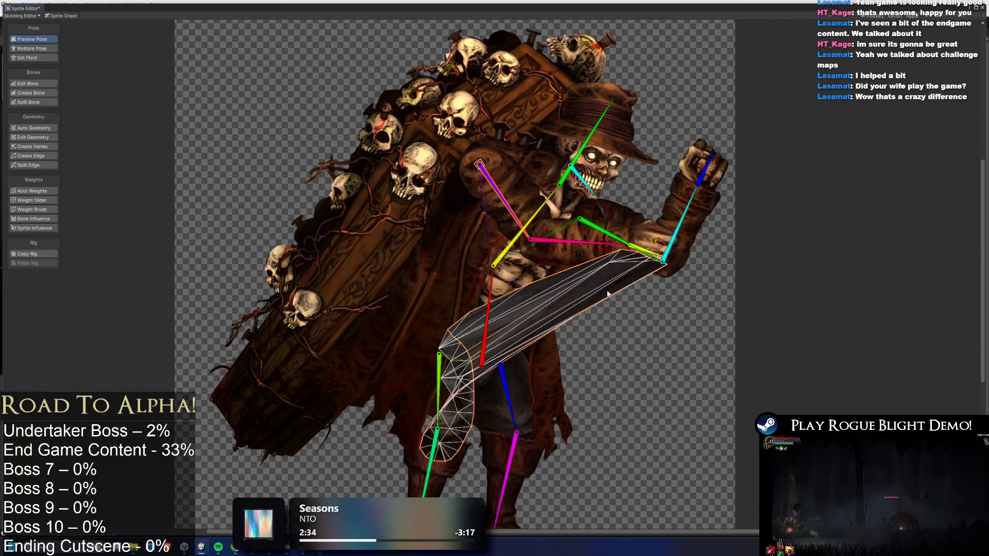
{"action": "left_click", "coordinate": [42, 193]}
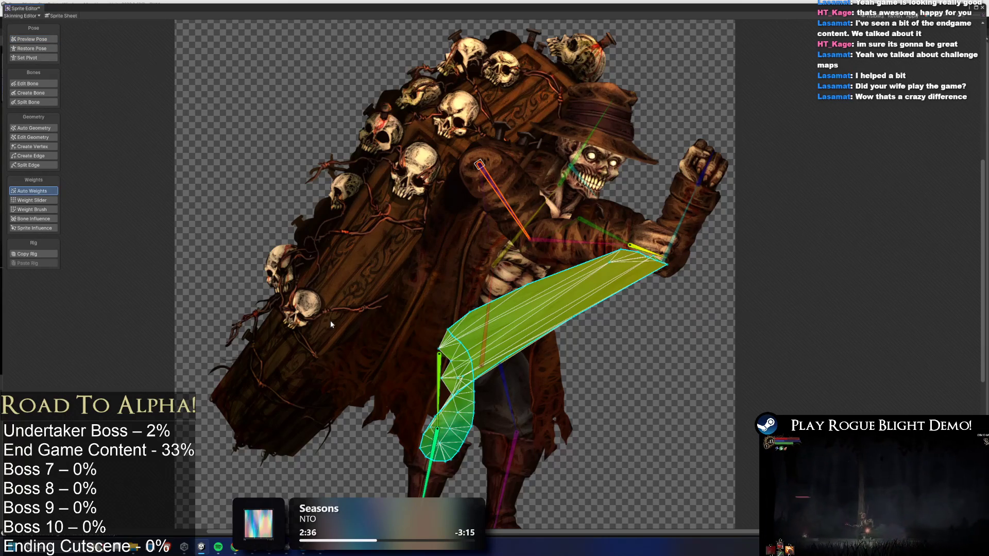
{"action": "left_click", "coordinate": [49, 219]}
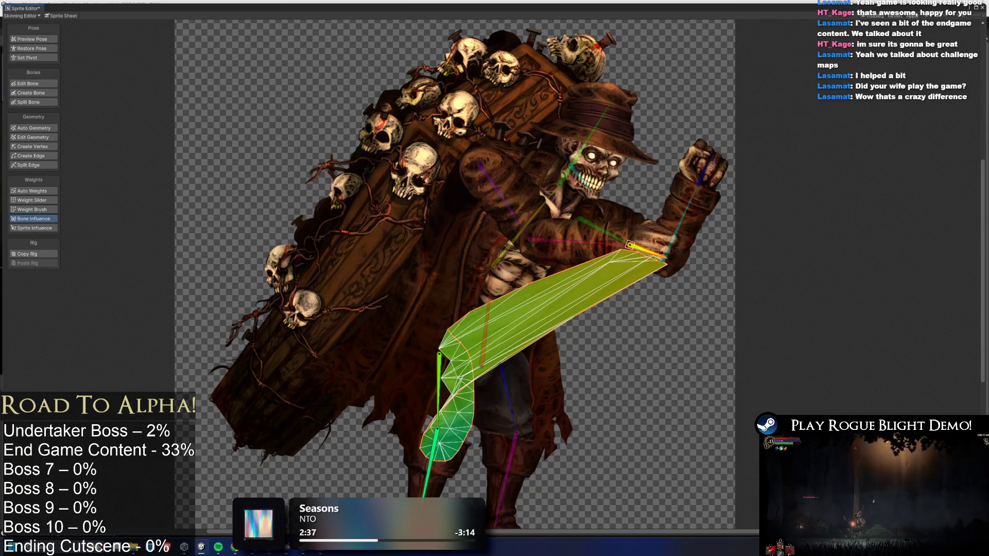
{"action": "left_click", "coordinate": [658, 258]}
{"action": "left_click", "coordinate": [41, 191]}
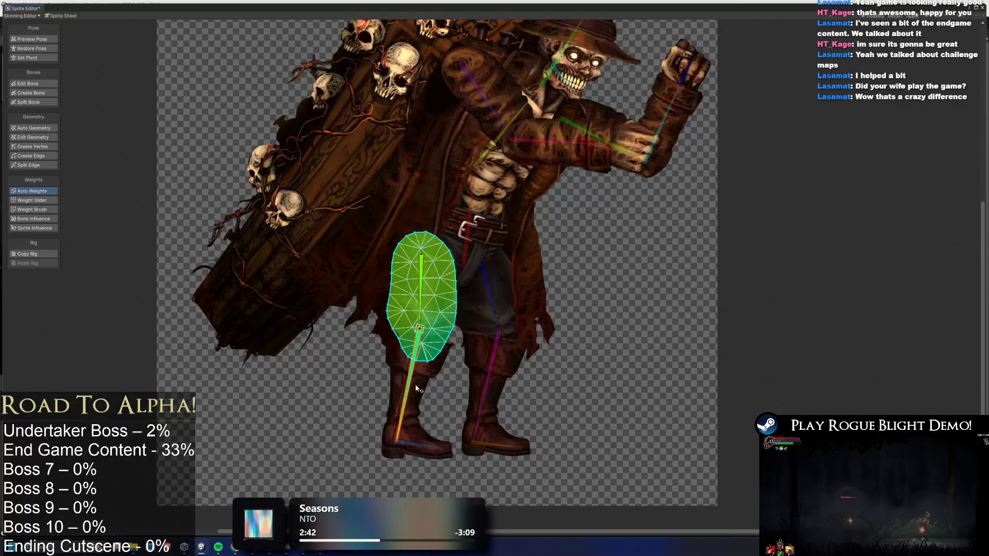
Swing the boot bone up to test its weights, then select the coat sprite.
{"action": "left_click", "coordinate": [424, 378]}
{"action": "mouse_move", "coordinate": [424, 378]}
{"action": "left_mouse_down"}
{"action": "mouse_move", "coordinate": [350, 364]}
{"action": "mouse_move", "coordinate": [443, 386]}
{"action": "mouse_move", "coordinate": [522, 378]}
{"action": "mouse_move", "coordinate": [587, 441]}
{"action": "left_mouse_up"}
{"action": "left_click", "coordinate": [492, 380]}
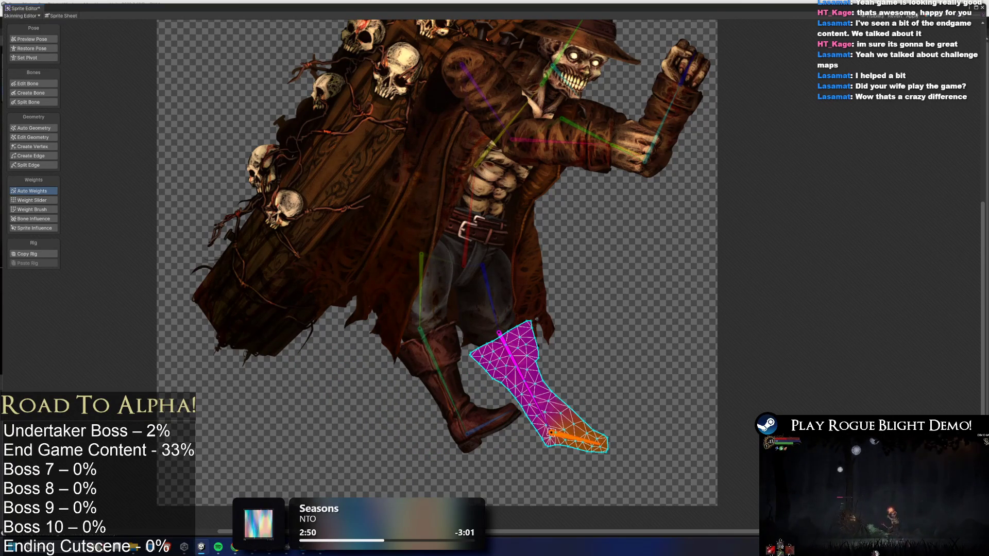
{"action": "left_click", "coordinate": [390, 274]}
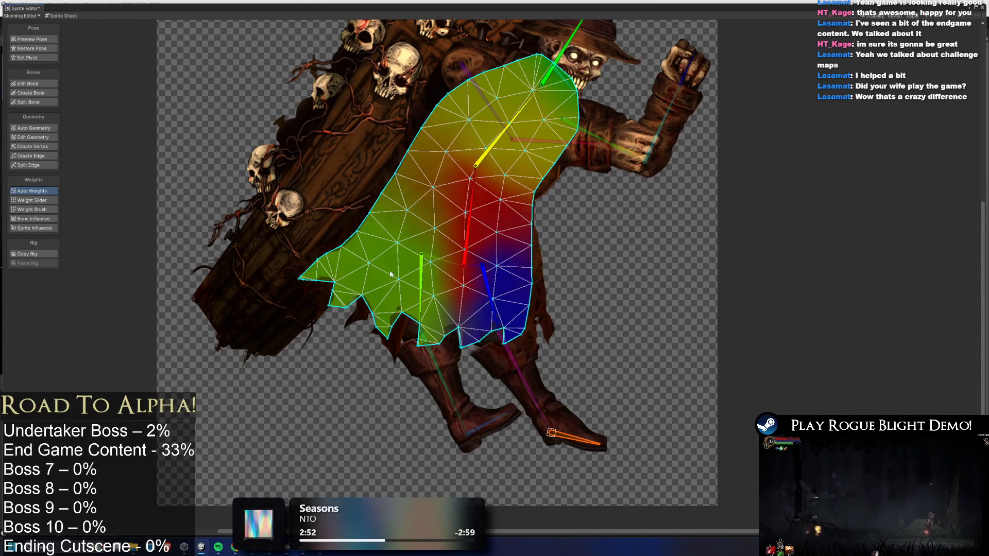
Rotate the coat-tail bone in Preview Pose to test its deformation.
{"action": "left_click", "coordinate": [40, 40]}
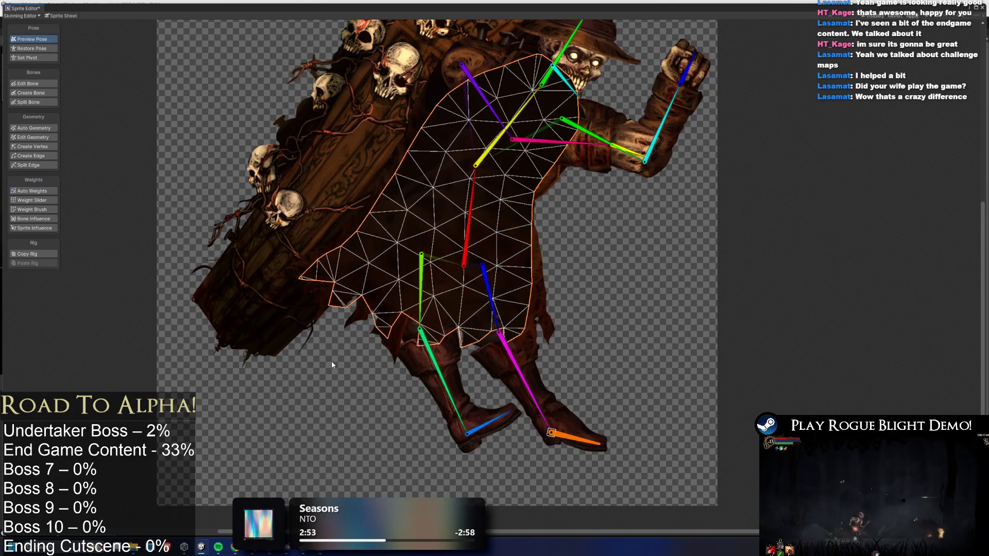
{"action": "mouse_move", "coordinate": [428, 369]}
{"action": "left_mouse_down"}
{"action": "mouse_move", "coordinate": [378, 375]}
{"action": "mouse_move", "coordinate": [475, 292]}
{"action": "left_mouse_up"}
{"action": "left_click_drag", "start_coordinate": [419, 142], "coordinate": [400, 212]}
Refine the coat-tail sprite's weights using Weight Brush, Edit Geometry and Weight Slider.
{"action": "left_click", "coordinate": [402, 216]}
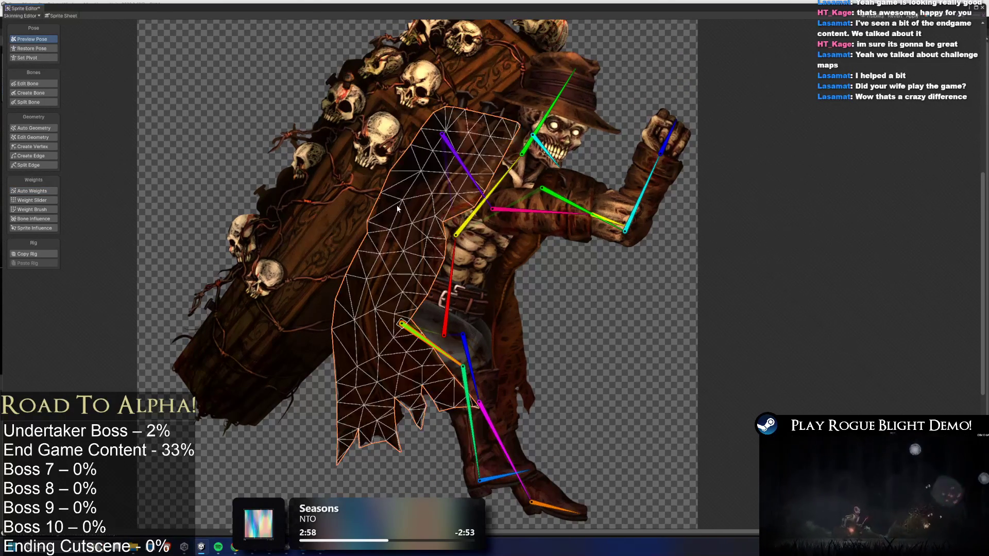
{"action": "left_click", "coordinate": [34, 210]}
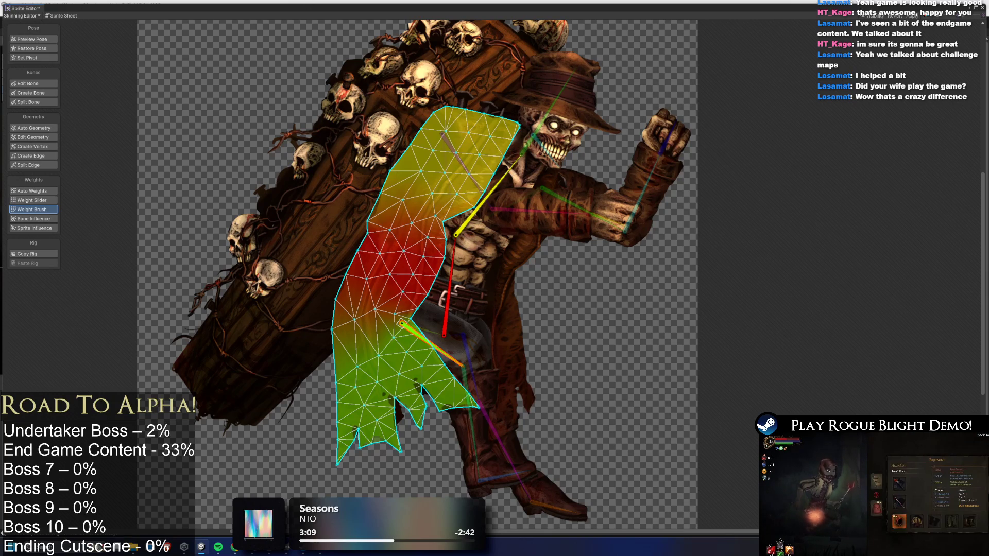
{"action": "left_click", "coordinate": [44, 139]}
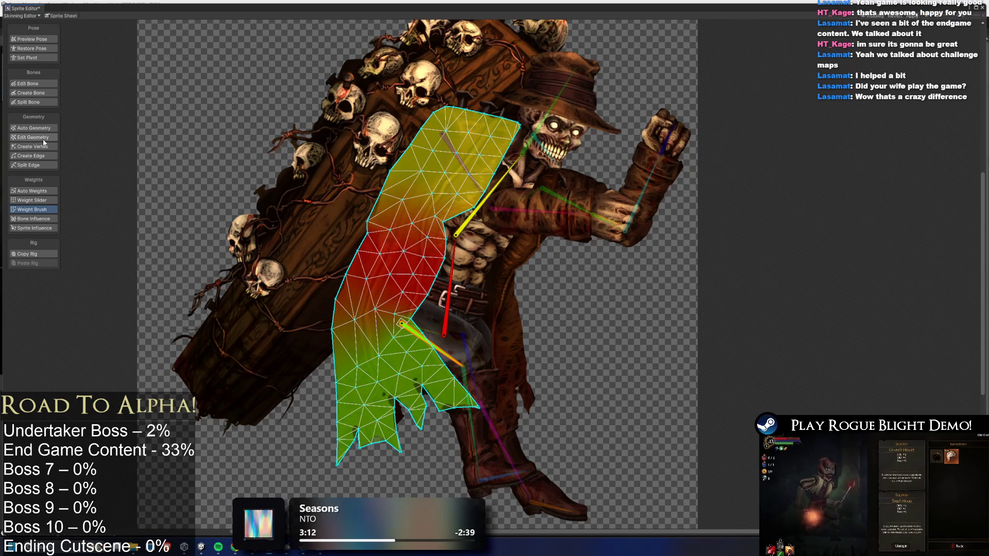
{"action": "left_click", "coordinate": [32, 200]}
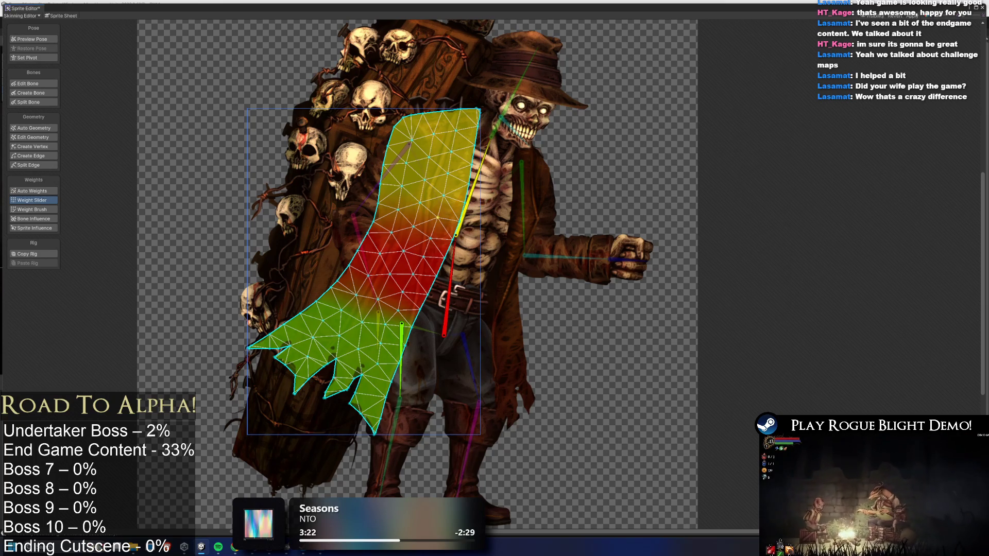
{"action": "scroll", "coordinate": [456, 223], "scroll_direction": "up", "scroll_amount": 2}
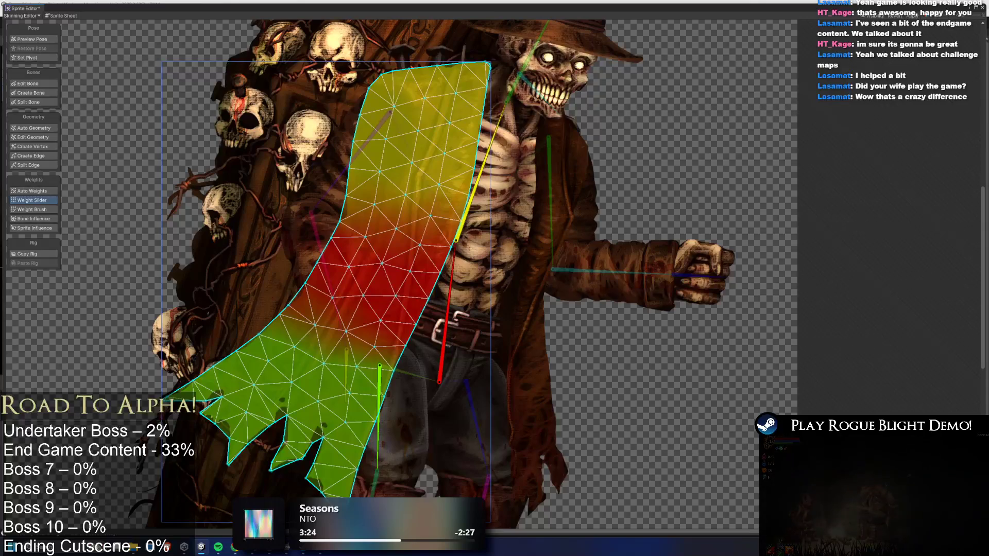
{"action": "scroll", "coordinate": [534, 353], "scroll_direction": "down", "scroll_amount": 3}
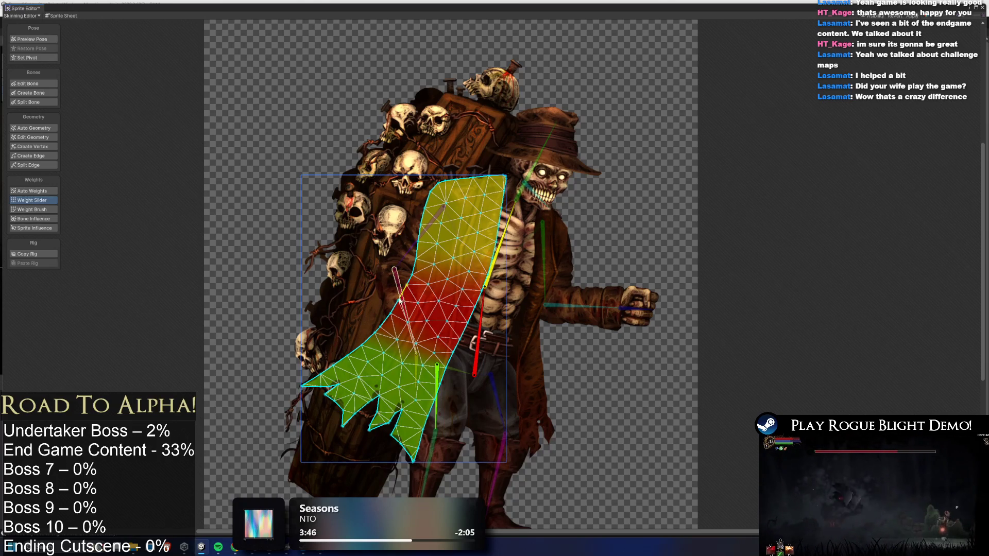
{"action": "scroll", "coordinate": [437, 313], "scroll_direction": "up", "scroll_amount": 3}
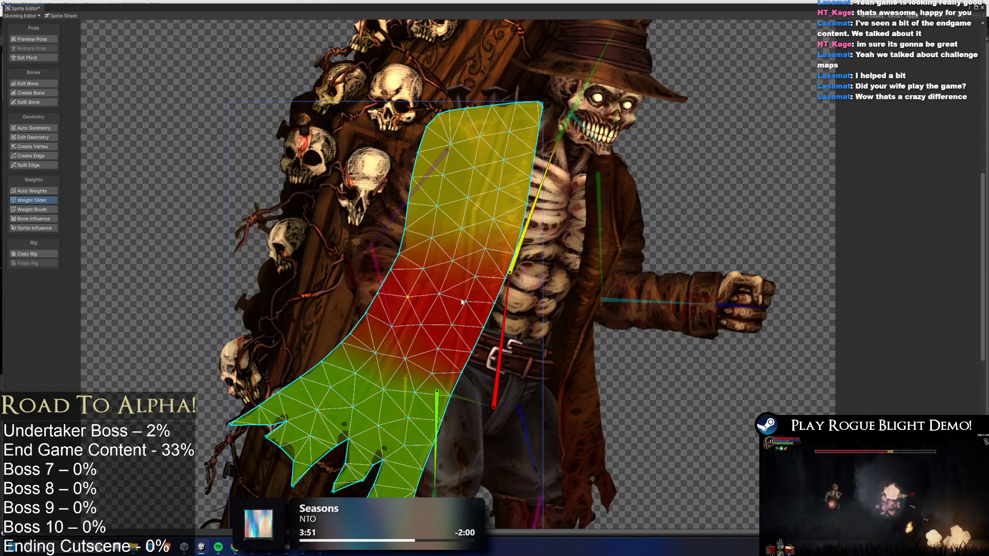
Lift the leg bone to horizontal to bend-test the coat tail.
{"action": "left_click", "coordinate": [47, 40]}
{"action": "mouse_move", "coordinate": [437, 430]}
{"action": "left_mouse_down"}
{"action": "mouse_move", "coordinate": [461, 436]}
{"action": "mouse_move", "coordinate": [478, 418]}
{"action": "left_mouse_up"}
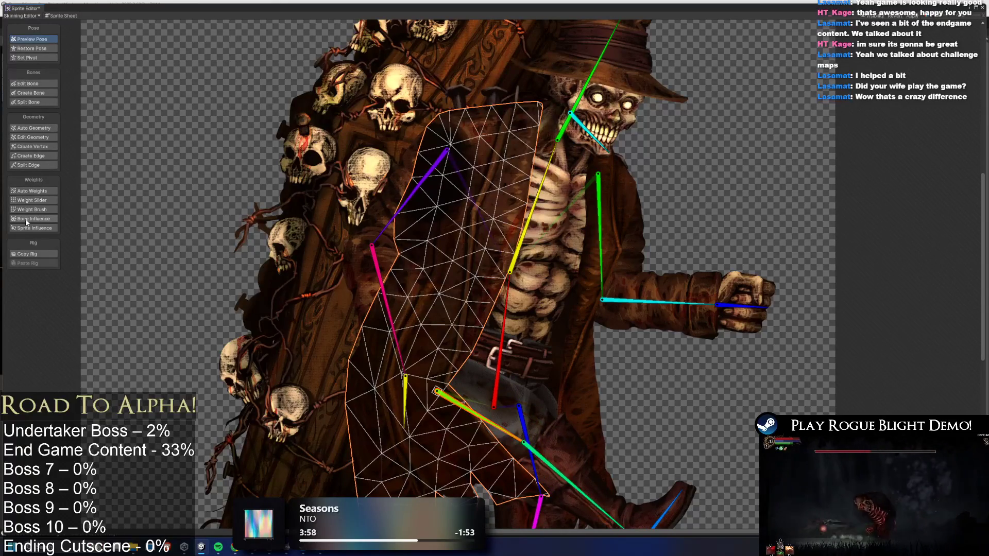
{"action": "mouse_move", "coordinate": [455, 415]}
{"action": "left_mouse_down"}
{"action": "mouse_move", "coordinate": [495, 387]}
{"action": "mouse_move", "coordinate": [489, 407]}
{"action": "mouse_move", "coordinate": [499, 387]}
{"action": "left_mouse_up"}
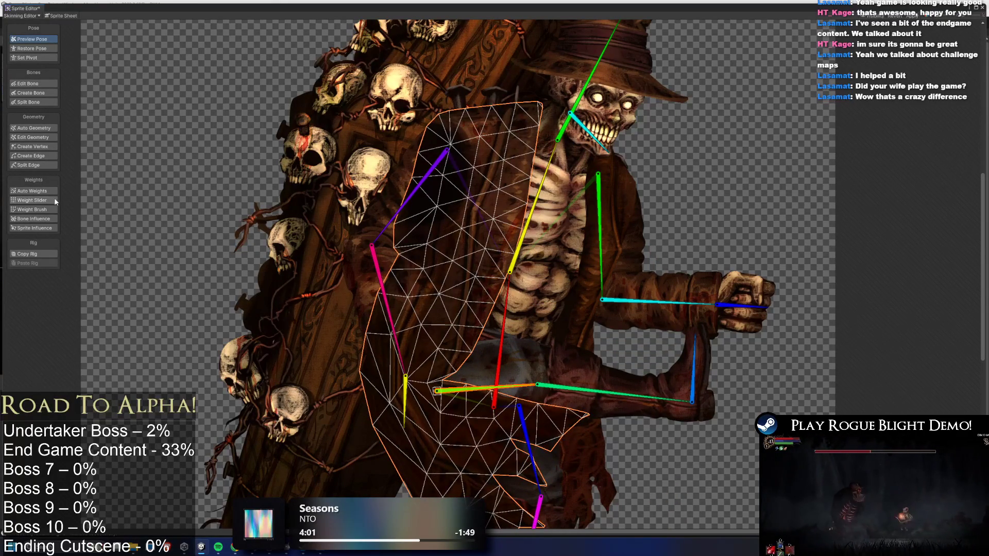
Pull the coat tail's edge vertex upward, then return to the full rest-pose view.
{"action": "left_click", "coordinate": [32, 200]}
{"action": "scroll", "coordinate": [433, 233], "scroll_direction": "up", "scroll_amount": 2}
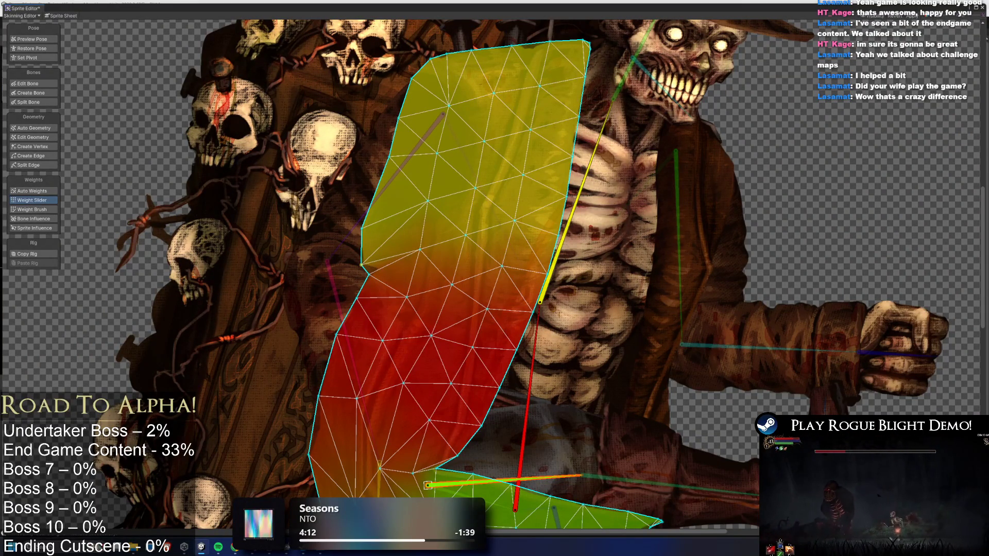
{"action": "left_click_drag", "start_coordinate": [361, 264], "coordinate": [362, 229]}
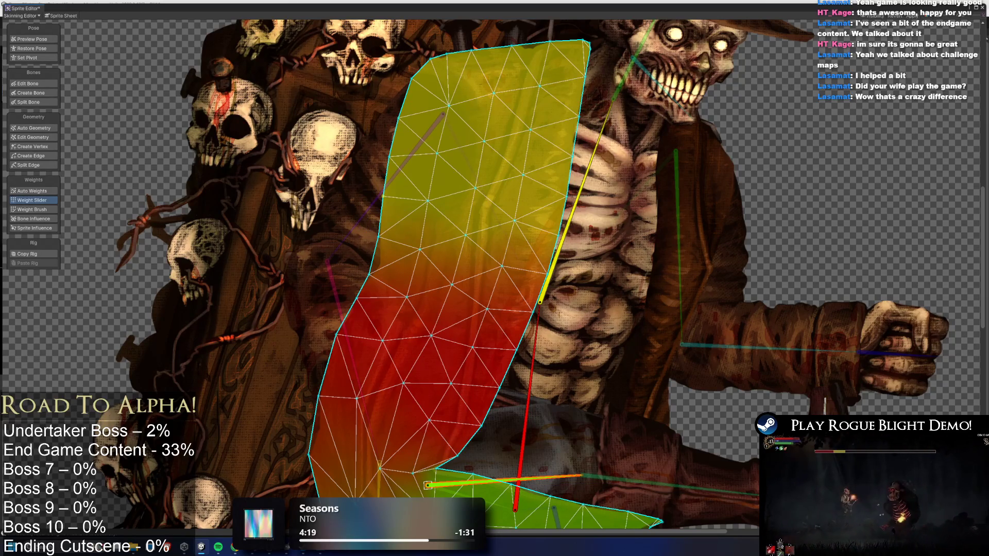
{"action": "key", "text": "ctrl+z"}
{"action": "key", "text": "ctrl+z"}
{"action": "scroll", "coordinate": [585, 338], "scroll_direction": "down", "scroll_amount": 10}
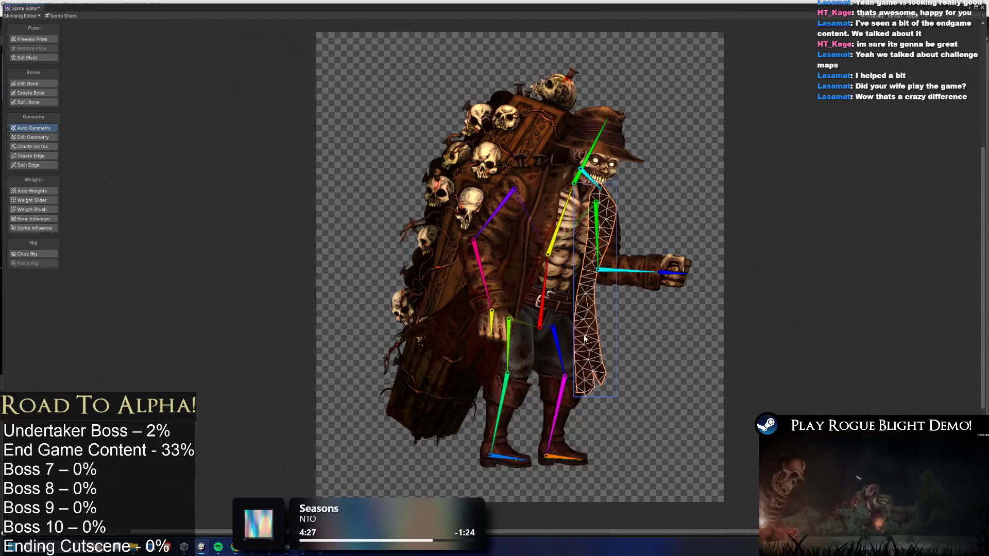
Raise a leg bone near horizontal and swing the forearm and fist upward.
{"action": "mouse_move", "coordinate": [590, 348]}
{"action": "left_mouse_down"}
{"action": "mouse_move", "coordinate": [618, 381]}
{"action": "mouse_move", "coordinate": [592, 356]}
{"action": "left_mouse_up"}
{"action": "scroll", "coordinate": [667, 308], "scroll_direction": "up", "scroll_amount": 4}
{"action": "left_click", "coordinate": [666, 307]}
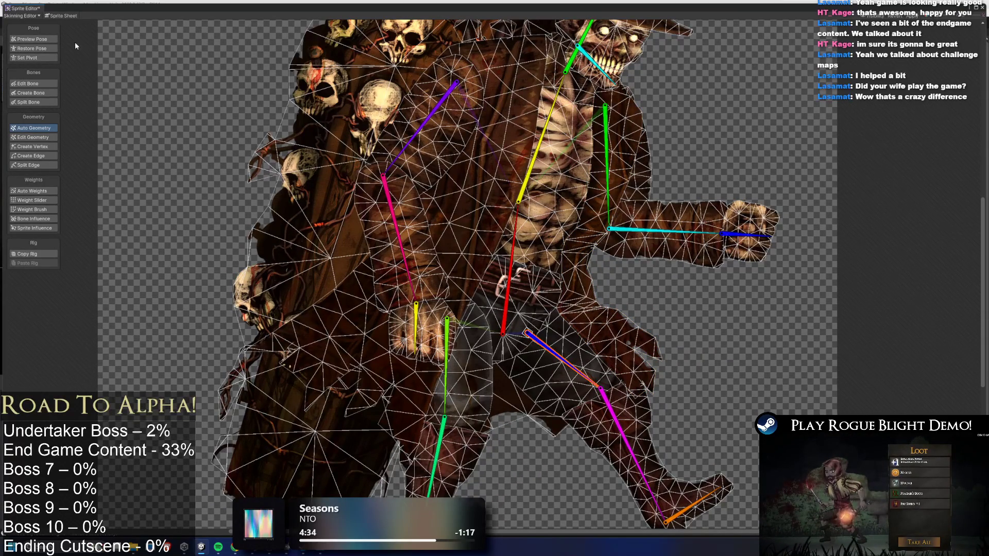
{"action": "key", "text": "shift+q"}
{"action": "left_click_drag", "start_coordinate": [578, 374], "coordinate": [592, 341]}
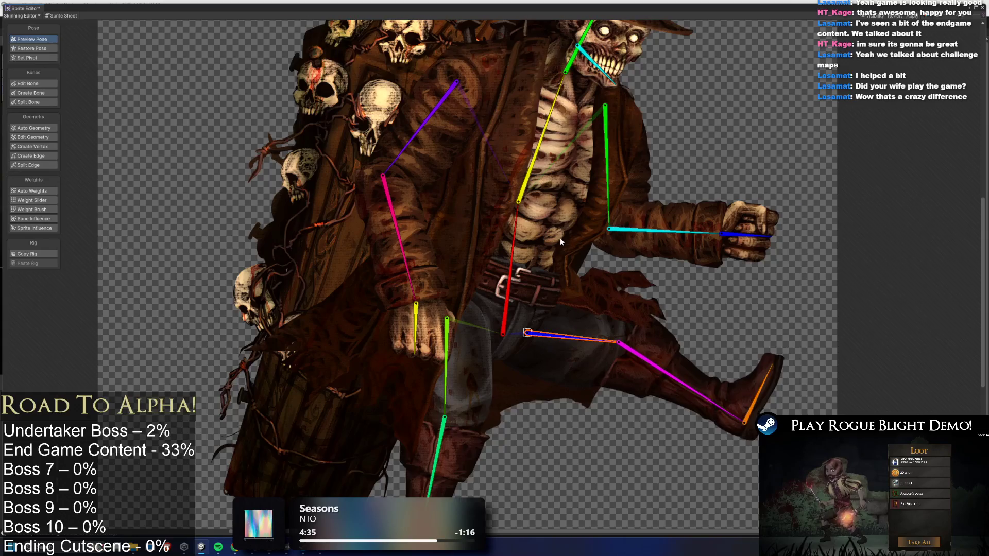
{"action": "scroll", "coordinate": [571, 240], "scroll_direction": "up", "scroll_amount": 2}
{"action": "mouse_move", "coordinate": [621, 170]}
{"action": "left_mouse_down"}
{"action": "mouse_move", "coordinate": [647, 171]}
{"action": "mouse_move", "coordinate": [685, 144]}
{"action": "left_mouse_up"}
{"action": "scroll", "coordinate": [533, 165], "scroll_direction": "down", "scroll_amount": 2}
Lean and turn the upper body, lower the right leg and bend the left leg.
{"action": "mouse_move", "coordinate": [532, 161]}
{"action": "left_mouse_down"}
{"action": "mouse_move", "coordinate": [507, 156]}
{"action": "mouse_move", "coordinate": [520, 149]}
{"action": "mouse_move", "coordinate": [502, 155]}
{"action": "mouse_move", "coordinate": [512, 153]}
{"action": "left_mouse_up"}
{"action": "mouse_move", "coordinate": [514, 226]}
{"action": "left_mouse_down"}
{"action": "mouse_move", "coordinate": [507, 221]}
{"action": "mouse_move", "coordinate": [517, 221]}
{"action": "left_mouse_up"}
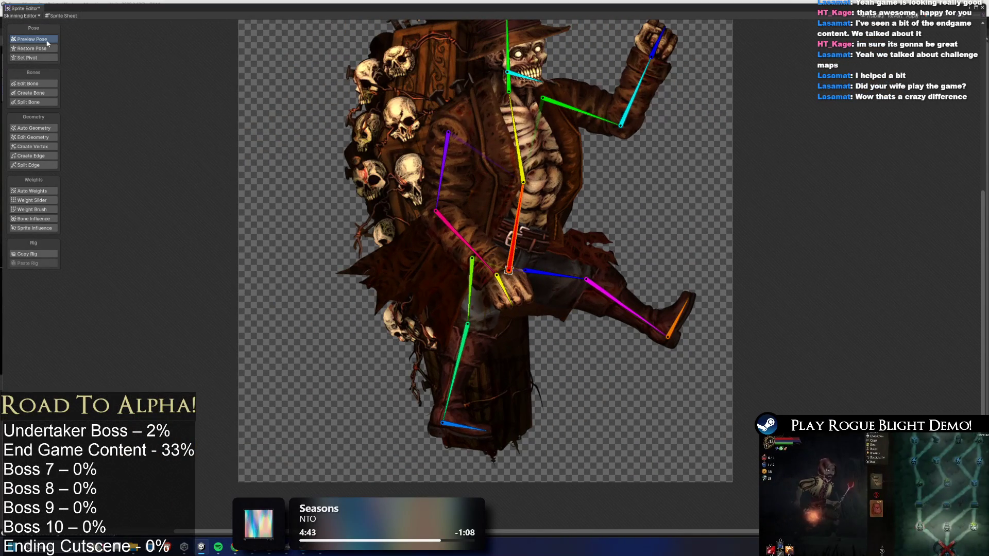
{"action": "left_click_drag", "start_coordinate": [470, 370], "coordinate": [434, 356]}
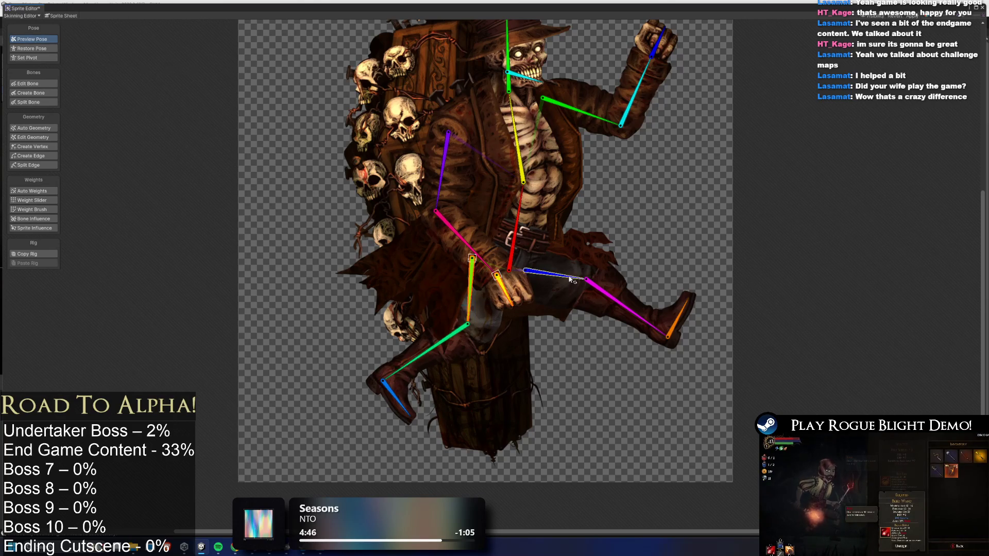
{"action": "left_click_drag", "start_coordinate": [557, 276], "coordinate": [555, 280]}
{"action": "mouse_move", "coordinate": [633, 314]}
{"action": "left_mouse_down"}
{"action": "mouse_move", "coordinate": [619, 340]}
{"action": "mouse_move", "coordinate": [584, 355]}
{"action": "left_mouse_up"}
{"action": "mouse_move", "coordinate": [485, 301]}
{"action": "left_mouse_down"}
{"action": "mouse_move", "coordinate": [502, 309]}
{"action": "mouse_move", "coordinate": [466, 357]}
{"action": "mouse_move", "coordinate": [453, 338]}
{"action": "left_mouse_up"}
{"action": "mouse_move", "coordinate": [408, 248]}
{"action": "left_mouse_down"}
{"action": "mouse_move", "coordinate": [426, 305]}
{"action": "mouse_move", "coordinate": [457, 320]}
{"action": "mouse_move", "coordinate": [498, 311]}
{"action": "left_mouse_up"}
{"action": "mouse_move", "coordinate": [538, 220]}
{"action": "left_mouse_down"}
{"action": "mouse_move", "coordinate": [570, 226]}
{"action": "mouse_move", "coordinate": [559, 207]}
{"action": "left_mouse_up"}
Point the left leg down-left, bend its shin at the knee, and straighten the torso upright.
{"action": "mouse_move", "coordinate": [514, 338]}
{"action": "left_mouse_down"}
{"action": "mouse_move", "coordinate": [554, 361]}
{"action": "mouse_move", "coordinate": [565, 349]}
{"action": "mouse_move", "coordinate": [523, 368]}
{"action": "left_mouse_up"}
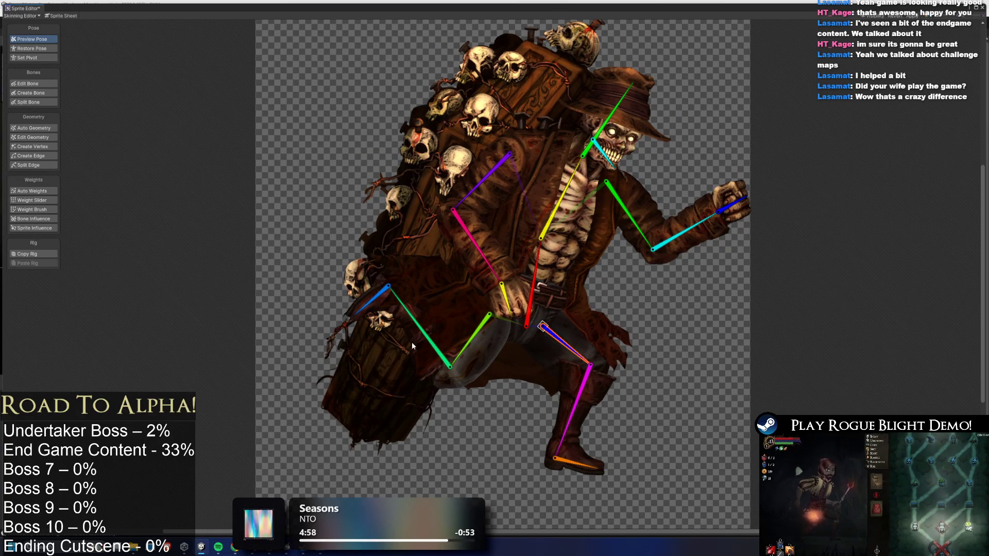
{"action": "left_click_drag", "start_coordinate": [436, 369], "coordinate": [376, 407]}
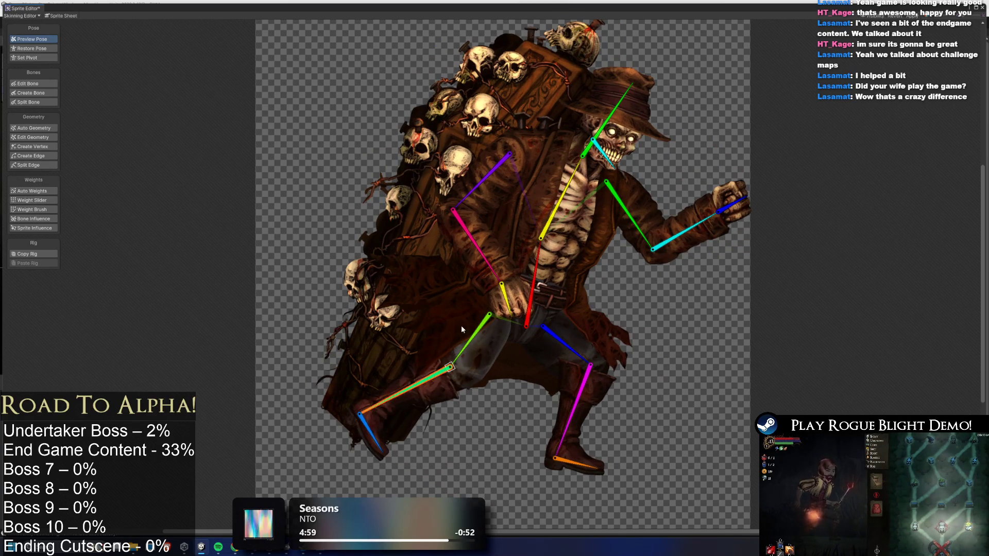
{"action": "mouse_move", "coordinate": [565, 181]}
{"action": "left_mouse_down"}
{"action": "mouse_move", "coordinate": [565, 111]}
{"action": "mouse_move", "coordinate": [542, 103]}
{"action": "left_mouse_up"}
{"action": "scroll", "coordinate": [544, 143], "scroll_direction": "up", "scroll_amount": 5}
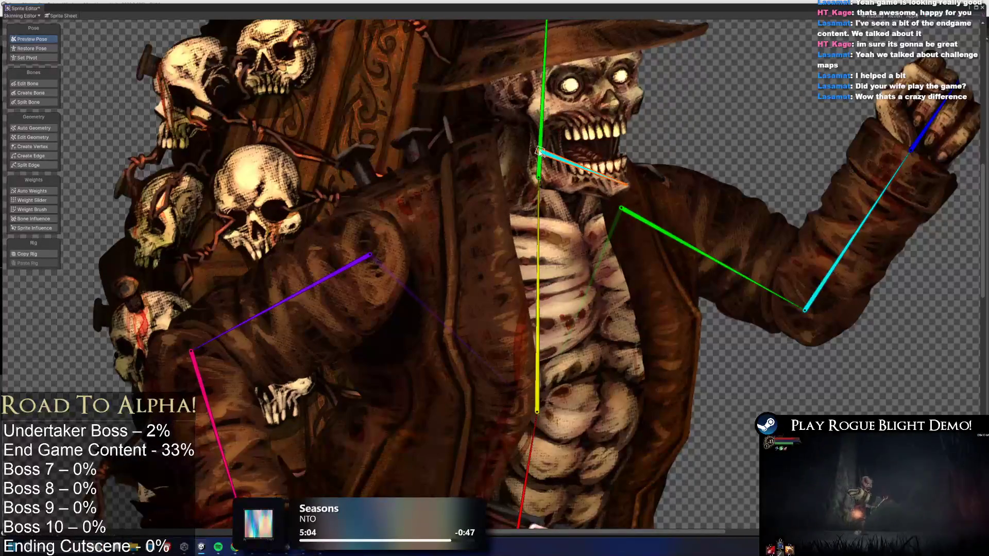
Select the torso sprite and paint body-bone weight onto its right shoulder.
{"action": "mouse_move", "coordinate": [545, 140]}
{"action": "left_mouse_down"}
{"action": "mouse_move", "coordinate": [573, 122]}
{"action": "mouse_move", "coordinate": [547, 129]}
{"action": "mouse_move", "coordinate": [573, 123]}
{"action": "mouse_move", "coordinate": [583, 190]}
{"action": "left_mouse_up"}
{"action": "left_click", "coordinate": [558, 281]}
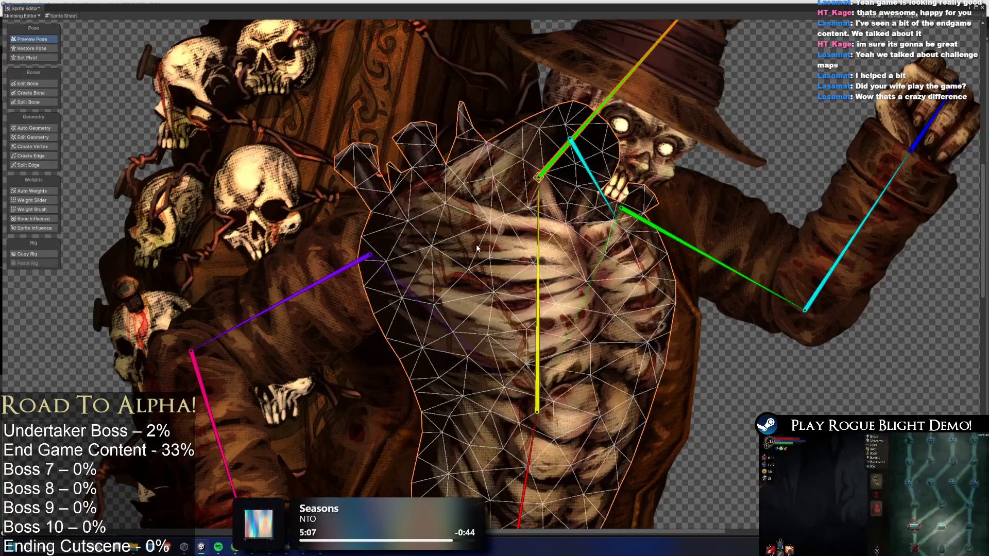
{"action": "left_click", "coordinate": [50, 209]}
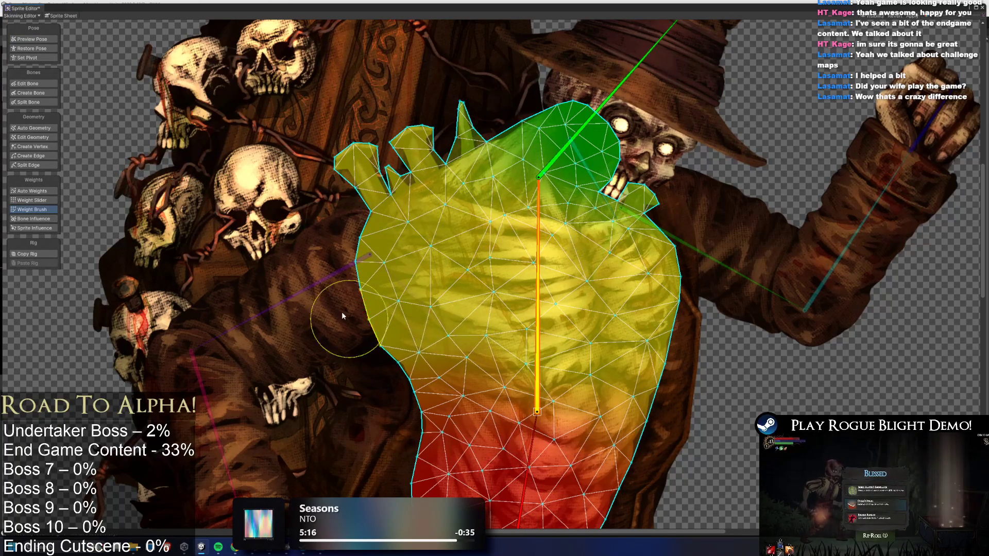
{"action": "mouse_move", "coordinate": [570, 140]}
{"action": "left_mouse_down"}
{"action": "mouse_move", "coordinate": [582, 129]}
{"action": "mouse_move", "coordinate": [571, 142]}
{"action": "left_mouse_up"}
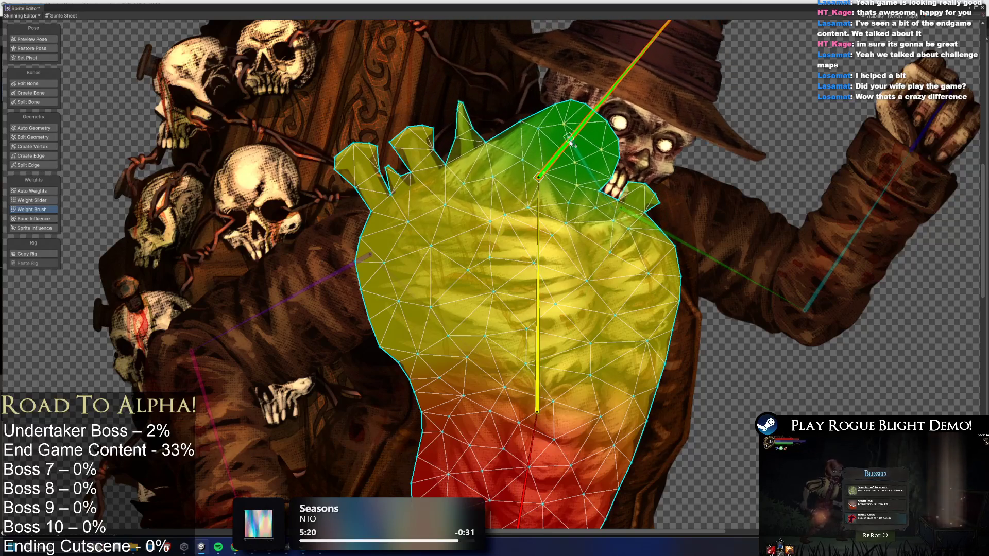
{"action": "left_click", "coordinate": [536, 259]}
{"action": "mouse_move", "coordinate": [639, 237]}
{"action": "left_mouse_down"}
{"action": "mouse_move", "coordinate": [665, 201]}
{"action": "mouse_move", "coordinate": [620, 238]}
{"action": "left_mouse_up"}
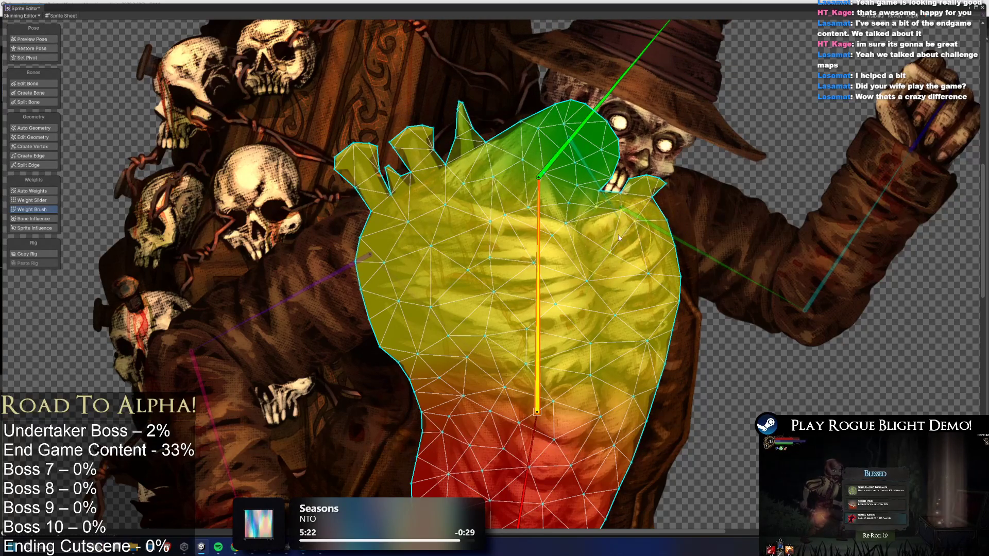
{"action": "mouse_move", "coordinate": [621, 79]}
{"action": "left_mouse_down"}
{"action": "mouse_move", "coordinate": [561, 51]}
{"action": "mouse_move", "coordinate": [492, 58]}
{"action": "left_mouse_up"}
Paint body-bone weight along the torso's spiky top edge and test a head rotation.
{"action": "left_click", "coordinate": [538, 244]}
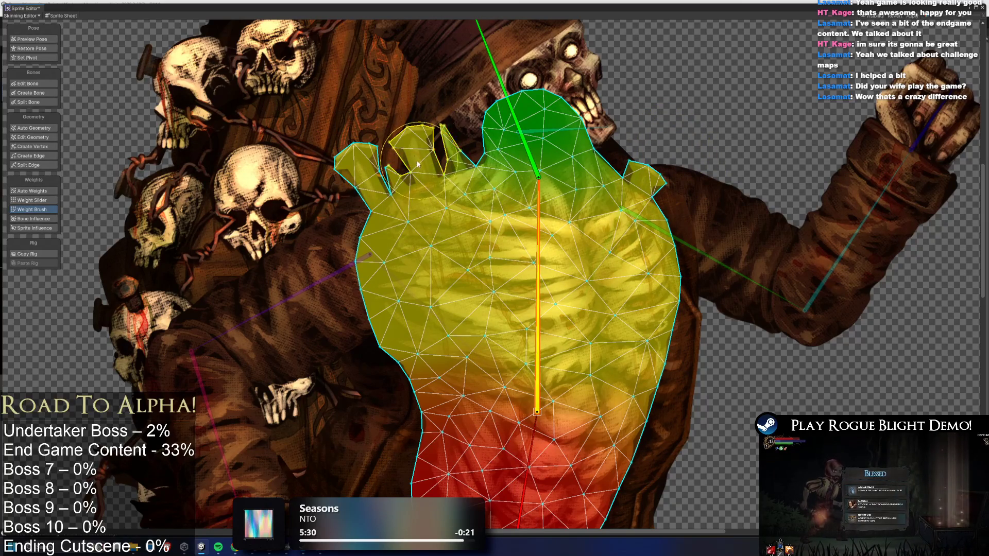
{"action": "left_click_drag", "start_coordinate": [428, 168], "coordinate": [427, 130]}
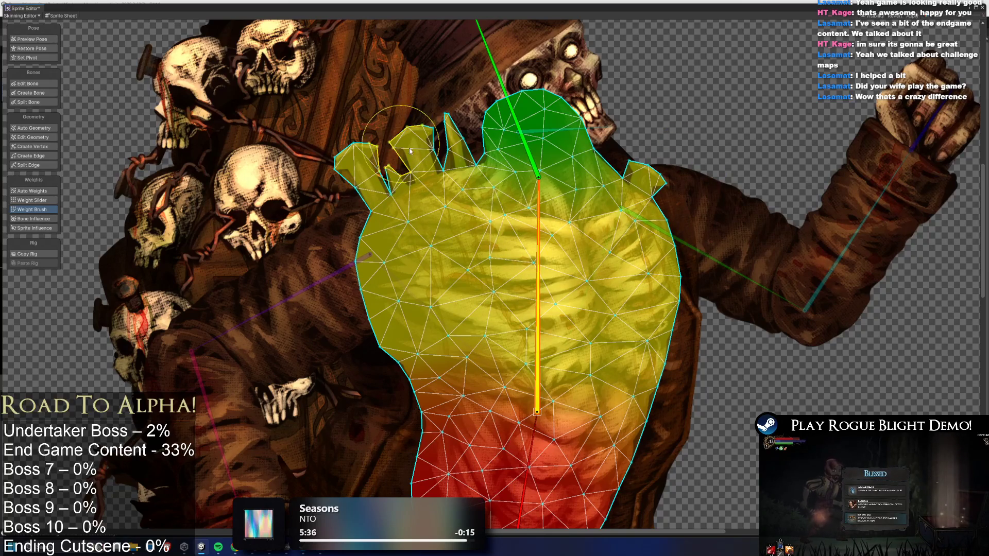
{"action": "left_click", "coordinate": [32, 40]}
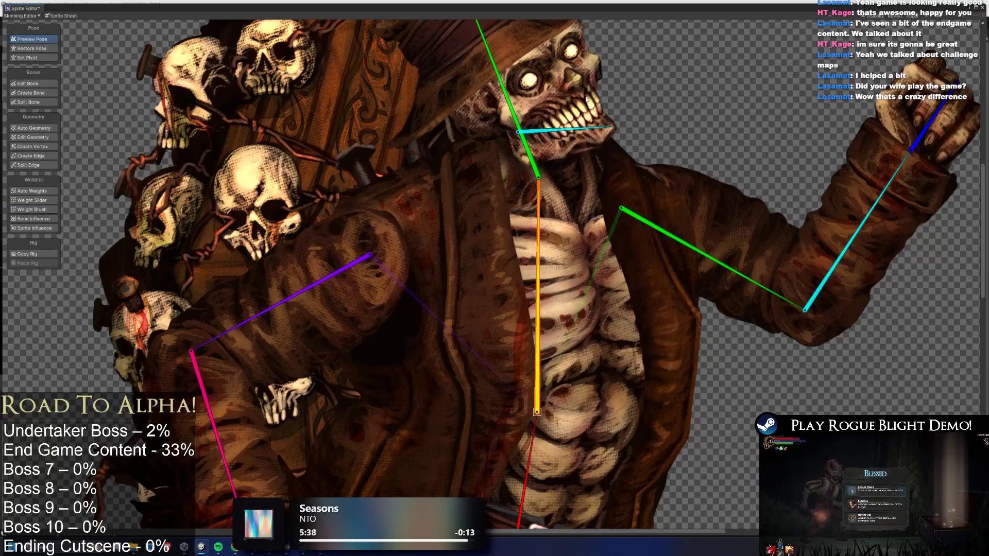
{"action": "mouse_move", "coordinate": [511, 103]}
{"action": "left_mouse_down"}
{"action": "mouse_move", "coordinate": [555, 100]}
{"action": "mouse_move", "coordinate": [493, 113]}
{"action": "mouse_move", "coordinate": [526, 129]}
{"action": "mouse_move", "coordinate": [510, 136]}
{"action": "left_mouse_up"}
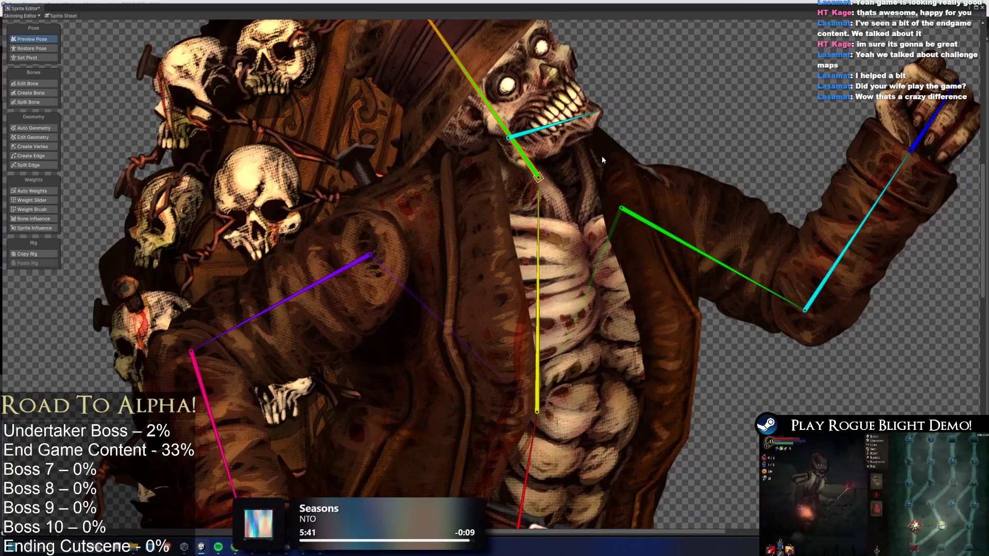
{"action": "left_click", "coordinate": [644, 168]}
{"action": "left_click", "coordinate": [644, 169]}
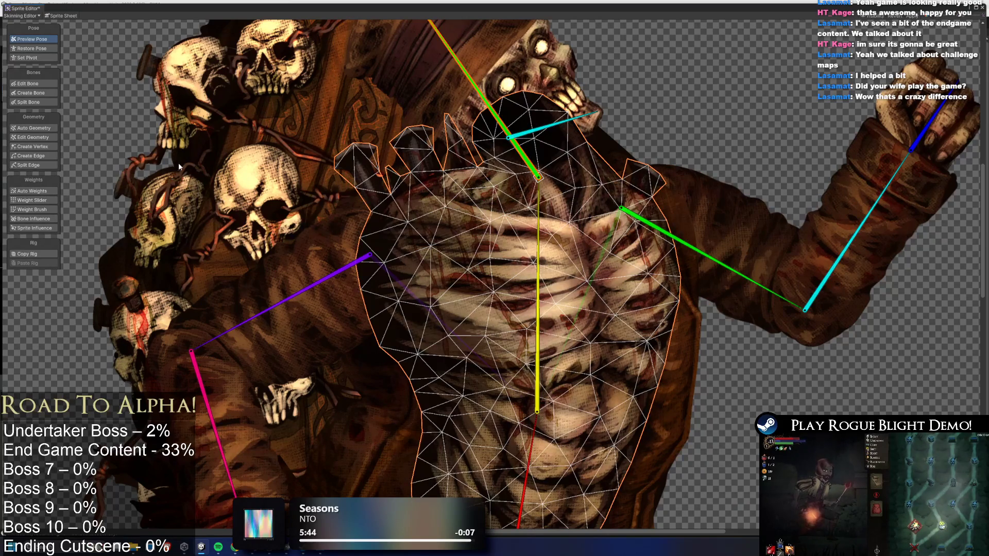
Test torso deformation with head tilts in both weight-painting and Preview Pose.
{"action": "left_click", "coordinate": [32, 210]}
{"action": "left_click_drag", "start_coordinate": [497, 124], "coordinate": [478, 146]}
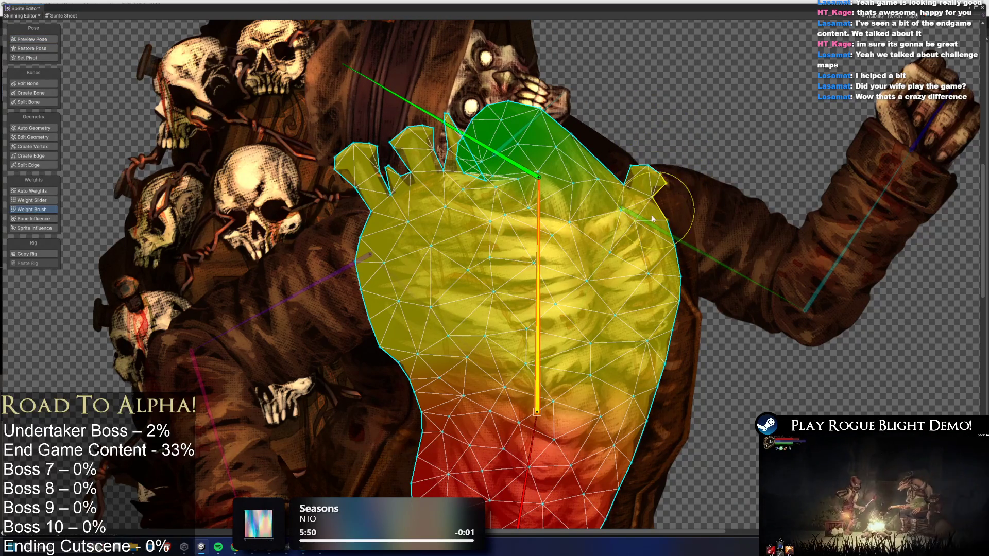
{"action": "left_click", "coordinate": [13, 41]}
{"action": "mouse_move", "coordinate": [468, 137]}
{"action": "left_mouse_down"}
{"action": "mouse_move", "coordinate": [495, 110]}
{"action": "mouse_move", "coordinate": [563, 109]}
{"action": "mouse_move", "coordinate": [531, 107]}
{"action": "mouse_move", "coordinate": [595, 133]}
{"action": "mouse_move", "coordinate": [596, 146]}
{"action": "left_mouse_up"}
Select the body sprite's mesh and paint body-bone weight along its top edge.
{"action": "left_click", "coordinate": [519, 124]}
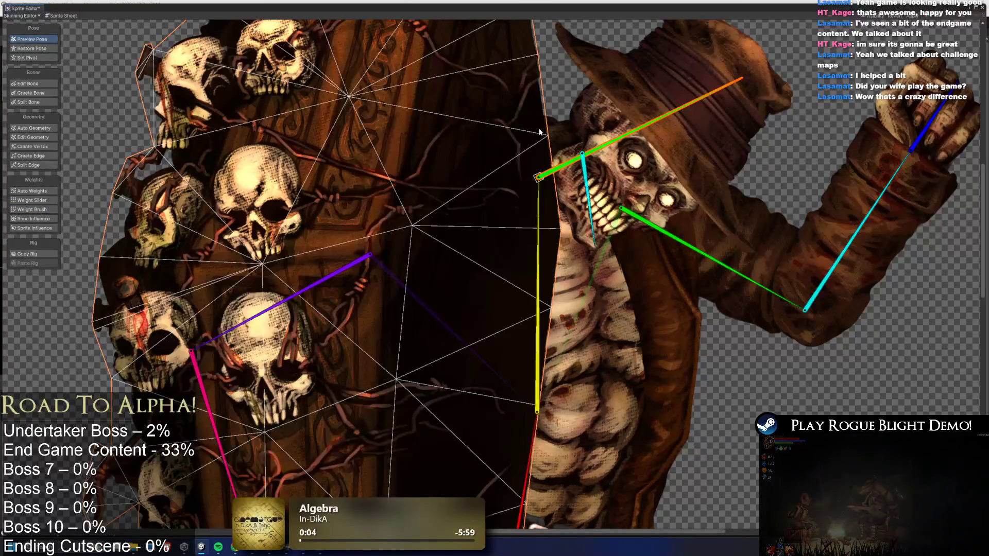
{"action": "left_click", "coordinate": [538, 129]}
{"action": "left_click", "coordinate": [51, 210]}
{"action": "left_click", "coordinate": [538, 227]}
{"action": "mouse_move", "coordinate": [507, 120]}
{"action": "left_mouse_down"}
{"action": "mouse_move", "coordinate": [478, 101]}
{"action": "mouse_move", "coordinate": [488, 84]}
{"action": "mouse_move", "coordinate": [488, 94]}
{"action": "left_mouse_up"}
{"action": "mouse_move", "coordinate": [685, 143]}
{"action": "left_mouse_down"}
{"action": "mouse_move", "coordinate": [605, 62]}
{"action": "mouse_move", "coordinate": [503, 51]}
{"action": "mouse_move", "coordinate": [468, 68]}
{"action": "left_mouse_up"}
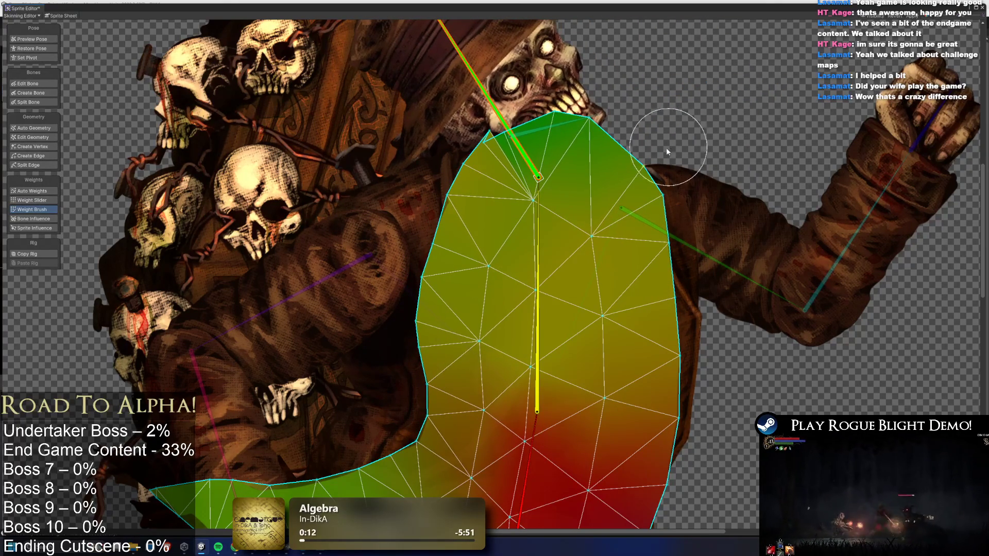
Paint body weight on the upper-right edge, near the head, and down the left edge.
{"action": "left_click", "coordinate": [538, 191]}
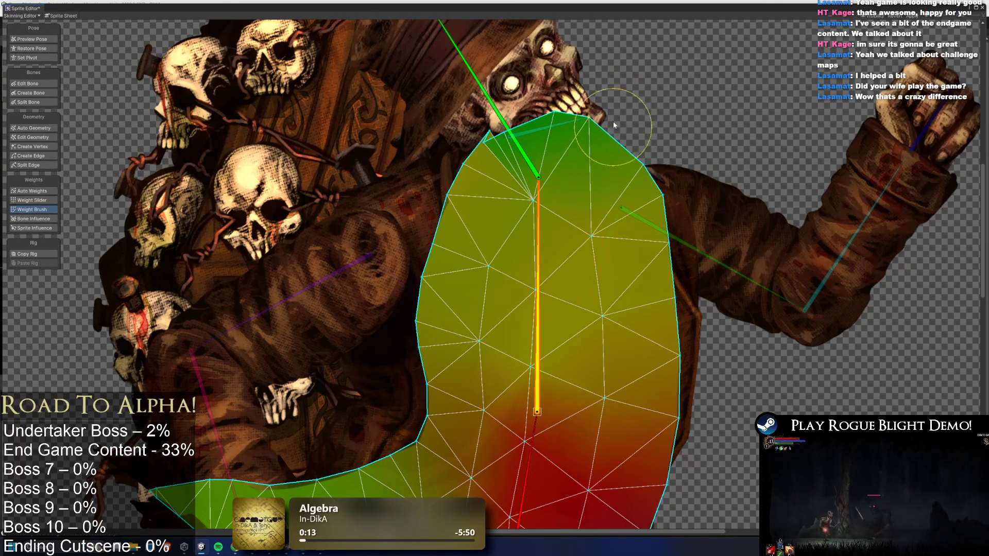
{"action": "left_click_drag", "start_coordinate": [614, 122], "coordinate": [665, 227]}
{"action": "mouse_move", "coordinate": [613, 143]}
{"action": "left_mouse_down"}
{"action": "mouse_move", "coordinate": [560, 99]}
{"action": "mouse_move", "coordinate": [484, 145]}
{"action": "left_mouse_up"}
{"action": "left_click_drag", "start_coordinate": [535, 211], "coordinate": [543, 110]}
{"action": "key", "text": "ctrl+z"}
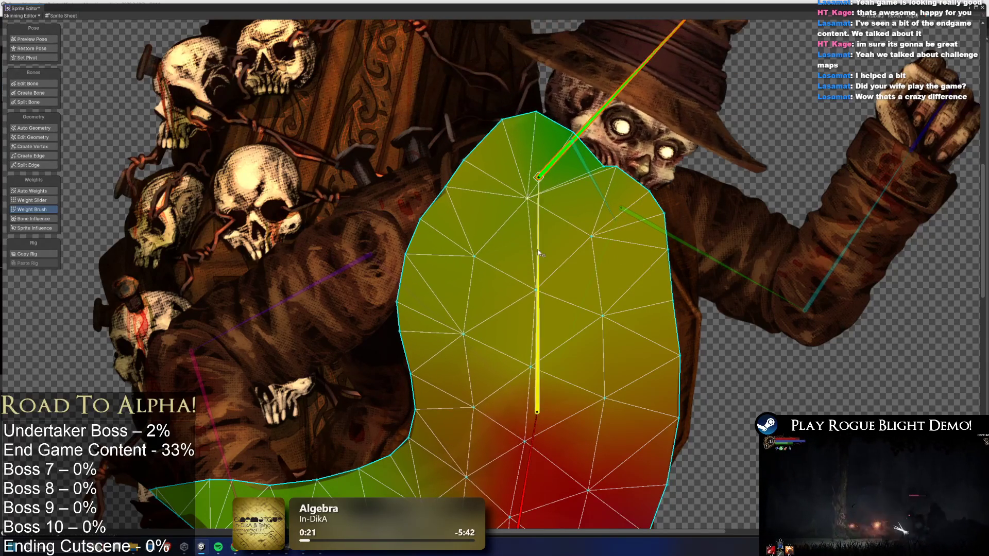
{"action": "mouse_move", "coordinate": [422, 238]}
{"action": "left_mouse_down"}
{"action": "mouse_move", "coordinate": [397, 331]}
{"action": "mouse_move", "coordinate": [407, 350]}
{"action": "mouse_move", "coordinate": [398, 350]}
{"action": "mouse_move", "coordinate": [523, 293]}
{"action": "mouse_move", "coordinate": [706, 312]}
{"action": "left_mouse_up"}
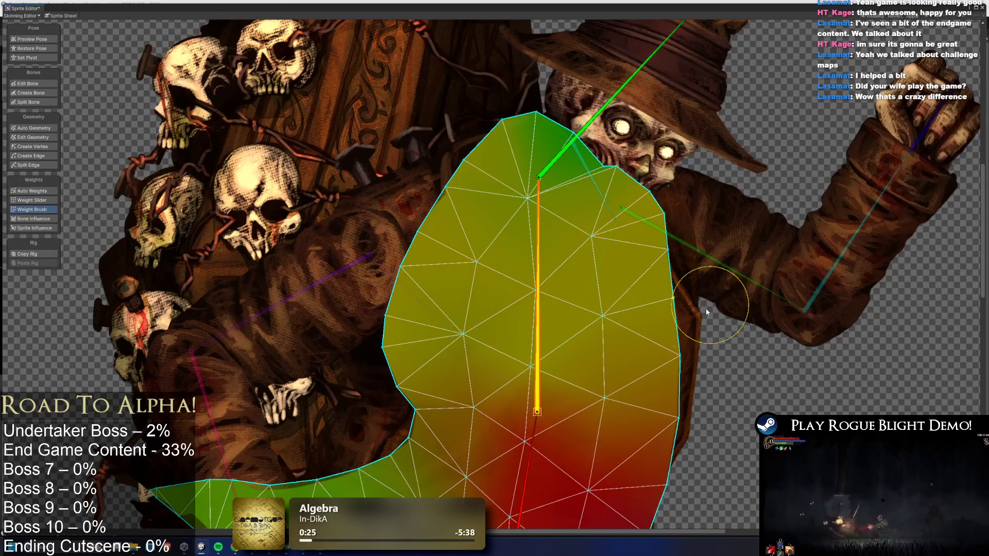
Paint the lower-left edge, then test head and spine tilts in Preview Pose.
{"action": "mouse_move", "coordinate": [578, 135]}
{"action": "left_mouse_down"}
{"action": "mouse_move", "coordinate": [539, 82]}
{"action": "mouse_move", "coordinate": [517, 85]}
{"action": "mouse_move", "coordinate": [589, 109]}
{"action": "mouse_move", "coordinate": [508, 110]}
{"action": "mouse_move", "coordinate": [565, 109]}
{"action": "mouse_move", "coordinate": [516, 85]}
{"action": "mouse_move", "coordinate": [593, 93]}
{"action": "left_mouse_up"}
{"action": "left_click", "coordinate": [539, 273]}
{"action": "mouse_move", "coordinate": [394, 420]}
{"action": "left_mouse_down"}
{"action": "mouse_move", "coordinate": [397, 437]}
{"action": "mouse_move", "coordinate": [363, 428]}
{"action": "mouse_move", "coordinate": [387, 407]}
{"action": "left_mouse_up"}
{"action": "scroll", "coordinate": [447, 353], "scroll_direction": "down", "scroll_amount": 5}
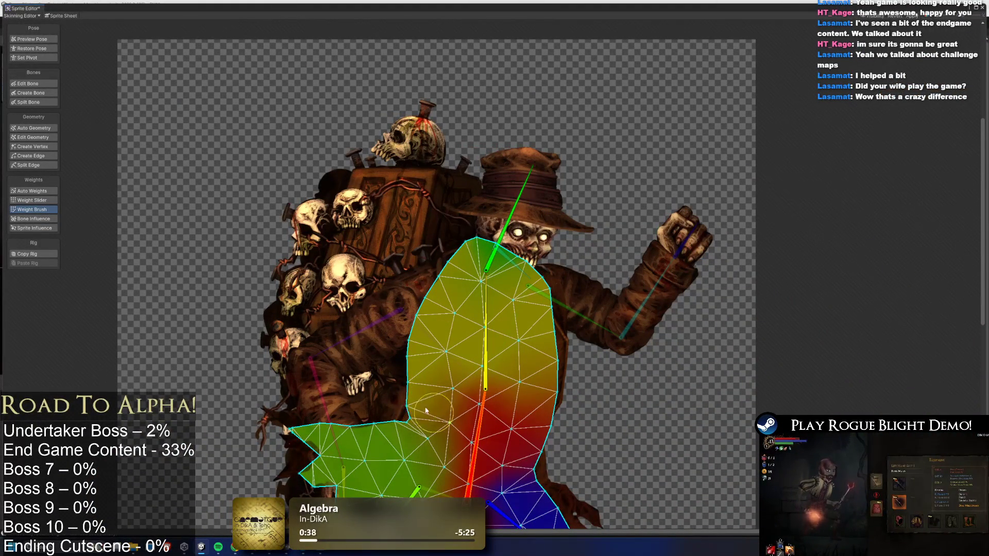
{"action": "mouse_move", "coordinate": [510, 216]}
{"action": "left_mouse_down"}
{"action": "mouse_move", "coordinate": [479, 185]}
{"action": "mouse_move", "coordinate": [466, 187]}
{"action": "left_mouse_up"}
{"action": "left_click", "coordinate": [485, 338]}
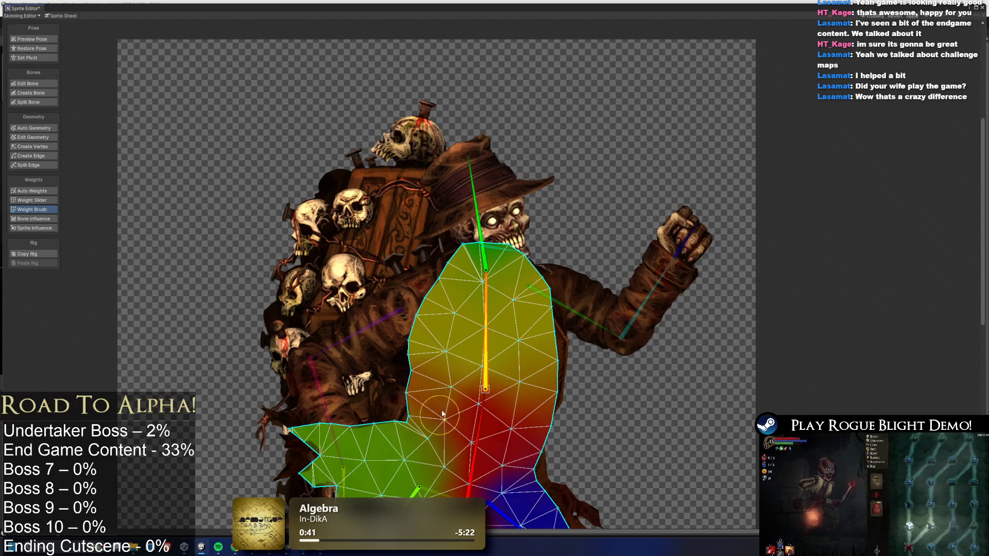
{"action": "mouse_move", "coordinate": [485, 309]}
{"action": "left_mouse_down"}
{"action": "mouse_move", "coordinate": [507, 242]}
{"action": "mouse_move", "coordinate": [540, 196]}
{"action": "mouse_move", "coordinate": [558, 199]}
{"action": "mouse_move", "coordinate": [524, 212]}
{"action": "mouse_move", "coordinate": [471, 212]}
{"action": "mouse_move", "coordinate": [536, 191]}
{"action": "left_mouse_up"}
{"action": "left_click", "coordinate": [32, 39]}
Test-pose the upper body and both thighs.
{"action": "scroll", "coordinate": [399, 93], "scroll_direction": "down", "scroll_amount": 4}
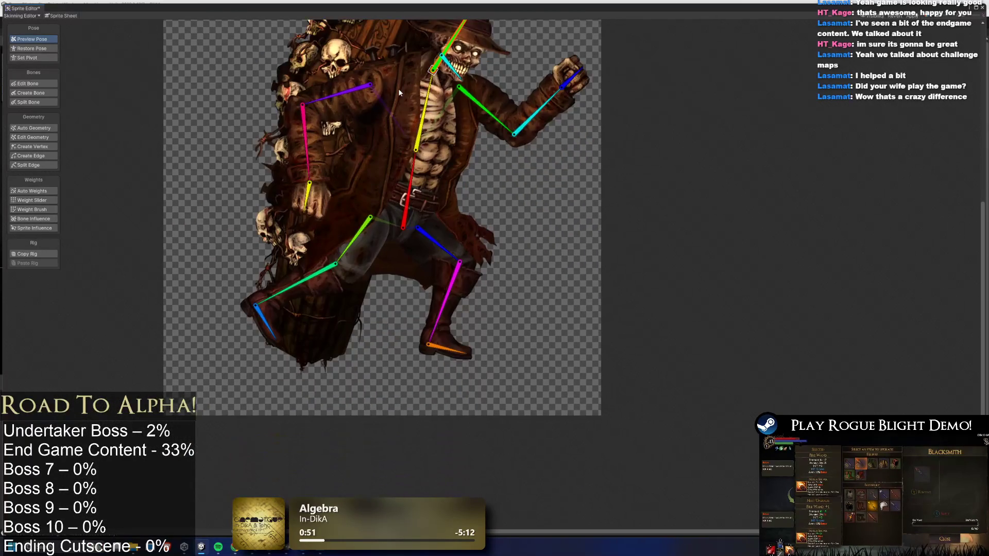
{"action": "left_click_drag", "start_coordinate": [430, 133], "coordinate": [376, 137]}
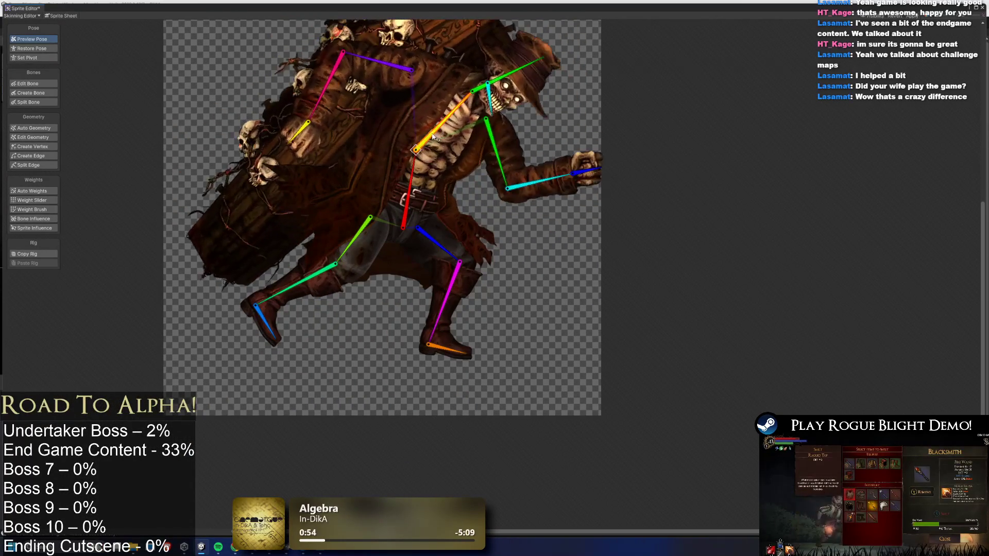
{"action": "scroll", "coordinate": [376, 137], "scroll_direction": "up", "scroll_amount": 3}
{"action": "scroll", "coordinate": [376, 137], "scroll_direction": "up", "scroll_amount": 1}
{"action": "left_click_drag", "start_coordinate": [345, 307], "coordinate": [371, 316]}
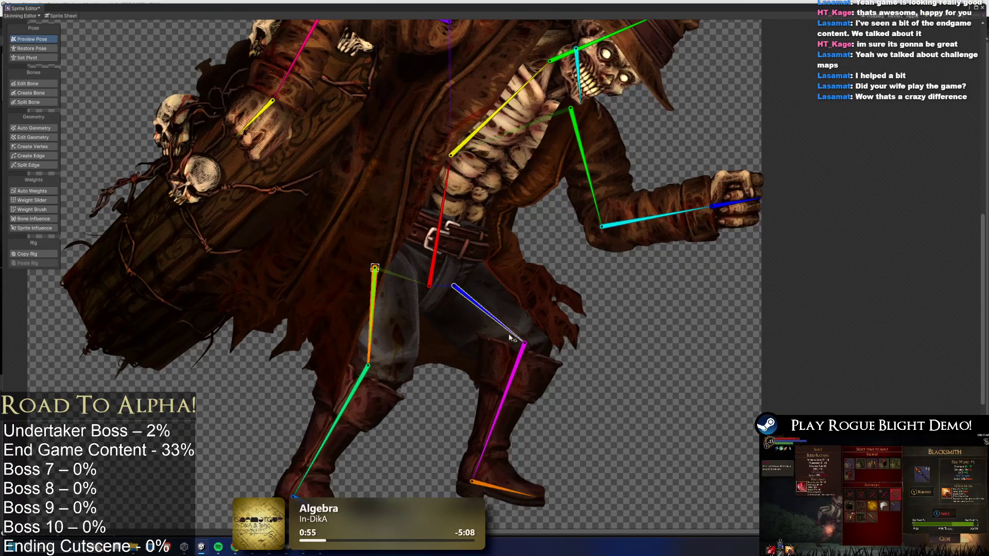
{"action": "left_click_drag", "start_coordinate": [490, 314], "coordinate": [492, 269]}
{"action": "mouse_move", "coordinate": [484, 122]}
{"action": "left_mouse_down"}
{"action": "mouse_move", "coordinate": [480, 116]}
{"action": "mouse_move", "coordinate": [514, 180]}
{"action": "mouse_move", "coordinate": [374, 290]}
{"action": "left_mouse_up"}
{"action": "scroll", "coordinate": [374, 290], "scroll_direction": "up", "scroll_amount": 1}
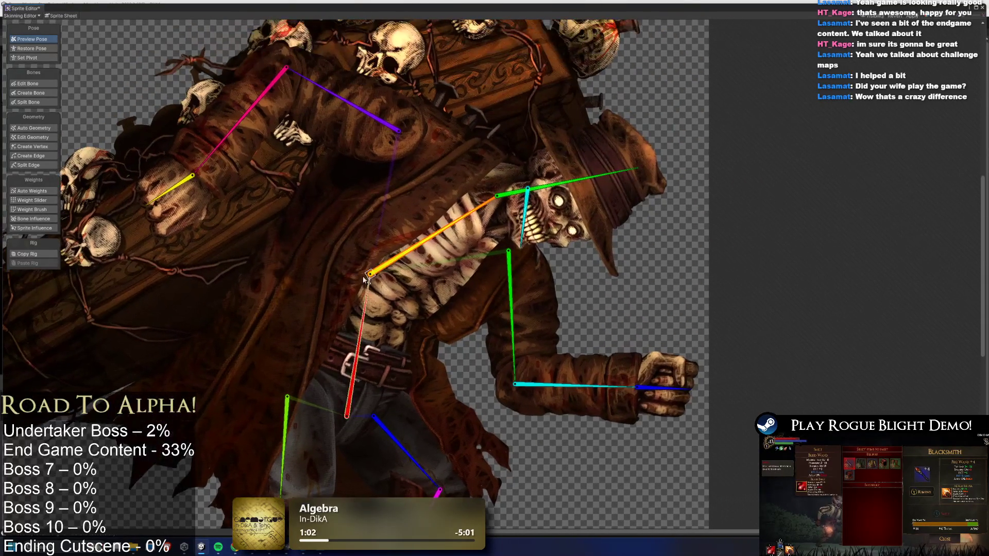
{"action": "scroll", "coordinate": [435, 243], "scroll_direction": "down", "scroll_amount": 6}
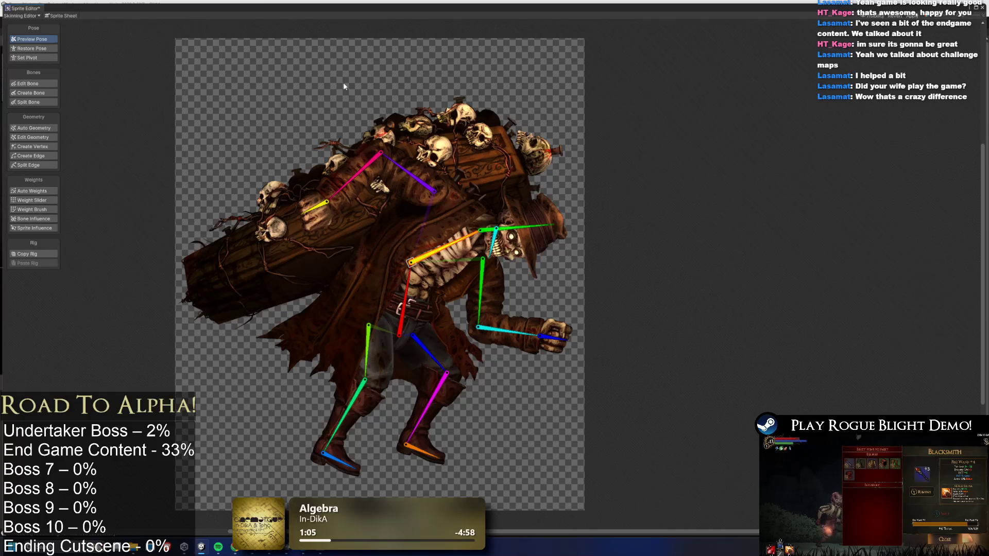
Swing the coffin upright and return the rig to its bind pose.
{"action": "left_click", "coordinate": [432, 220]}
{"action": "left_click_drag", "start_coordinate": [447, 238], "coordinate": [407, 219]}
{"action": "left_click", "coordinate": [57, 83]}
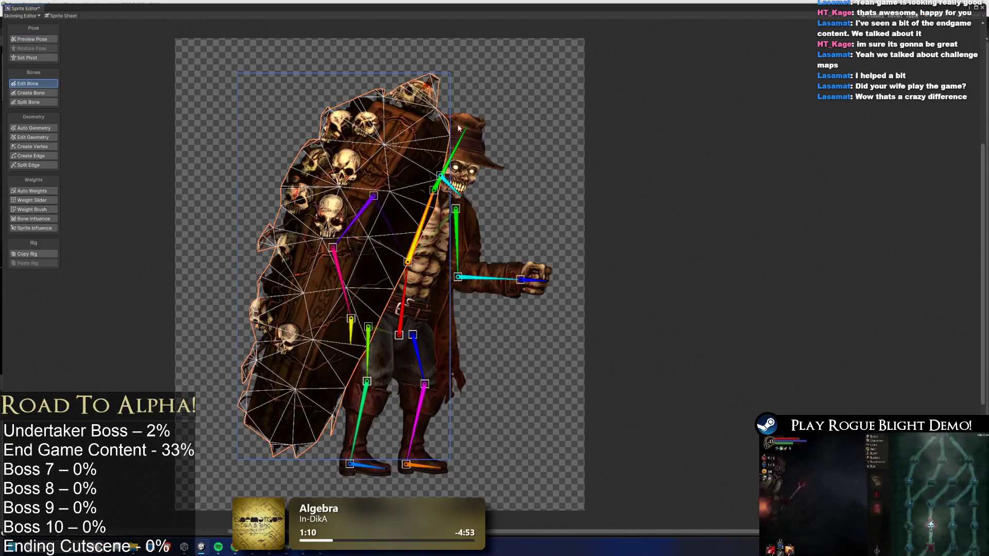
Switch to bind-pose bone editing, then test-pose the head, spine and coffin tilt.
{"action": "left_click", "coordinate": [549, 134]}
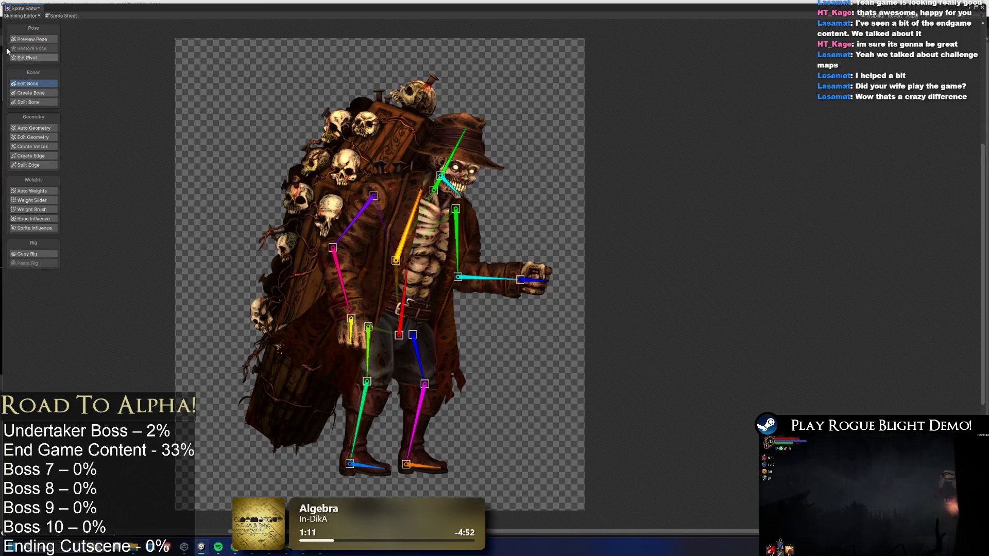
{"action": "key", "text": "shift+1"}
{"action": "left_click_drag", "start_coordinate": [400, 209], "coordinate": [406, 221]}
{"action": "left_click_drag", "start_coordinate": [411, 275], "coordinate": [378, 223]}
{"action": "key", "text": "ctrl+z"}
{"action": "key", "text": "ctrl+z"}
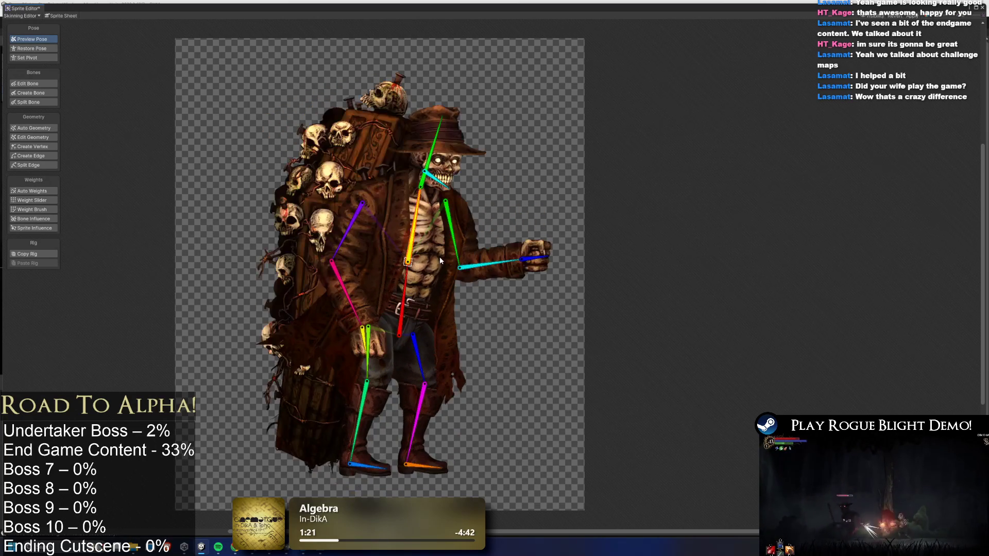
{"action": "key", "text": "ctrl+y"}
{"action": "key", "text": "ctrl+y"}
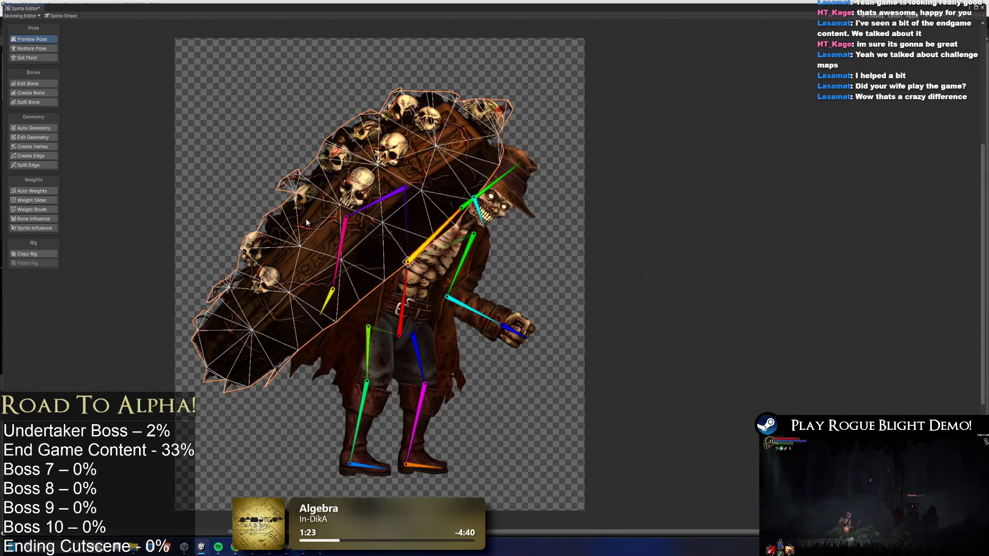
Check the coffin's bone influences and test-bend the spine and hips.
{"action": "left_click", "coordinate": [47, 220]}
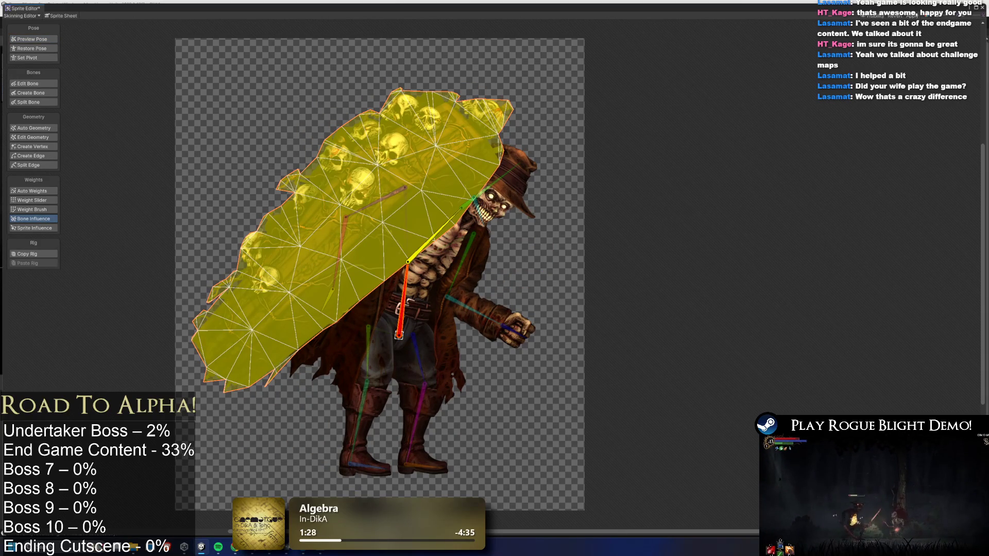
{"action": "left_click", "coordinate": [209, 110]}
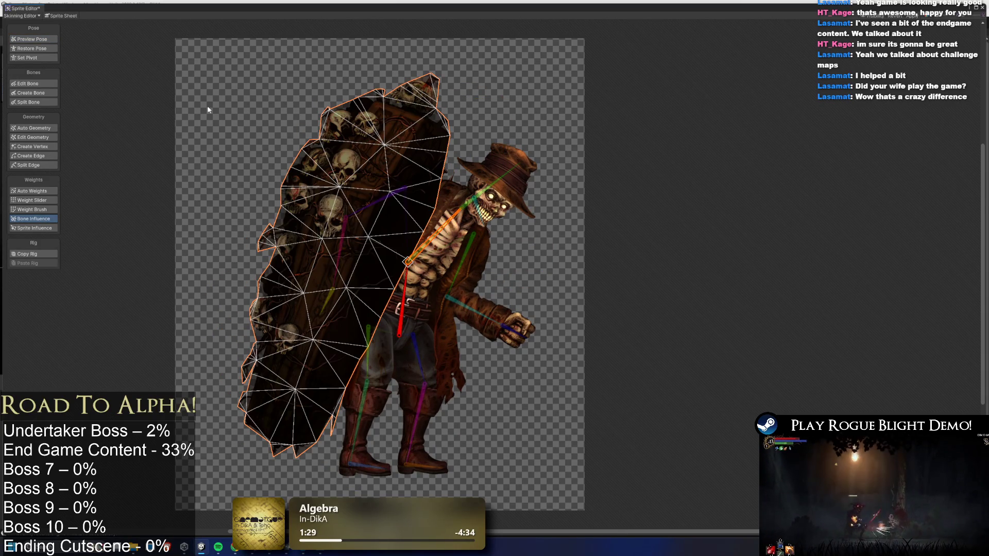
{"action": "left_click", "coordinate": [45, 41]}
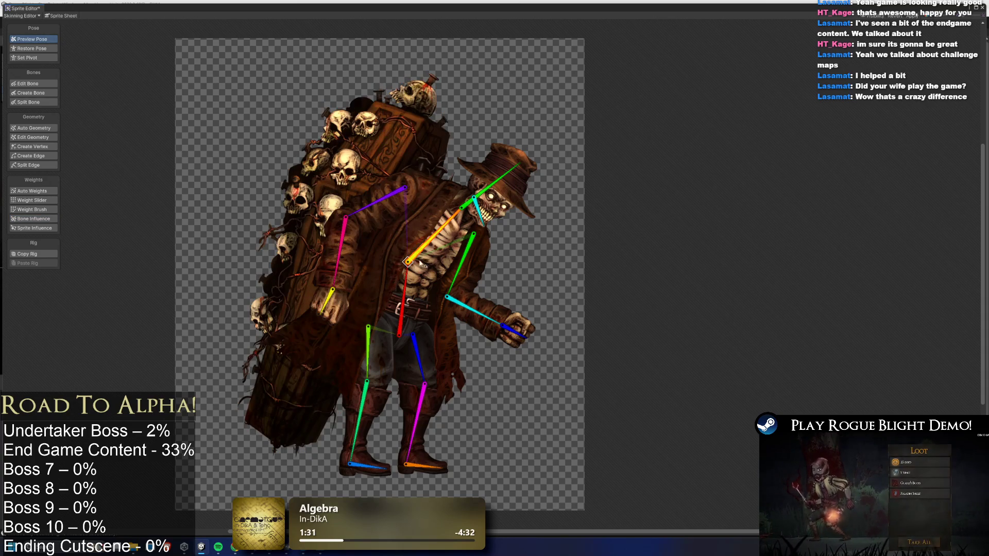
{"action": "mouse_move", "coordinate": [449, 241]}
{"action": "left_mouse_down"}
{"action": "mouse_move", "coordinate": [416, 273]}
{"action": "mouse_move", "coordinate": [467, 214]}
{"action": "left_mouse_up"}
{"action": "left_click_drag", "start_coordinate": [401, 301], "coordinate": [326, 203]}
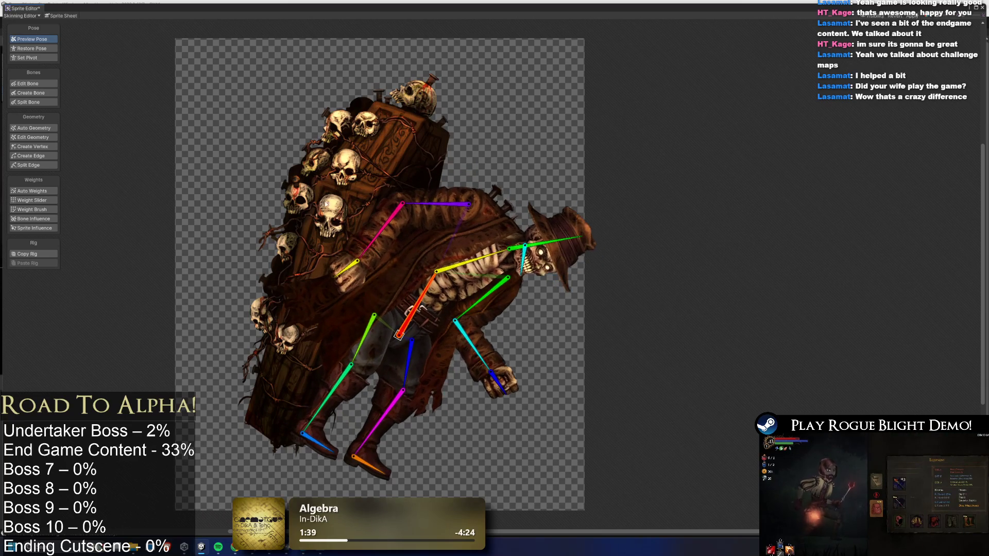
Paint the coffin's mesh fully with the red hip bone's weight.
{"action": "left_click", "coordinate": [301, 198]}
{"action": "left_click", "coordinate": [53, 220]}
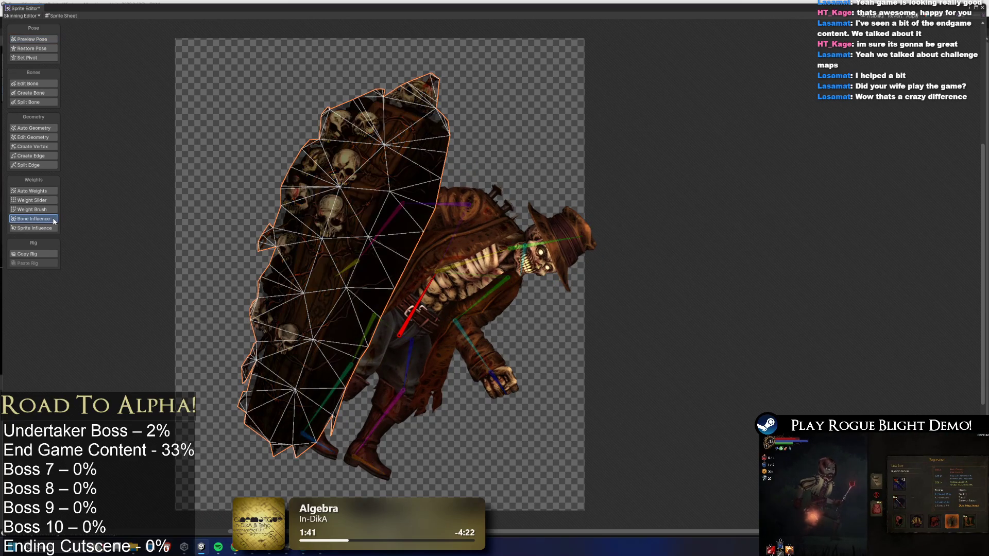
{"action": "left_click", "coordinate": [54, 210]}
{"action": "left_click", "coordinate": [417, 312]}
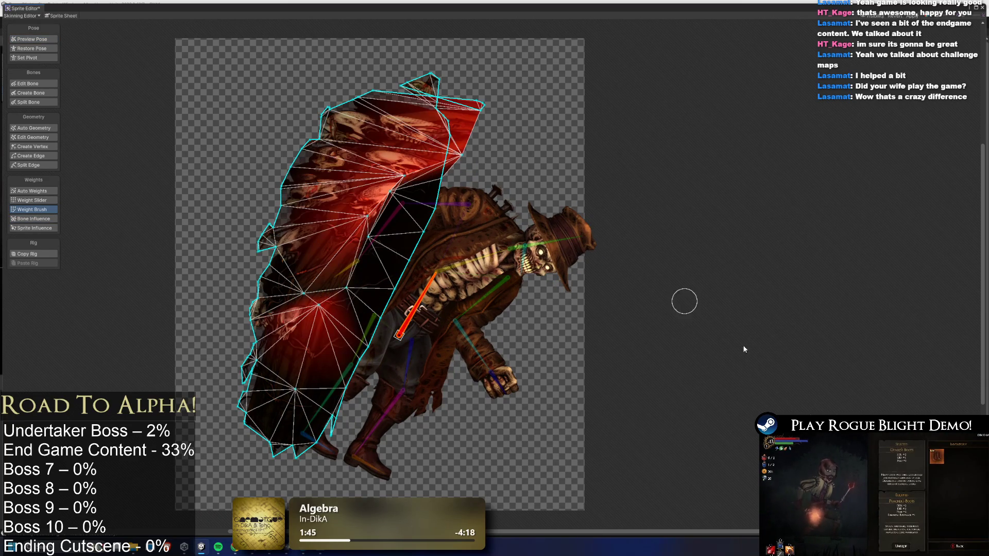
{"action": "mouse_move", "coordinate": [306, 296]}
{"action": "left_mouse_down"}
{"action": "mouse_move", "coordinate": [289, 335]}
{"action": "mouse_move", "coordinate": [320, 257]}
{"action": "mouse_move", "coordinate": [391, 155]}
{"action": "mouse_move", "coordinate": [289, 309]}
{"action": "mouse_move", "coordinate": [232, 371]}
{"action": "mouse_move", "coordinate": [279, 407]}
{"action": "mouse_move", "coordinate": [609, 79]}
{"action": "mouse_move", "coordinate": [254, 177]}
{"action": "left_mouse_up"}
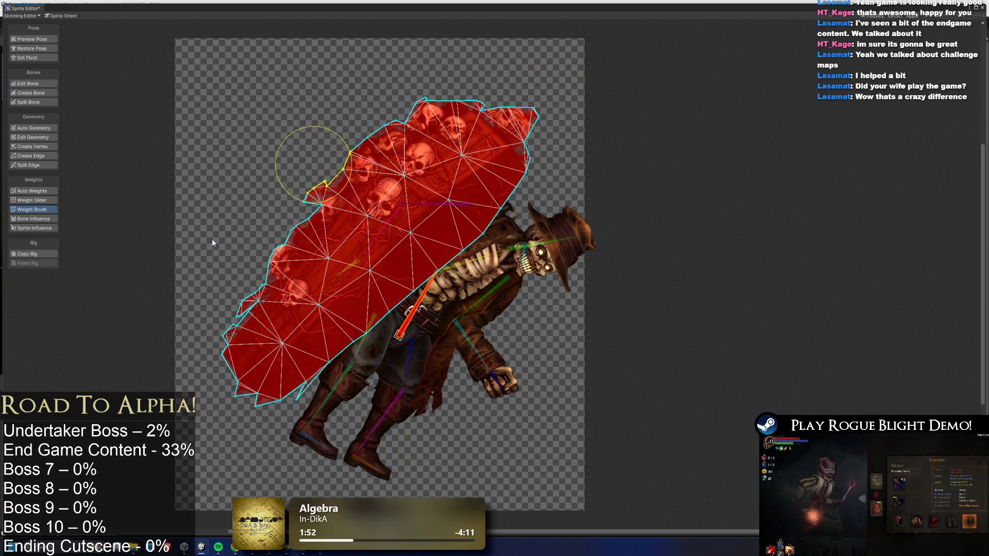
Test the coffin weights in a pose, then reset the skeleton to its rest pose.
{"action": "left_click", "coordinate": [32, 40]}
{"action": "left_click", "coordinate": [46, 85]}
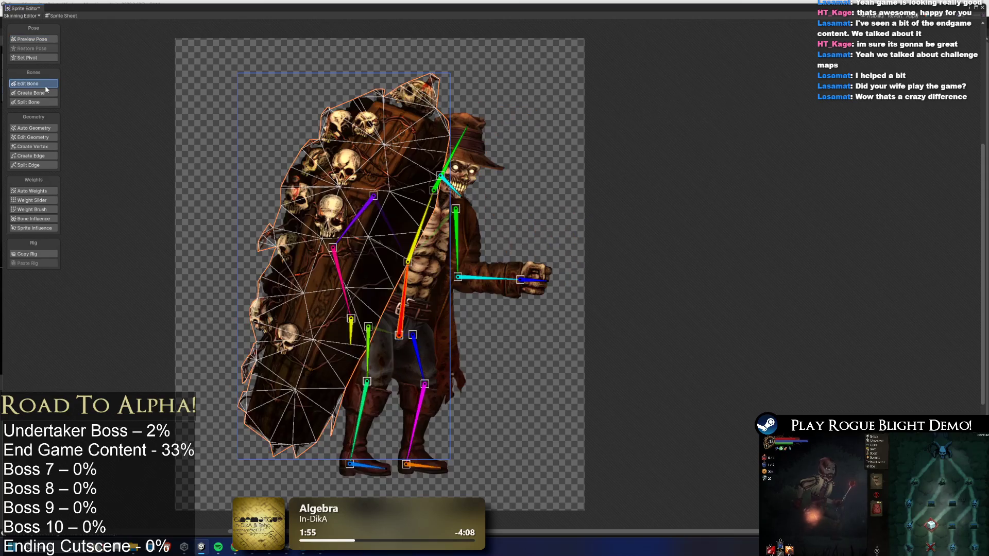
{"action": "left_click", "coordinate": [528, 216]}
{"action": "left_click", "coordinate": [40, 36]}
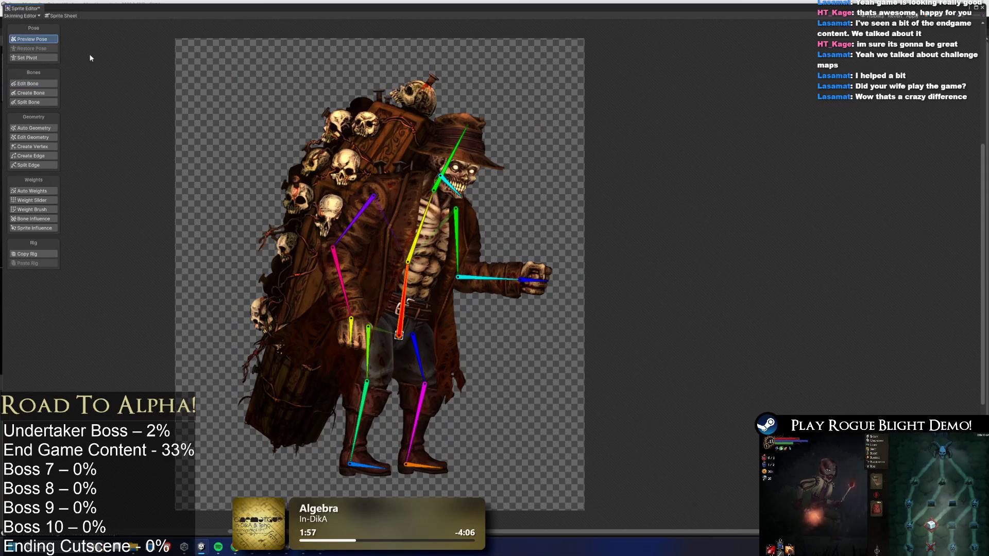
Test a body bend, then paint the coffin's weight onto the yellow spine bone.
{"action": "mouse_move", "coordinate": [426, 210]}
{"action": "left_mouse_down"}
{"action": "mouse_move", "coordinate": [453, 227]}
{"action": "mouse_move", "coordinate": [404, 216]}
{"action": "mouse_move", "coordinate": [404, 206]}
{"action": "mouse_move", "coordinate": [411, 219]}
{"action": "mouse_move", "coordinate": [372, 240]}
{"action": "left_mouse_up"}
{"action": "key", "text": "ctrl+z"}
{"action": "key", "text": "ctrl+y"}
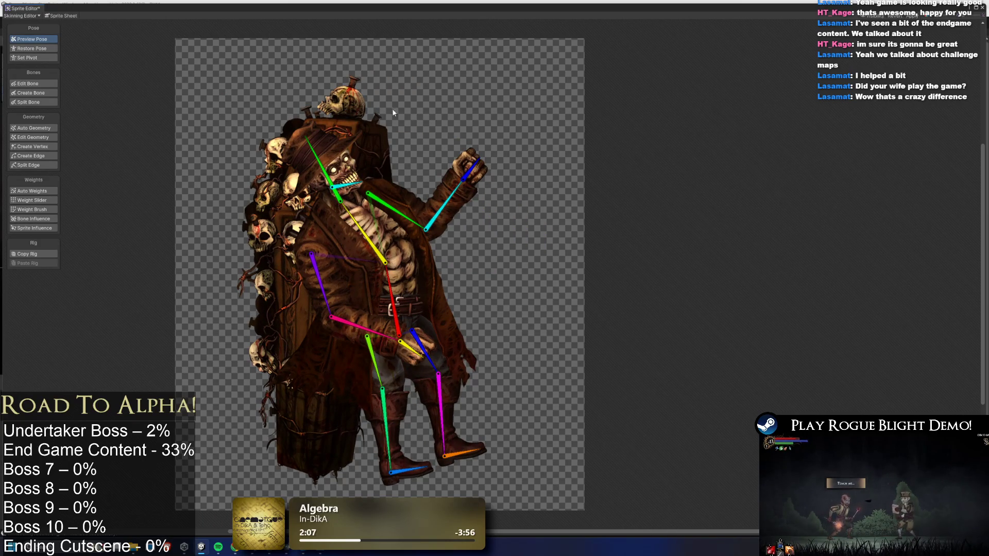
{"action": "left_click", "coordinate": [40, 219]}
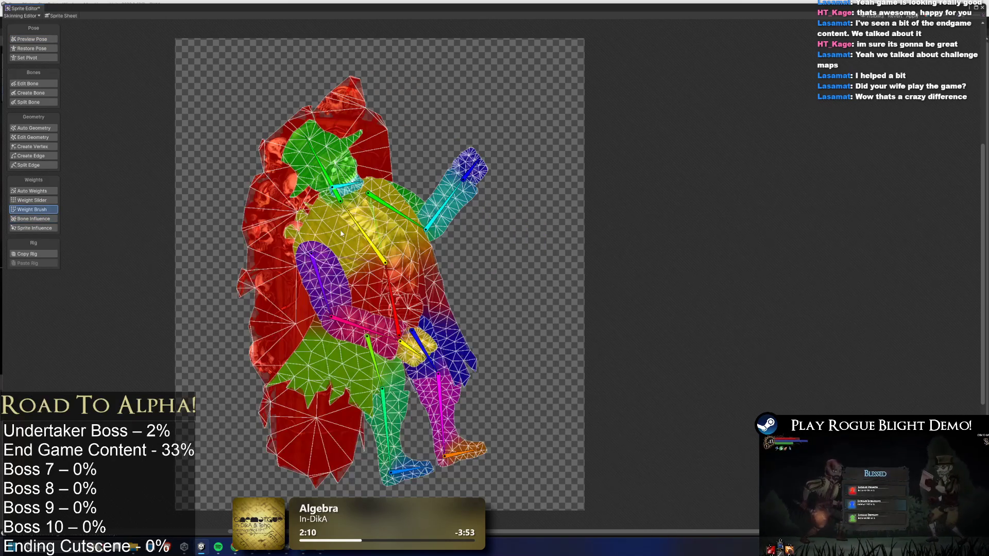
{"action": "left_click", "coordinate": [252, 214]}
{"action": "mouse_move", "coordinate": [282, 346]}
{"action": "left_mouse_down"}
{"action": "mouse_move", "coordinate": [371, 443]}
{"action": "mouse_move", "coordinate": [443, 454]}
{"action": "mouse_move", "coordinate": [540, 439]}
{"action": "mouse_move", "coordinate": [228, 386]}
{"action": "mouse_move", "coordinate": [536, 412]}
{"action": "mouse_move", "coordinate": [290, 280]}
{"action": "mouse_move", "coordinate": [492, 188]}
{"action": "mouse_move", "coordinate": [224, 282]}
{"action": "mouse_move", "coordinate": [200, 180]}
{"action": "mouse_move", "coordinate": [301, 119]}
{"action": "mouse_move", "coordinate": [325, 241]}
{"action": "mouse_move", "coordinate": [502, 431]}
{"action": "mouse_move", "coordinate": [410, 129]}
{"action": "mouse_move", "coordinate": [194, 133]}
{"action": "left_mouse_up"}
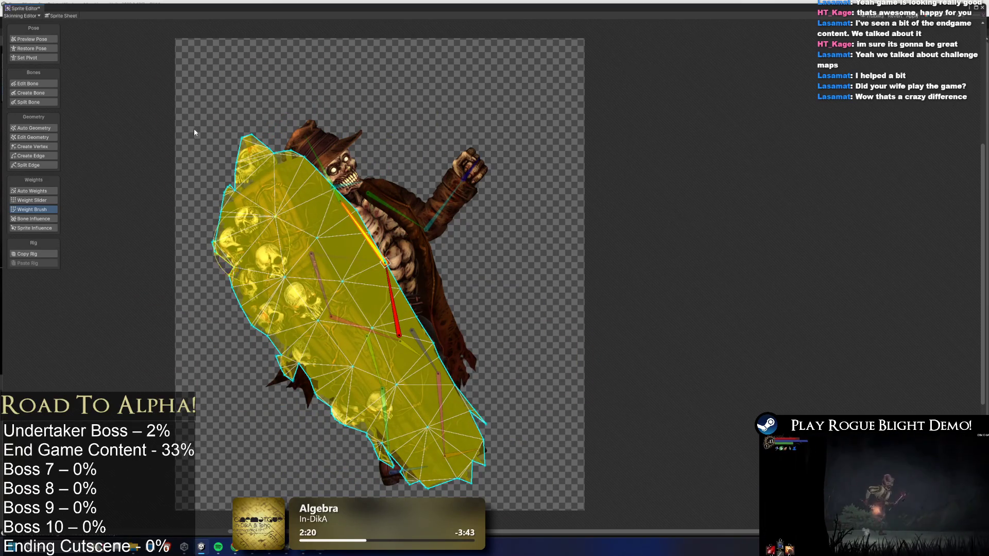
Test the coffin's spine weighting in a pose and reset to the rest pose.
{"action": "left_click", "coordinate": [31, 39]}
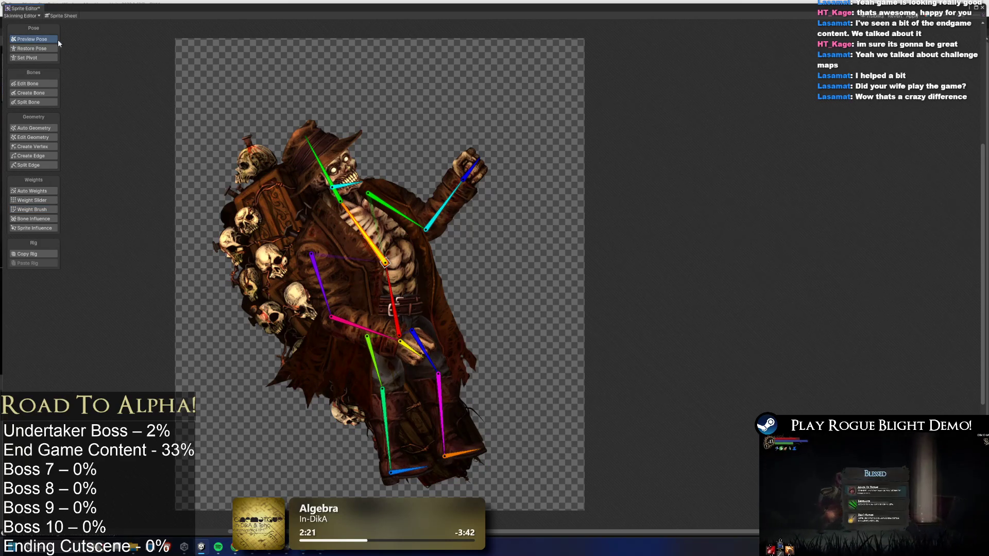
{"action": "key", "text": "ctrl+z"}
{"action": "key", "text": "ctrl+z"}
{"action": "key", "text": "ctrl+z"}
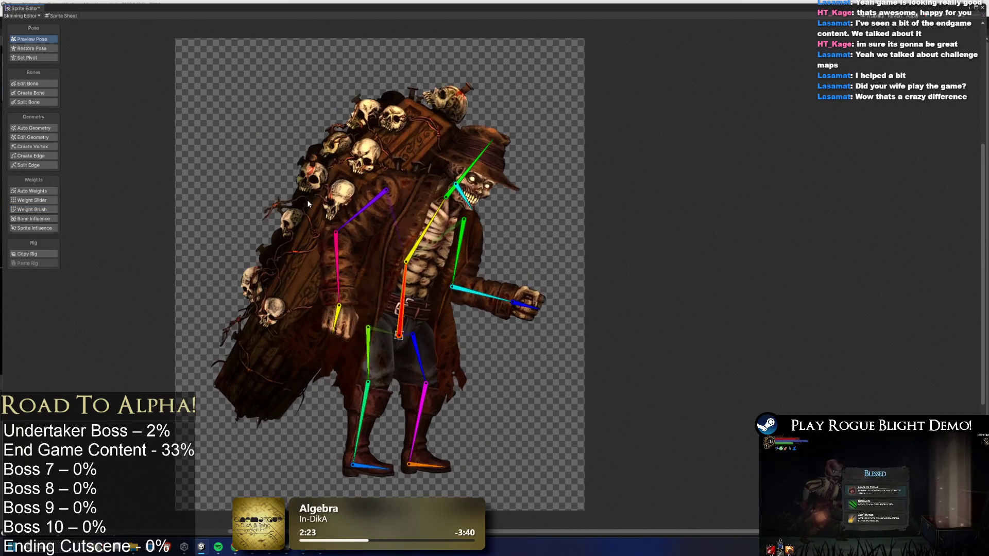
{"action": "left_click", "coordinate": [38, 85]}
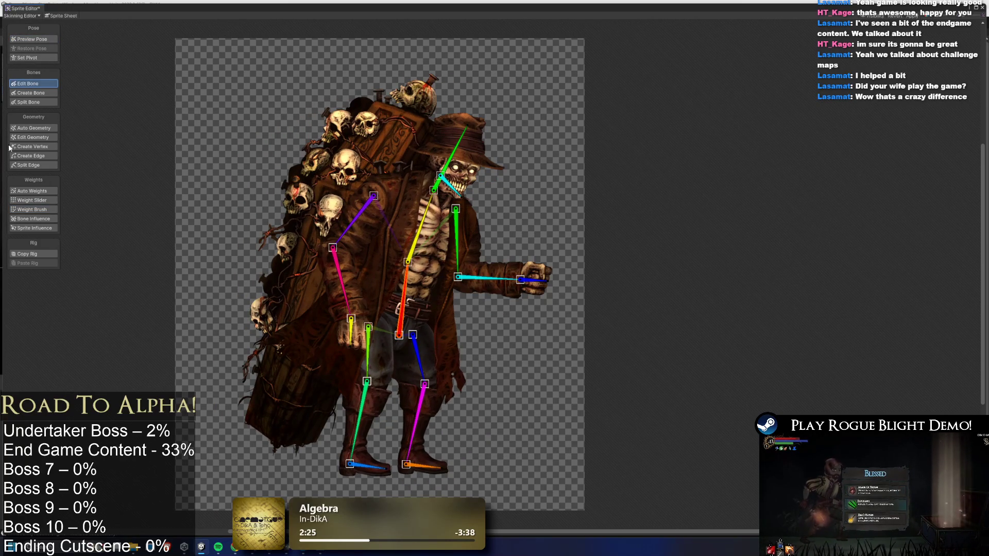
Paint the coffin's lower part toward the red hip bone and lean the body to check.
{"action": "left_click", "coordinate": [41, 209]}
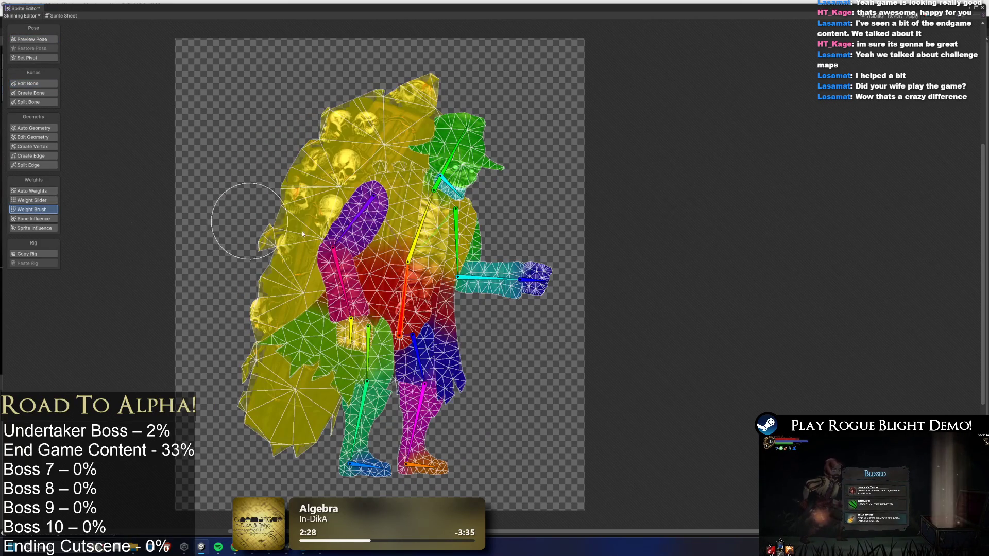
{"action": "left_click", "coordinate": [291, 245]}
{"action": "mouse_move", "coordinate": [257, 319]}
{"action": "left_mouse_down"}
{"action": "mouse_move", "coordinate": [341, 331]}
{"action": "mouse_move", "coordinate": [373, 369]}
{"action": "mouse_move", "coordinate": [277, 434]}
{"action": "mouse_move", "coordinate": [212, 311]}
{"action": "mouse_move", "coordinate": [330, 242]}
{"action": "left_mouse_up"}
{"action": "left_click", "coordinate": [32, 39]}
{"action": "mouse_move", "coordinate": [422, 226]}
{"action": "left_mouse_down"}
{"action": "mouse_move", "coordinate": [428, 236]}
{"action": "mouse_move", "coordinate": [407, 226]}
{"action": "left_mouse_up"}
{"action": "left_click", "coordinate": [291, 169]}
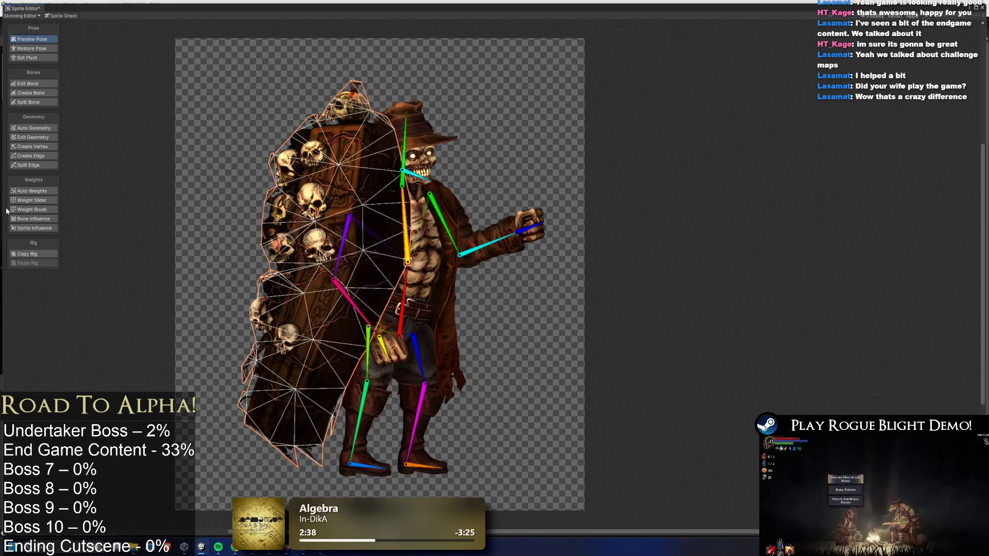
Spread the spine weight further down the coffin, test it, and apply the rig changes.
{"action": "left_click", "coordinate": [44, 210]}
{"action": "mouse_move", "coordinate": [415, 246]}
{"action": "left_mouse_down"}
{"action": "mouse_move", "coordinate": [382, 335]}
{"action": "mouse_move", "coordinate": [309, 392]}
{"action": "mouse_move", "coordinate": [265, 407]}
{"action": "mouse_move", "coordinate": [304, 464]}
{"action": "mouse_move", "coordinate": [359, 173]}
{"action": "mouse_move", "coordinate": [330, 289]}
{"action": "mouse_move", "coordinate": [289, 340]}
{"action": "mouse_move", "coordinate": [361, 453]}
{"action": "mouse_move", "coordinate": [321, 336]}
{"action": "left_mouse_up"}
{"action": "left_click", "coordinate": [32, 39]}
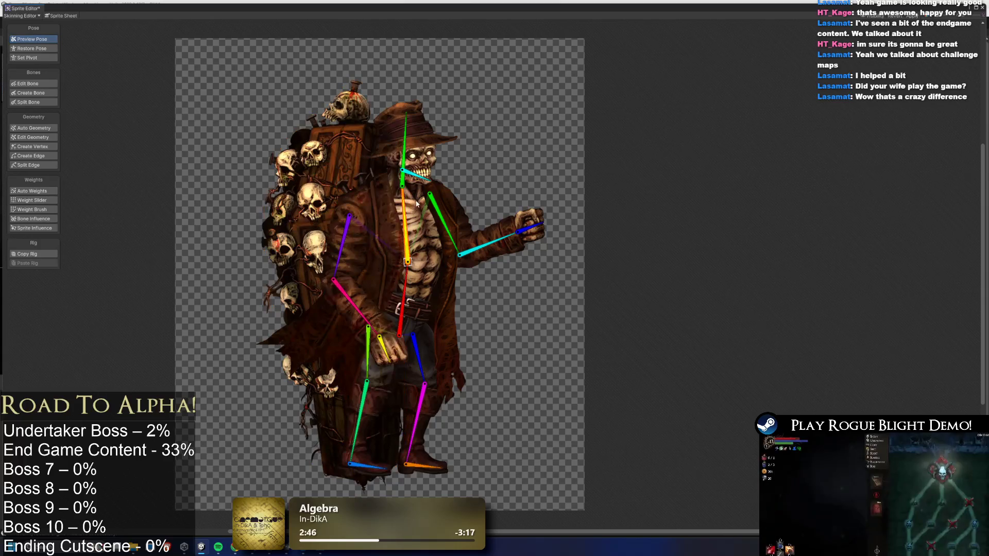
{"action": "mouse_move", "coordinate": [413, 211]}
{"action": "left_mouse_down"}
{"action": "mouse_move", "coordinate": [423, 208]}
{"action": "mouse_move", "coordinate": [414, 191]}
{"action": "left_mouse_up"}
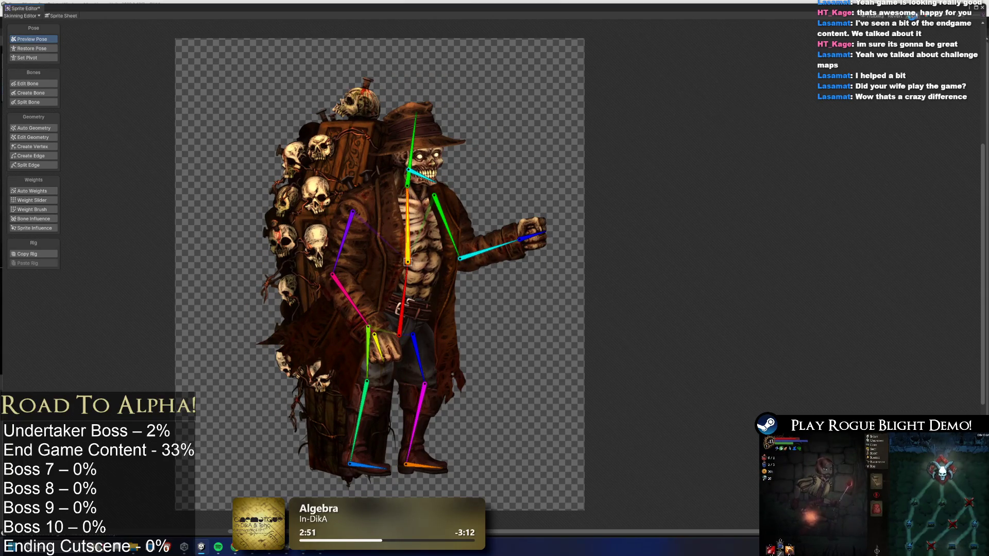
{"action": "left_click", "coordinate": [912, 16]}
Pose the head and let both arms hang down, then close the Sprite Editor.
{"action": "left_click_drag", "start_coordinate": [420, 150], "coordinate": [441, 174]}
{"action": "left_click", "coordinate": [416, 182]}
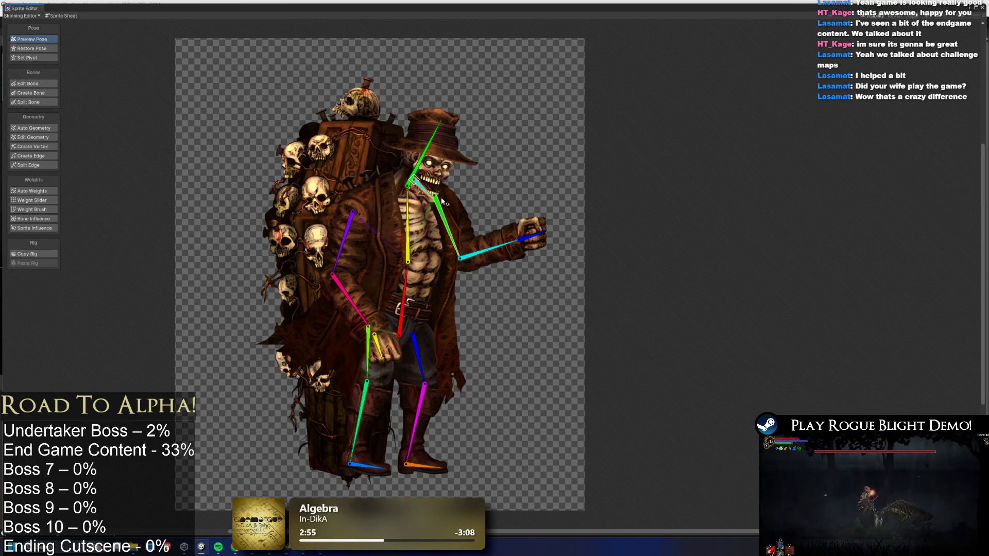
{"action": "mouse_move", "coordinate": [440, 221]}
{"action": "left_mouse_down"}
{"action": "mouse_move", "coordinate": [453, 247]}
{"action": "mouse_move", "coordinate": [492, 267]}
{"action": "mouse_move", "coordinate": [469, 306]}
{"action": "left_mouse_up"}
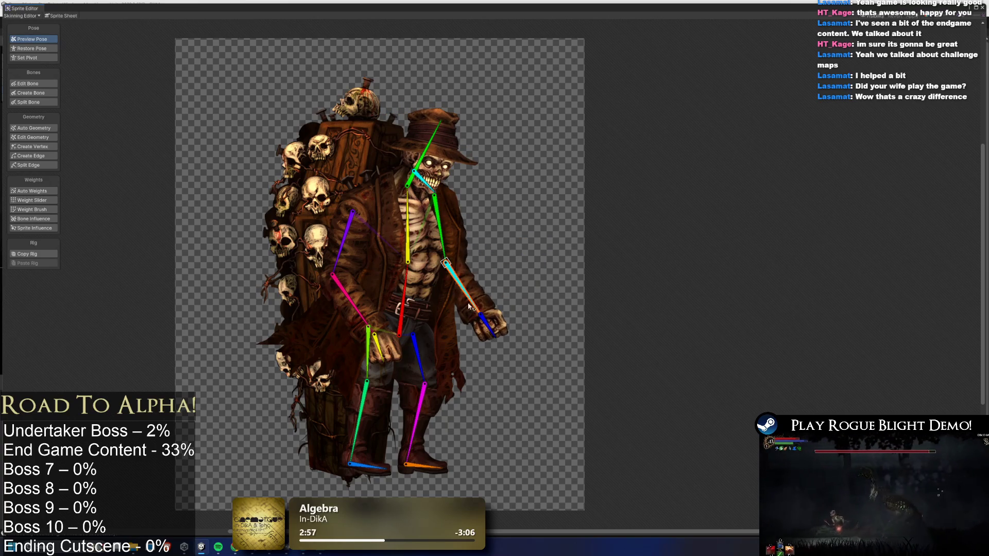
{"action": "mouse_move", "coordinate": [446, 252]}
{"action": "left_mouse_down"}
{"action": "mouse_move", "coordinate": [479, 289]}
{"action": "mouse_move", "coordinate": [461, 292]}
{"action": "left_mouse_up"}
{"action": "left_click", "coordinate": [449, 246]}
{"action": "left_click_drag", "start_coordinate": [343, 294], "coordinate": [335, 329]}
{"action": "left_click", "coordinate": [344, 239]}
{"action": "mouse_move", "coordinate": [344, 240]}
{"action": "left_mouse_down"}
{"action": "mouse_move", "coordinate": [378, 270]}
{"action": "mouse_move", "coordinate": [447, 251]}
{"action": "left_mouse_up"}
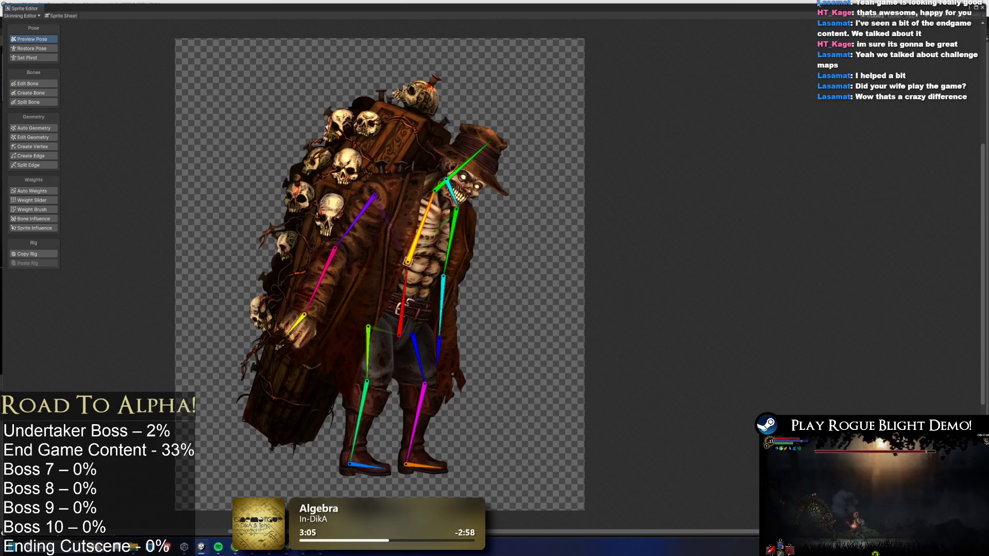
{"action": "left_click", "coordinate": [983, 8]}
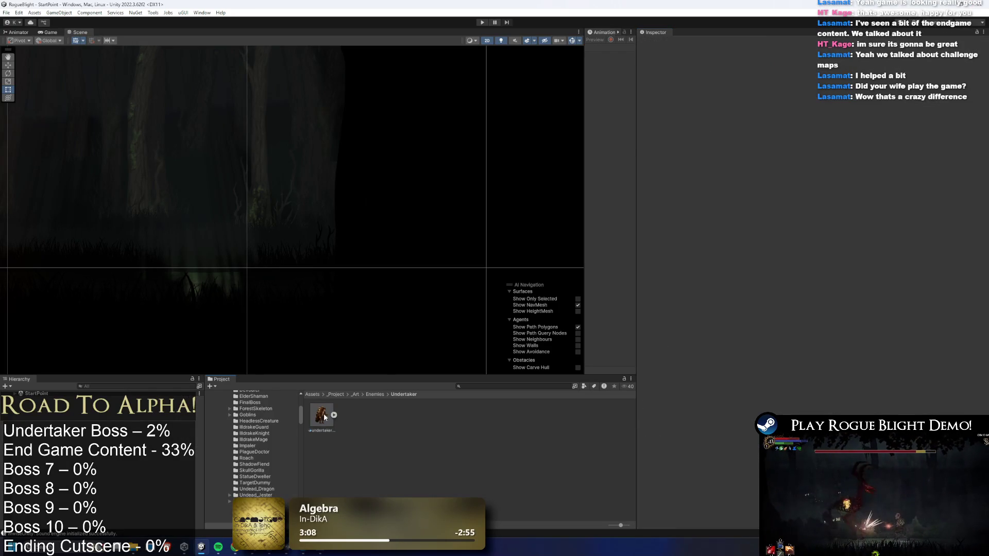
Search the Project window for 'combat 1' and open Combat Scene 1.
{"action": "scroll", "coordinate": [306, 314], "scroll_direction": "down", "scroll_amount": 2}
{"action": "left_click", "coordinate": [496, 387]}
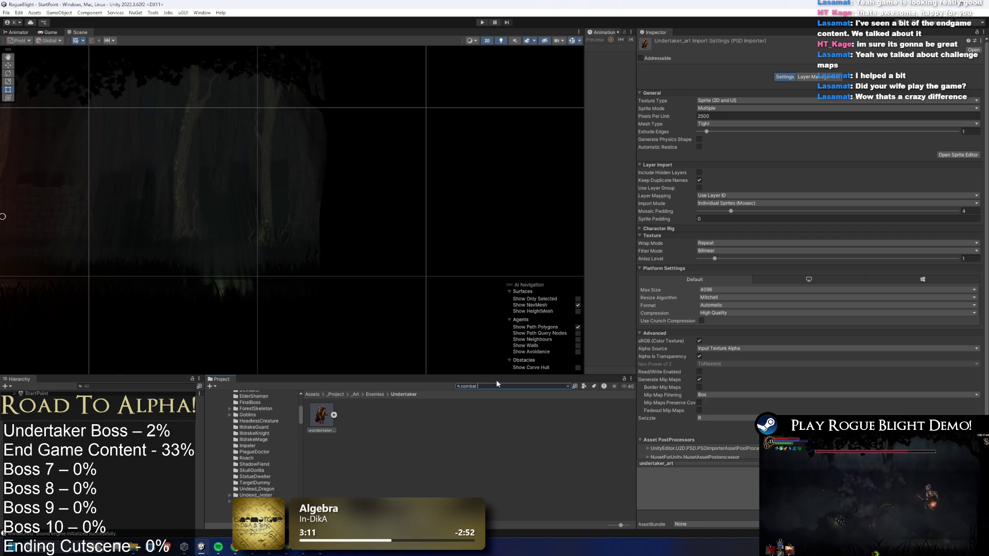
{"action": "type", "text": "1"}
{"action": "key", "text": "Down"}
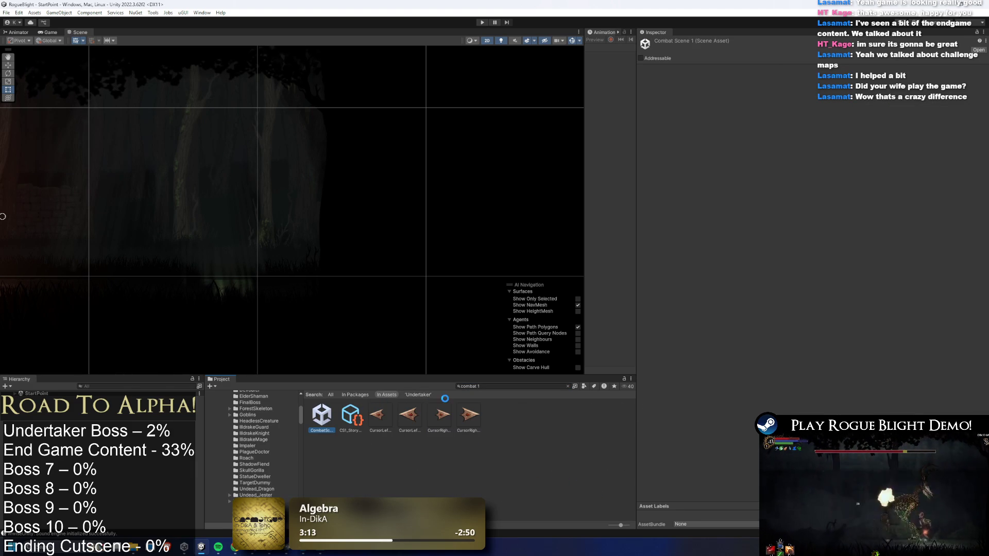
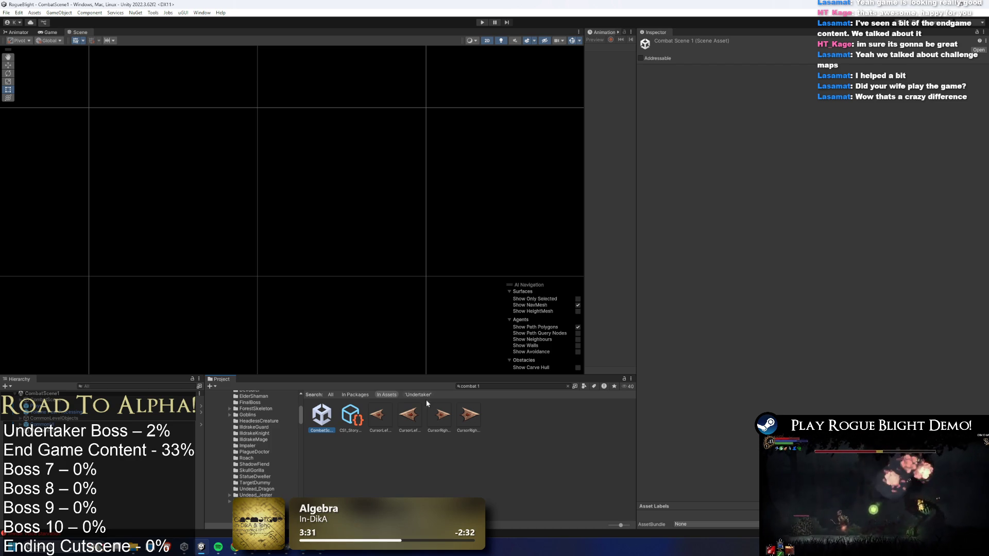
Place undertaker_art from the 'undertaker' search into the combat scene, inspect it, delete it, and enter Play mode.
{"action": "left_click", "coordinate": [516, 384]}
{"action": "type", "text": "undertaker"}
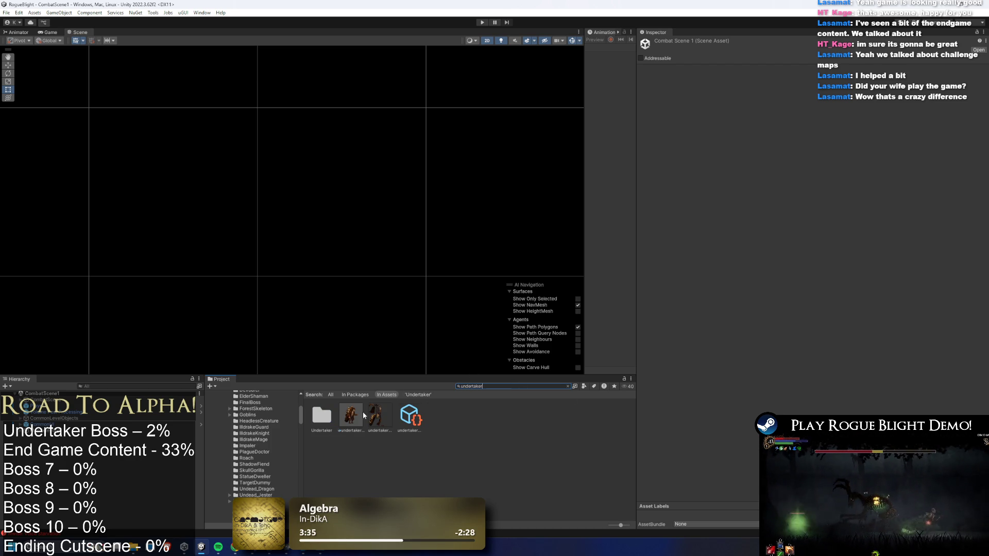
{"action": "left_click_drag", "start_coordinate": [364, 416], "coordinate": [213, 49]}
{"action": "scroll", "coordinate": [323, 154], "scroll_direction": "down", "scroll_amount": 10}
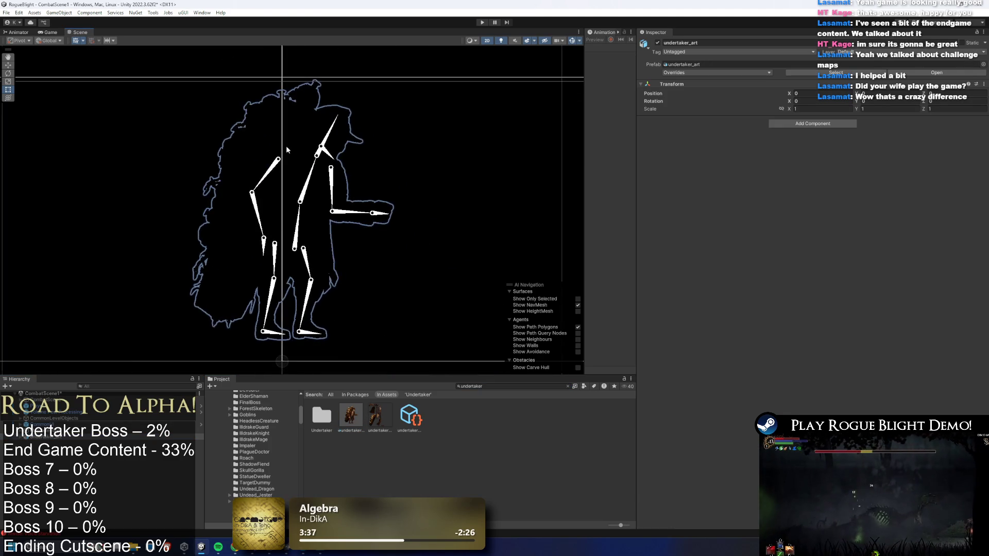
{"action": "mouse_move", "coordinate": [323, 155]}
{"action": "left_mouse_down"}
{"action": "mouse_move", "coordinate": [367, 199]}
{"action": "mouse_move", "coordinate": [397, 191]}
{"action": "left_mouse_up"}
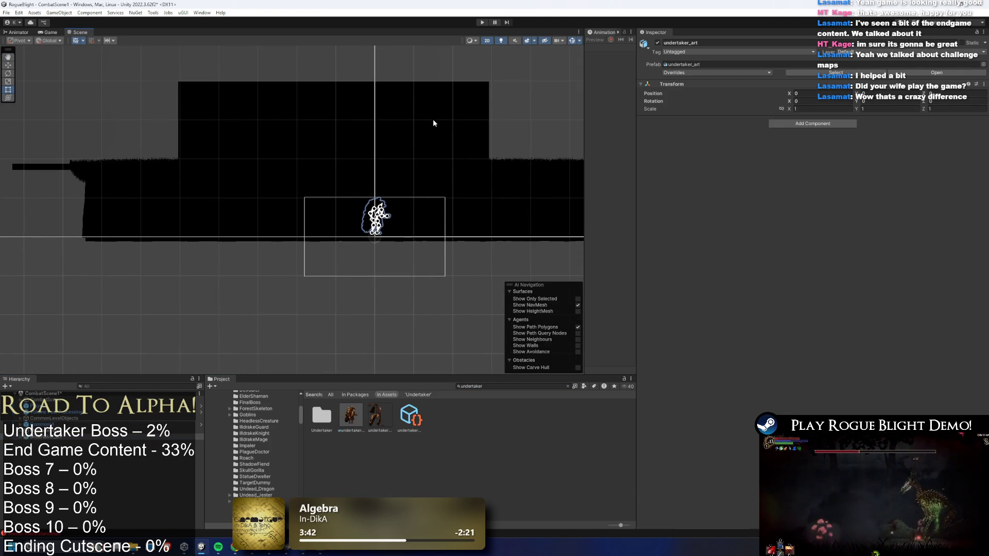
{"action": "key", "text": "Delete"}
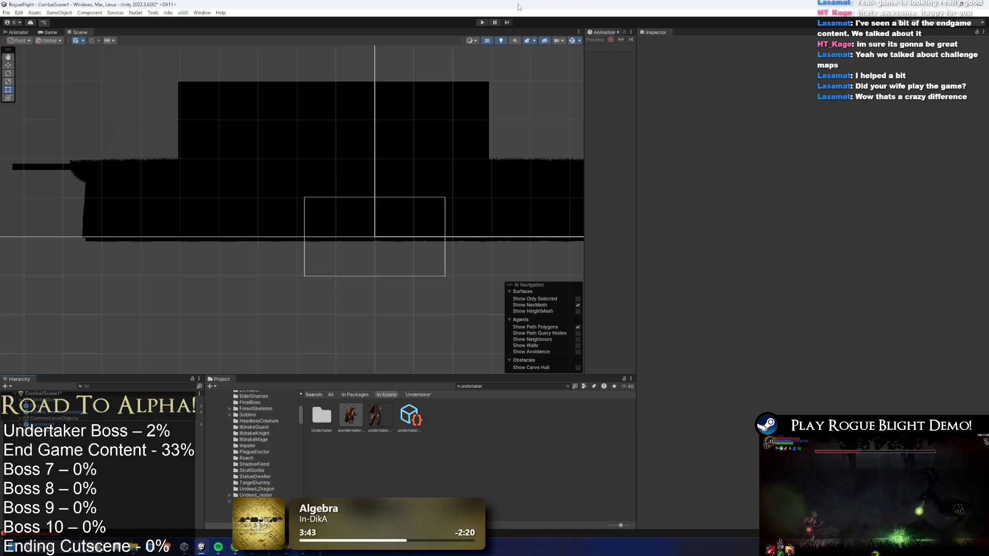
{"action": "left_click", "coordinate": [481, 23]}
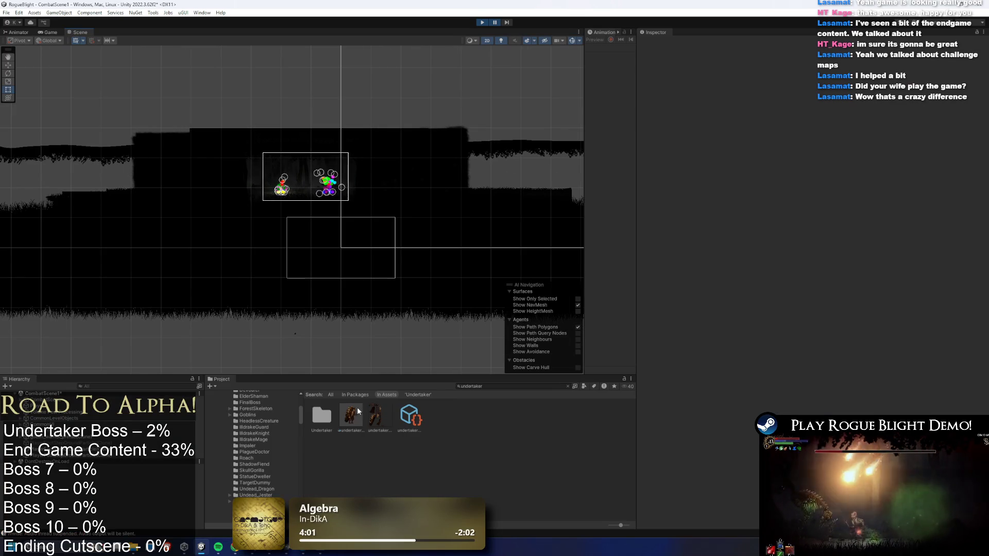
Drop the undertaker artwork into the running Waywood Forest scene.
{"action": "left_click_drag", "start_coordinate": [359, 411], "coordinate": [305, 181]}
{"action": "scroll", "coordinate": [305, 182], "scroll_direction": "up", "scroll_amount": 3}
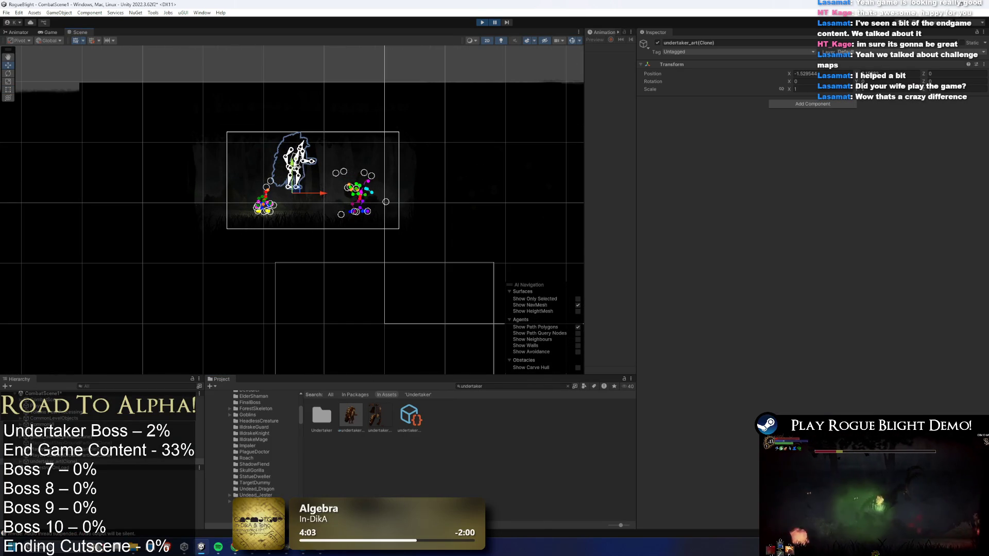
{"action": "scroll", "coordinate": [281, 226], "scroll_direction": "up", "scroll_amount": 2}
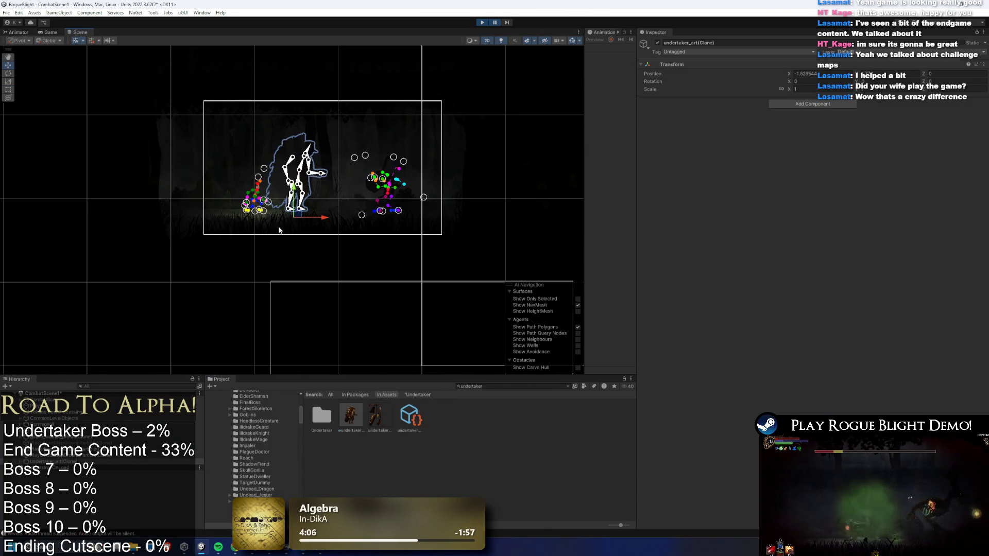
Put the undertaker's arm sprites on the EnemyBack1 sorting layer, test in play, then stop.
{"action": "left_click", "coordinate": [288, 172]}
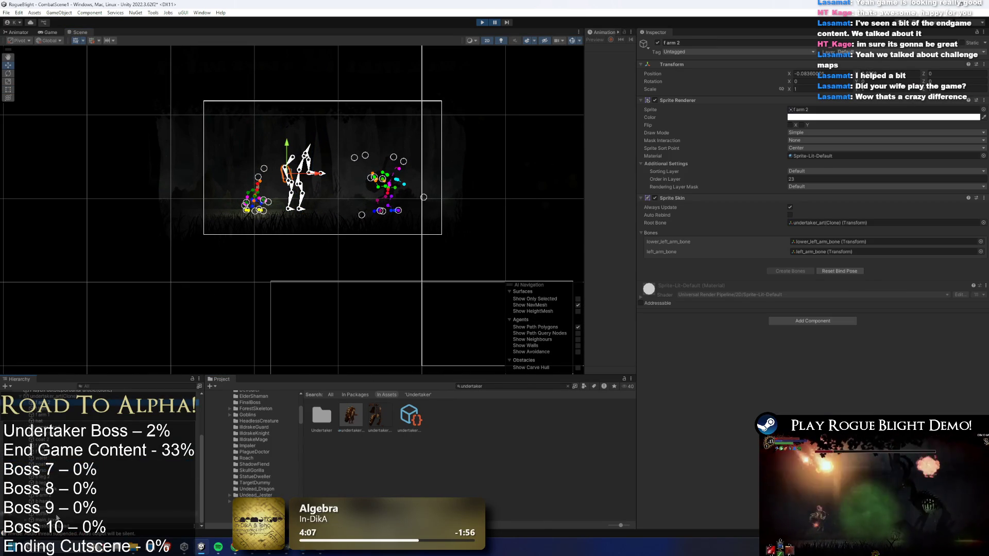
{"action": "left_click", "coordinate": [56, 518], "text": "shift"}
{"action": "left_click", "coordinate": [816, 174]}
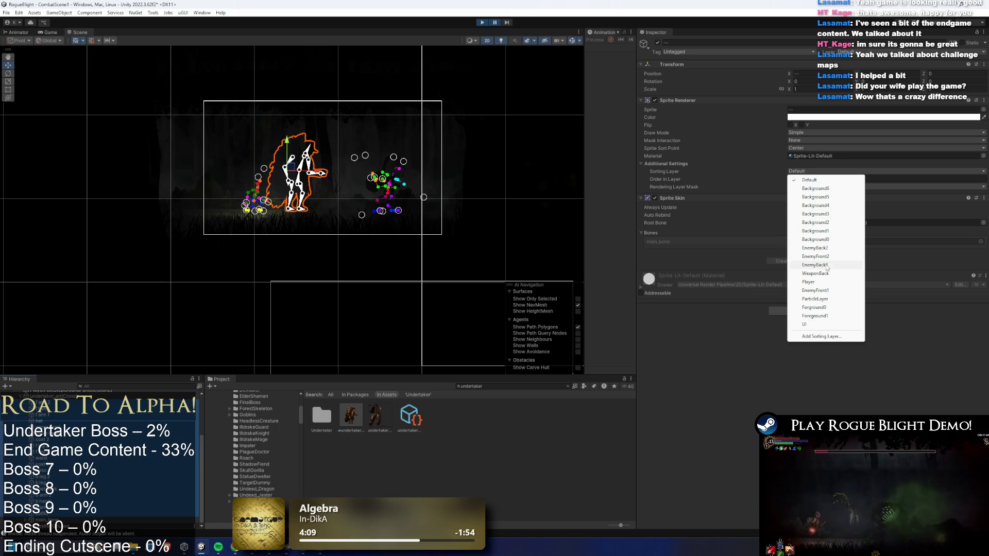
{"action": "left_click", "coordinate": [830, 266]}
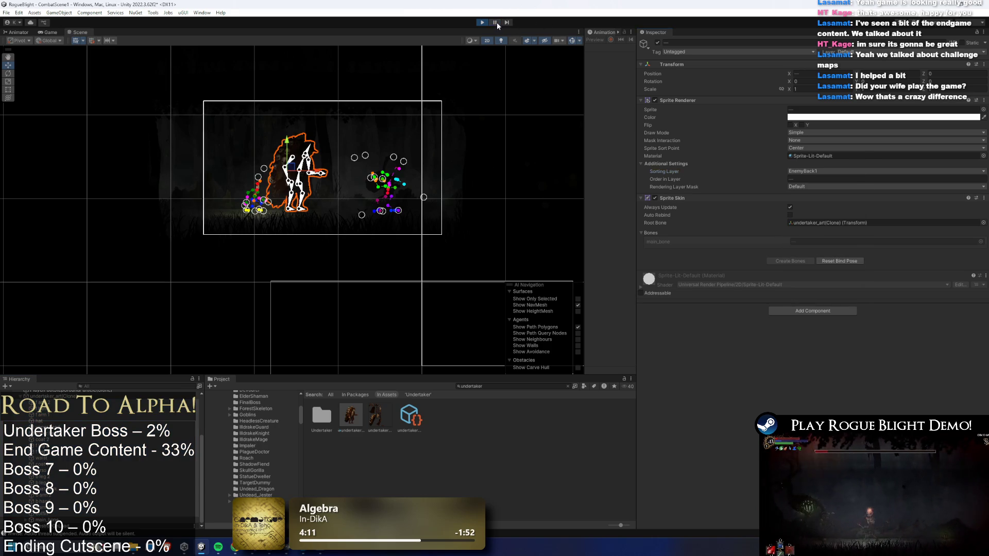
{"action": "left_click", "coordinate": [483, 22]}
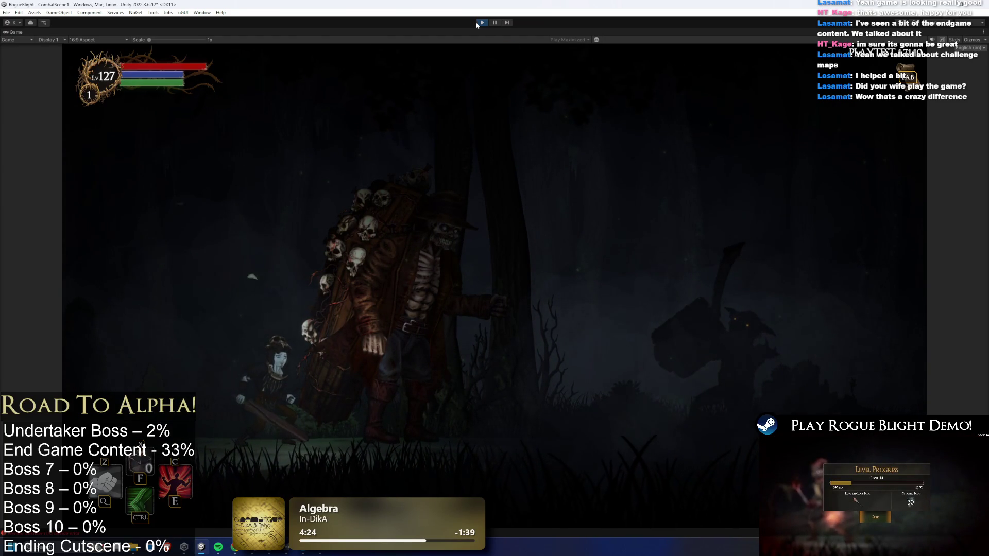
{"action": "key", "text": "ctrl+p"}
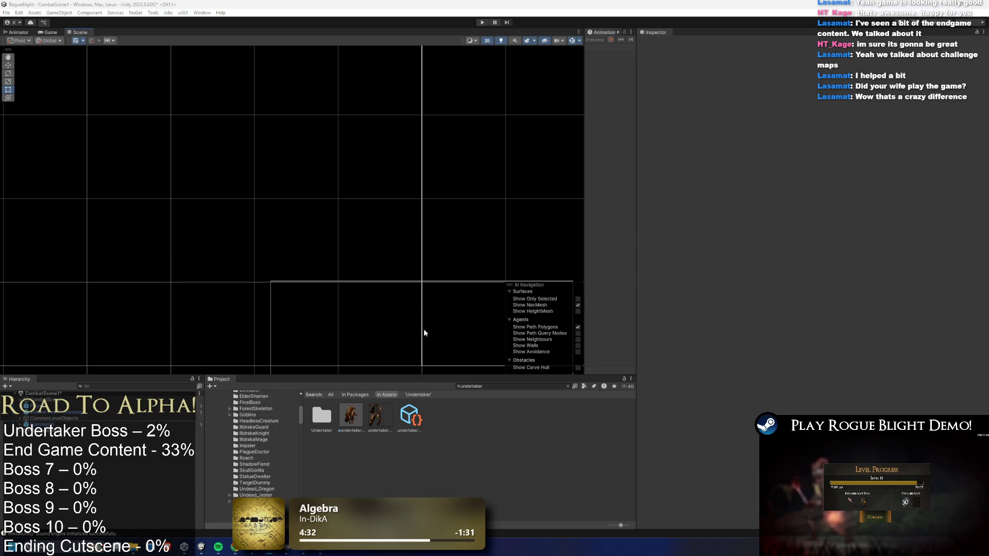
{"action": "left_click", "coordinate": [496, 386]}
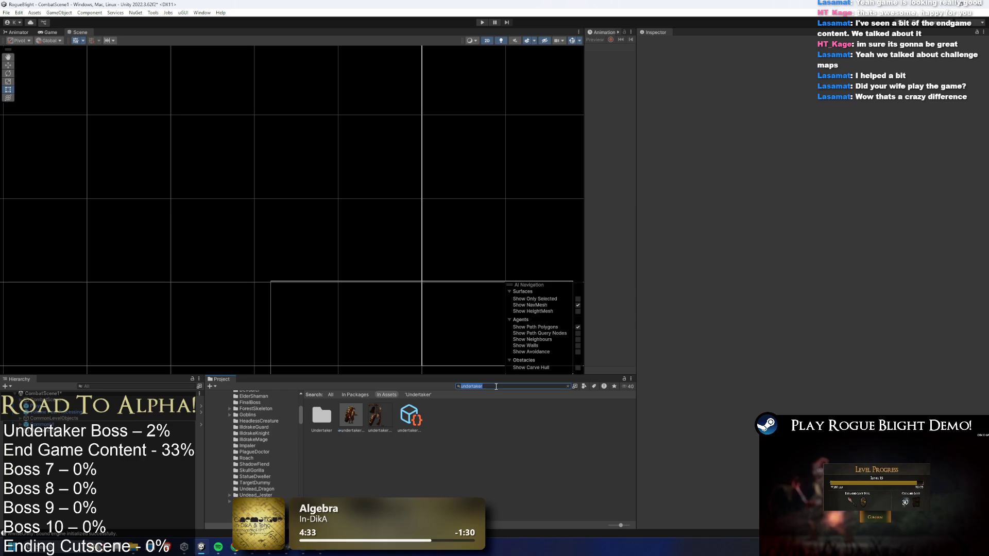
Duplicate undertaker_art, rename the copy undertaker_art_normalmap, and switch to Photoshop.
{"action": "key", "text": "BackSpace"}
{"action": "left_click", "coordinate": [321, 416]}
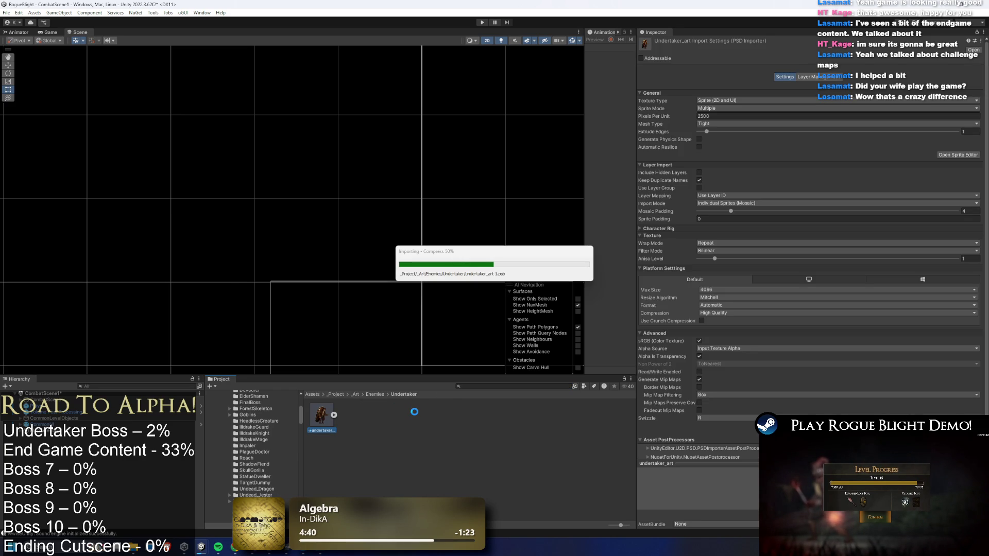
{"action": "right_click", "coordinate": [357, 417]}
{"action": "left_click", "coordinate": [425, 190]}
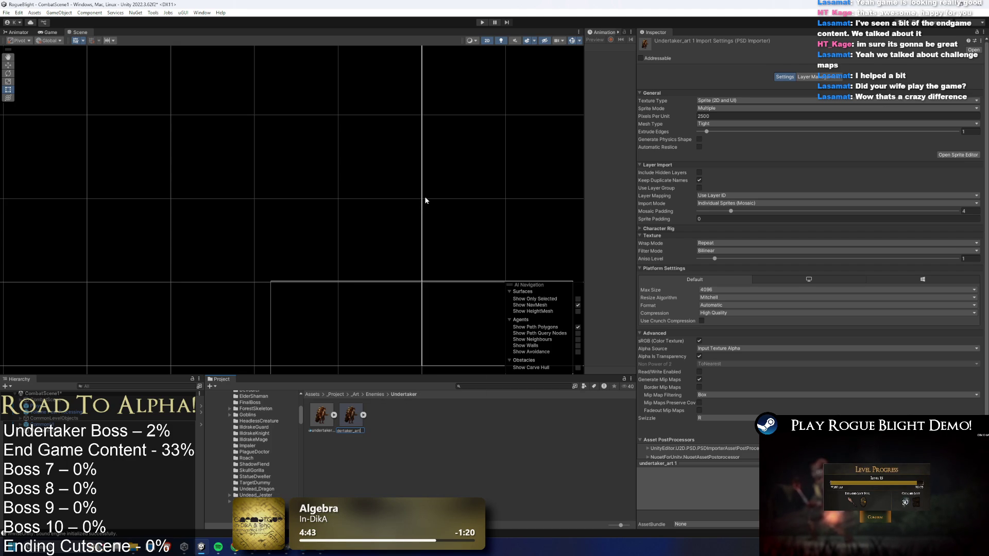
{"action": "key", "text": "BackSpace"}
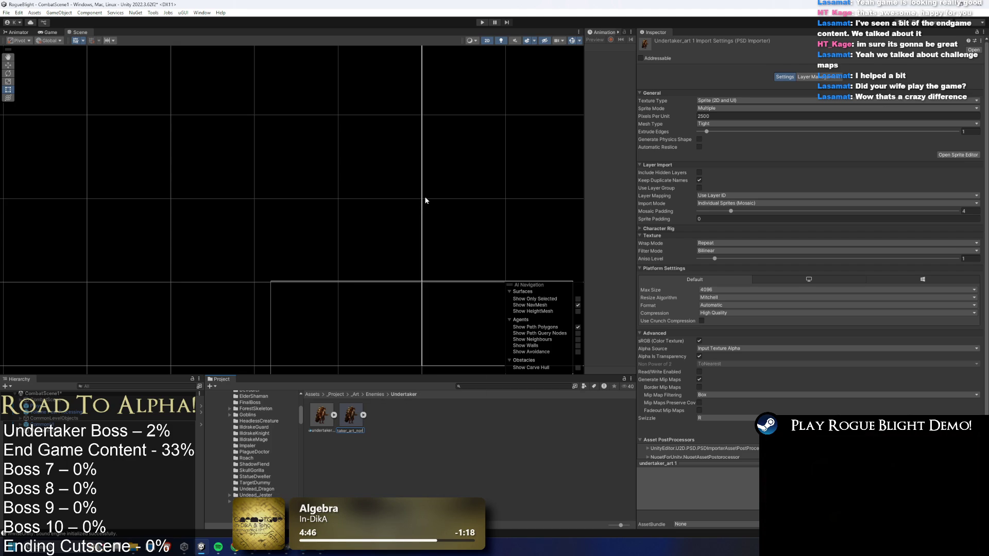
{"action": "type", "text": "malmap"}
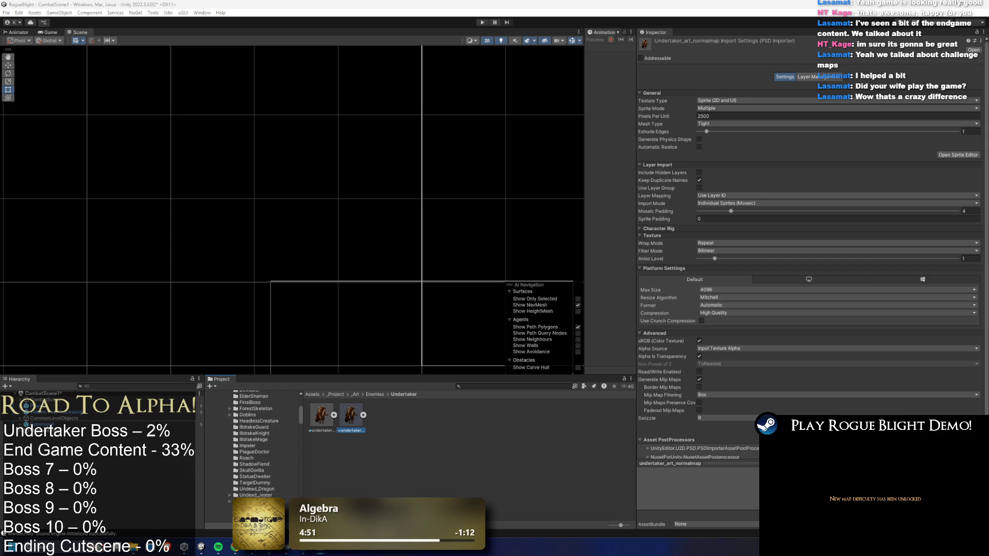
{"action": "key", "text": "alt+Tab"}
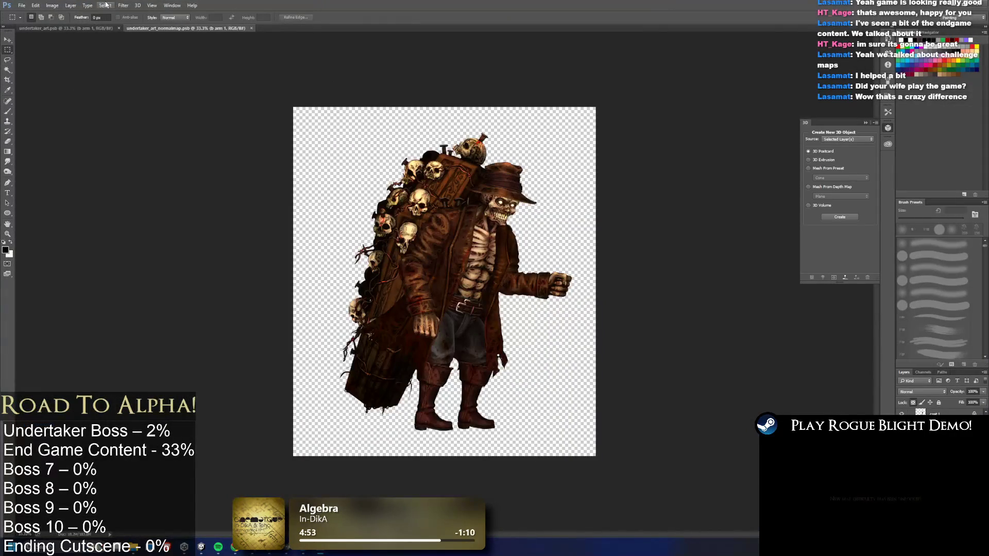
{"action": "left_click", "coordinate": [123, 6]}
{"action": "mouse_move", "coordinate": [180, 84]}
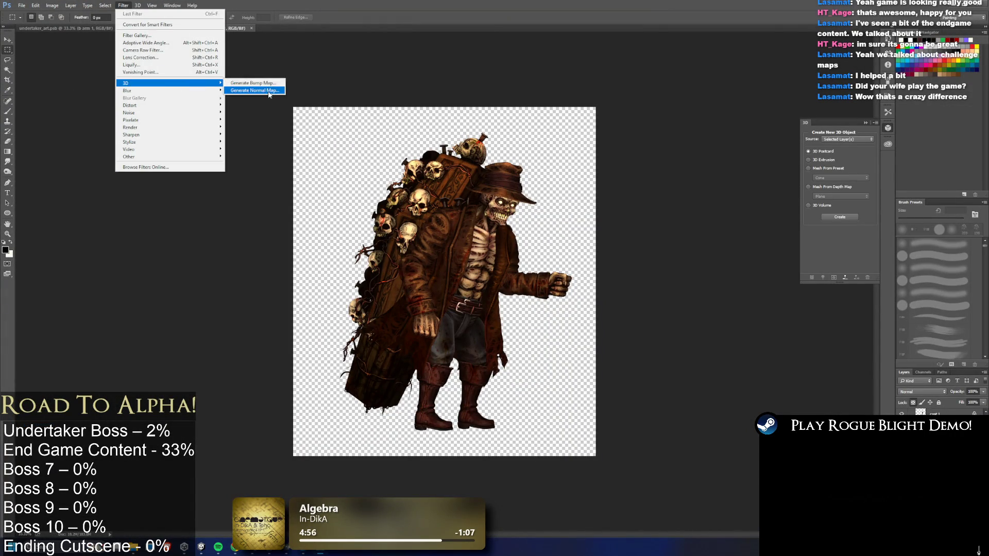
{"action": "left_click", "coordinate": [258, 91]}
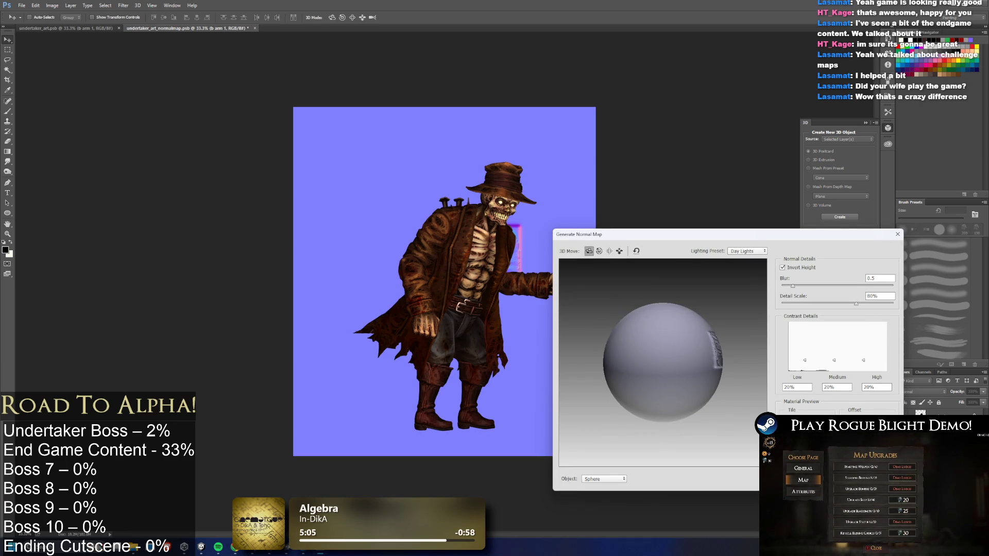
{"action": "key", "text": "Escape"}
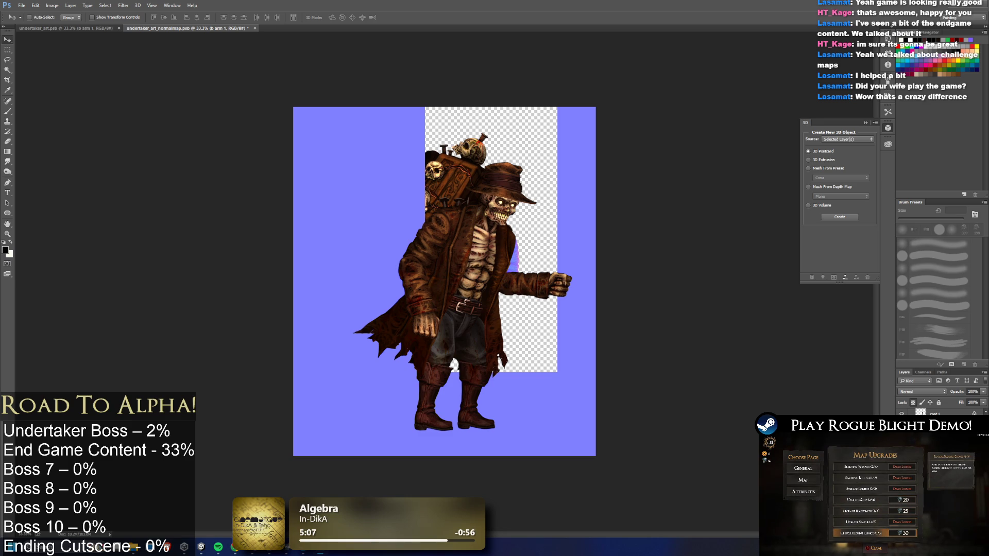
{"action": "key", "text": "ctrl+v"}
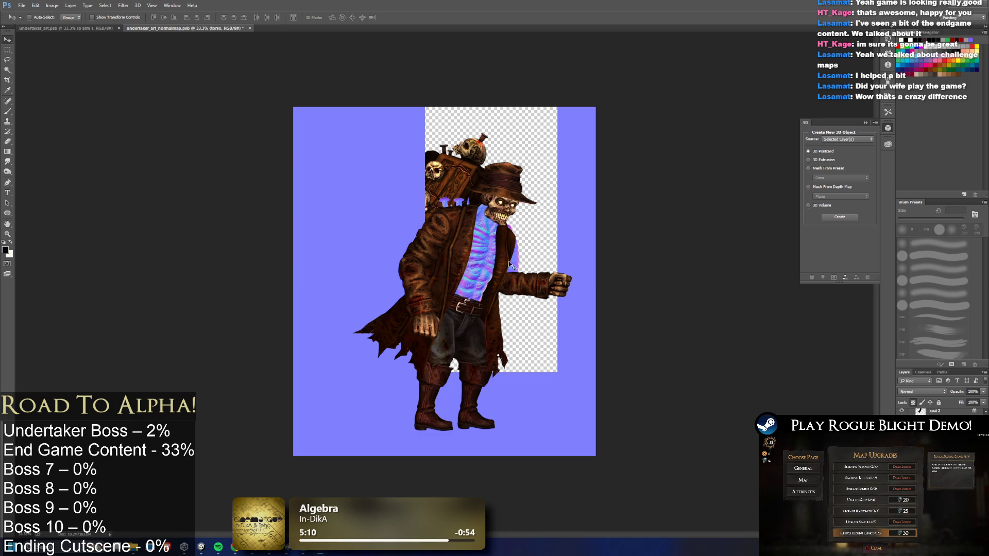
{"action": "key", "text": "ctrl+alt+z"}
{"action": "left_click", "coordinate": [139, 6]}
{"action": "left_click", "coordinate": [138, 6]}
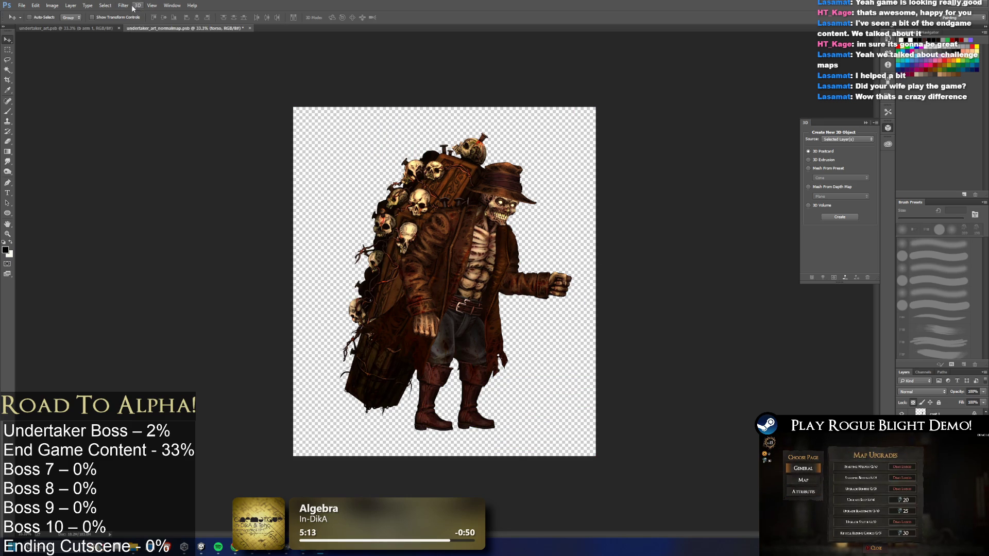
{"action": "left_click", "coordinate": [123, 5]}
{"action": "left_click", "coordinate": [931, 402]}
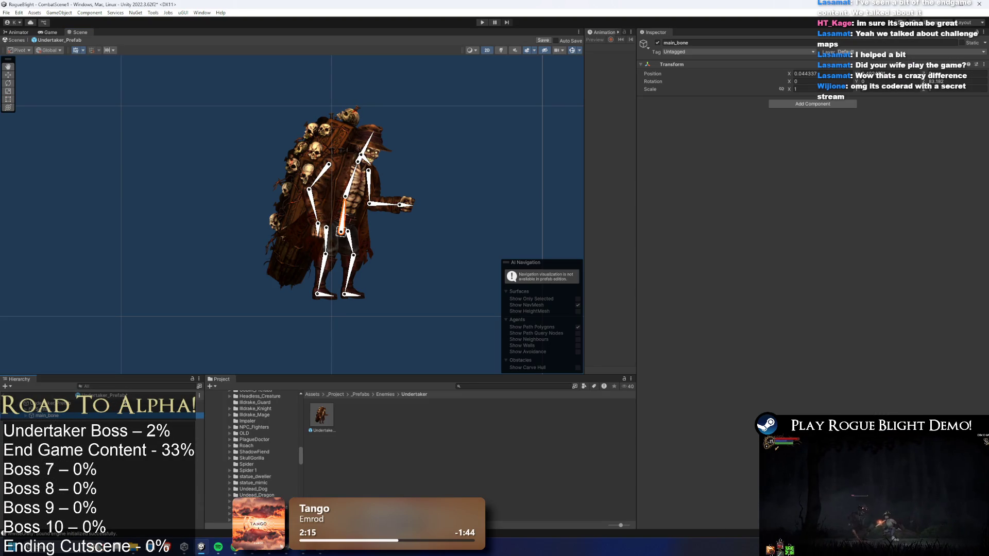
Nudge the Undertaker's main_bone slightly left and clear the selection.
{"action": "scroll", "coordinate": [375, 224], "scroll_direction": "up", "scroll_amount": 2}
{"action": "key", "text": "w"}
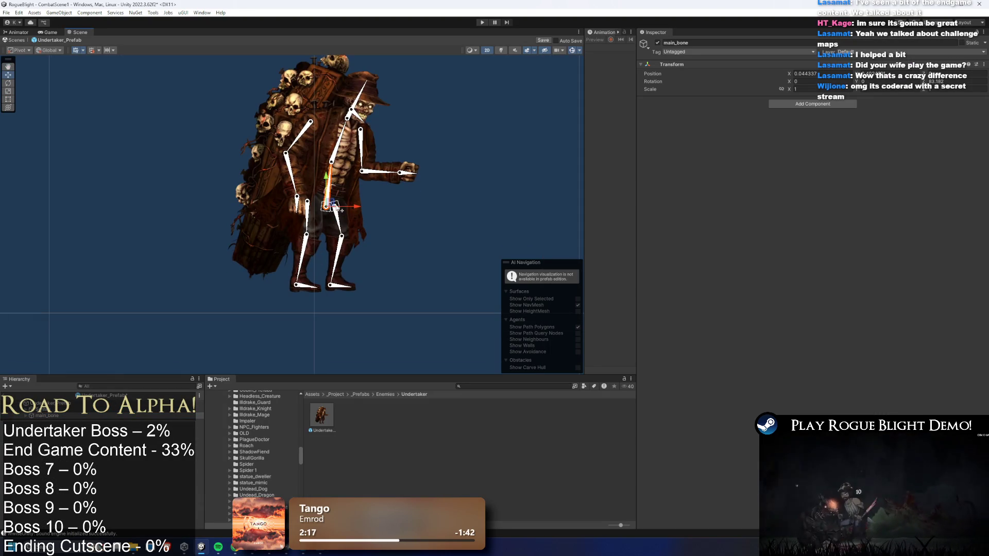
{"action": "left_click_drag", "start_coordinate": [328, 231], "coordinate": [324, 230]}
{"action": "left_click", "coordinate": [431, 233]}
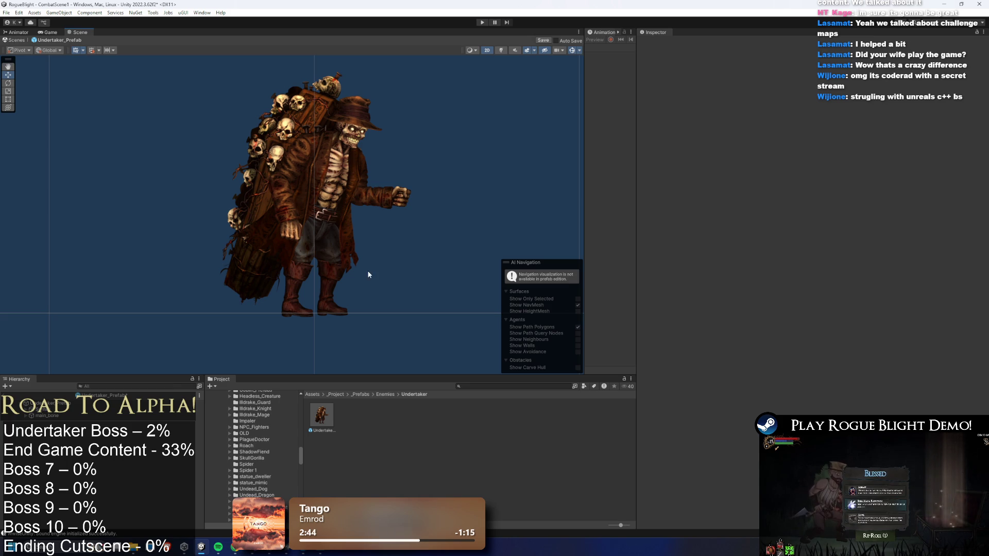
Browse the Undertaker hierarchy, expanding the Sprites group, then reselect main_bone.
{"action": "left_click", "coordinate": [57, 417]}
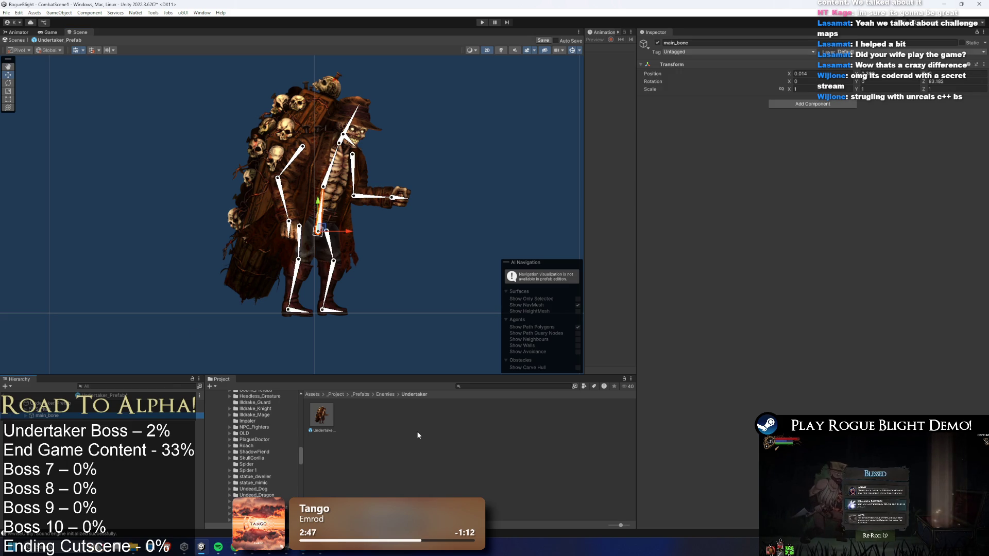
{"action": "key", "text": "Up"}
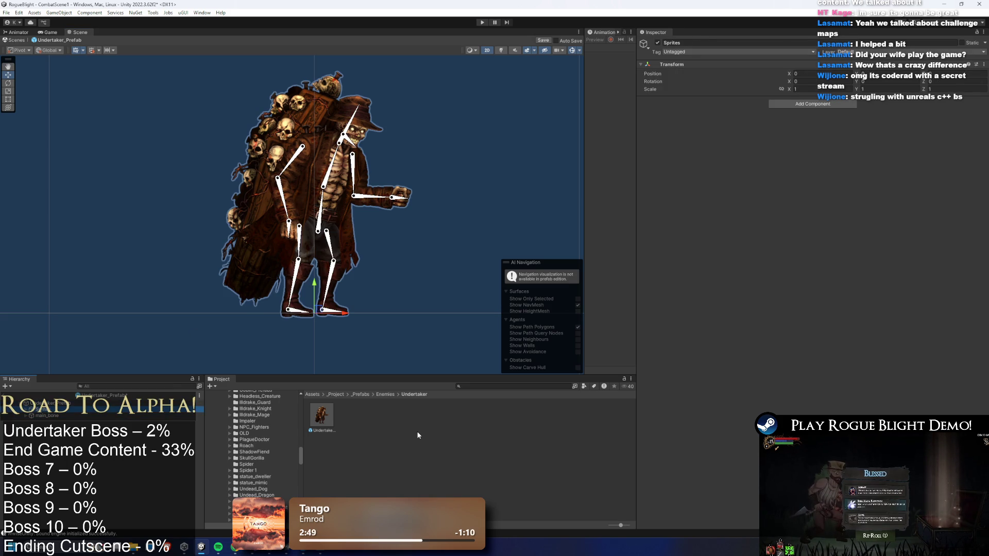
{"action": "key", "text": "Right"}
{"action": "key", "text": "Down"}
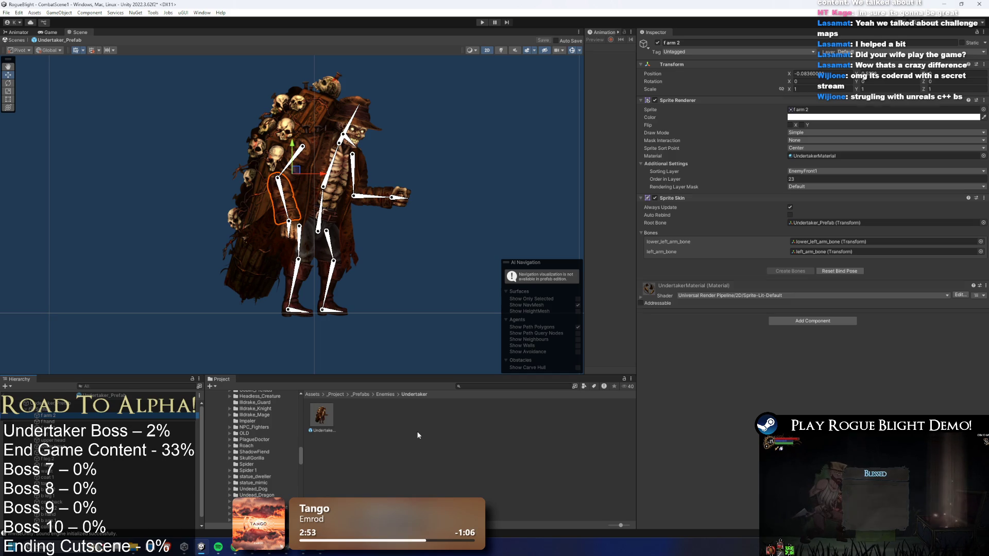
{"action": "key", "text": "Left"}
{"action": "key", "text": "Left"}
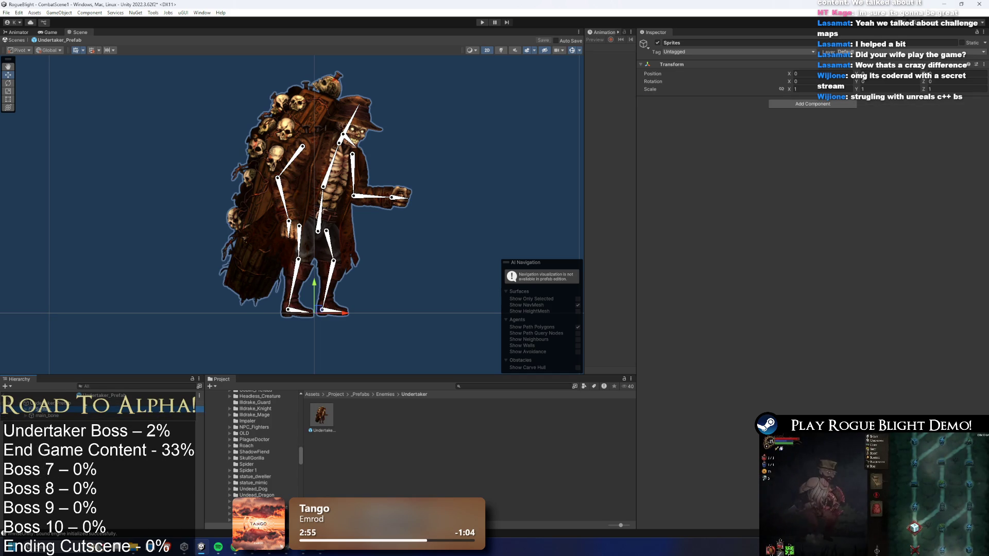
{"action": "left_click", "coordinate": [59, 415]}
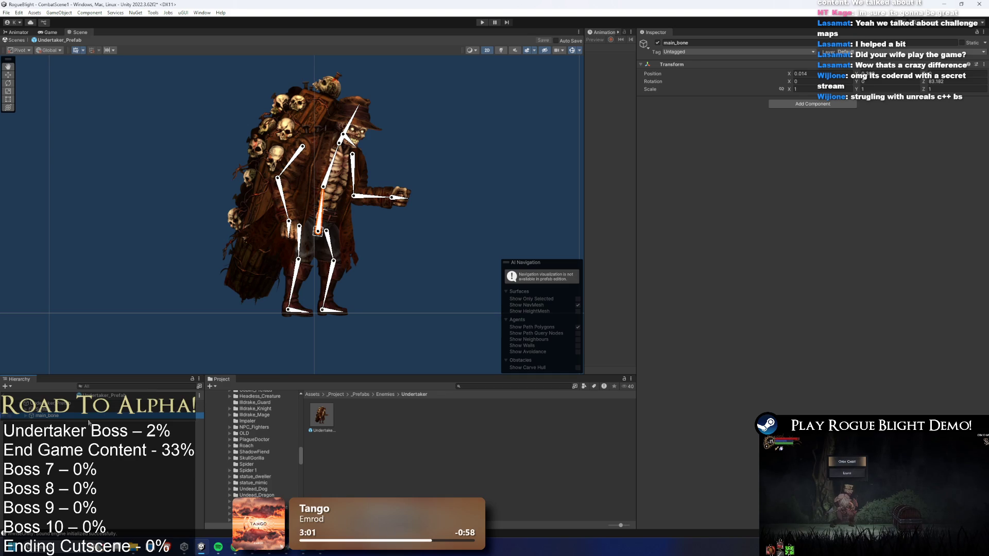
Select the Undertaker's head and mouth bones, ending on the head bone.
{"action": "scroll", "coordinate": [344, 151], "scroll_direction": "up", "scroll_amount": 2}
{"action": "left_click", "coordinate": [355, 118]}
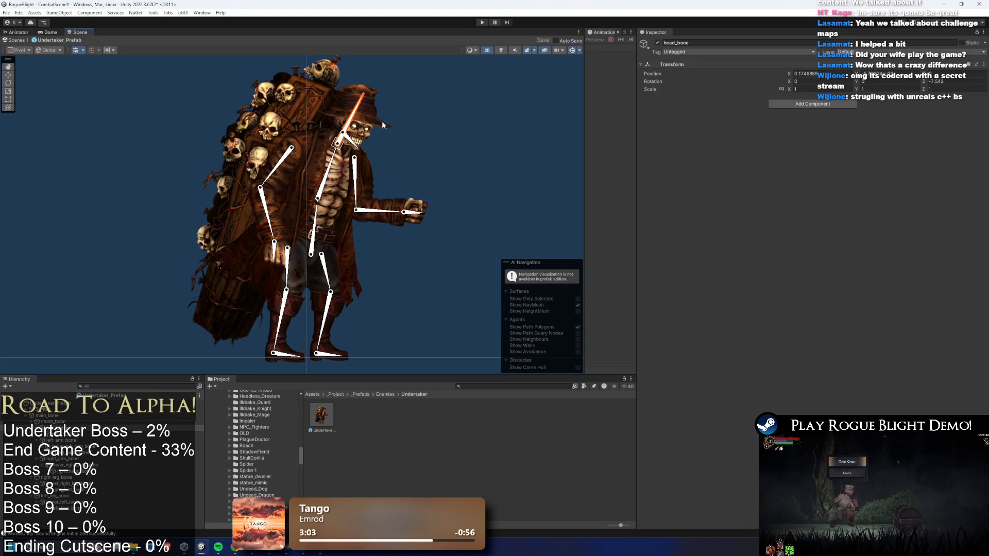
{"action": "left_click", "coordinate": [73, 434]}
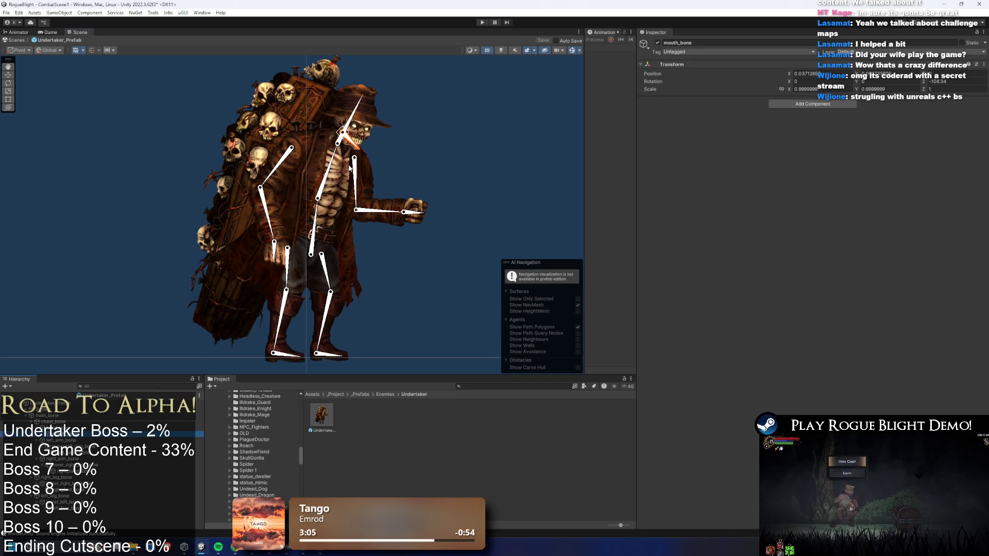
{"action": "scroll", "coordinate": [350, 167], "scroll_direction": "up", "scroll_amount": 3}
{"action": "left_click", "coordinate": [332, 132]}
{"action": "left_click", "coordinate": [501, 386]}
{"action": "type", "text": "exe pre"}
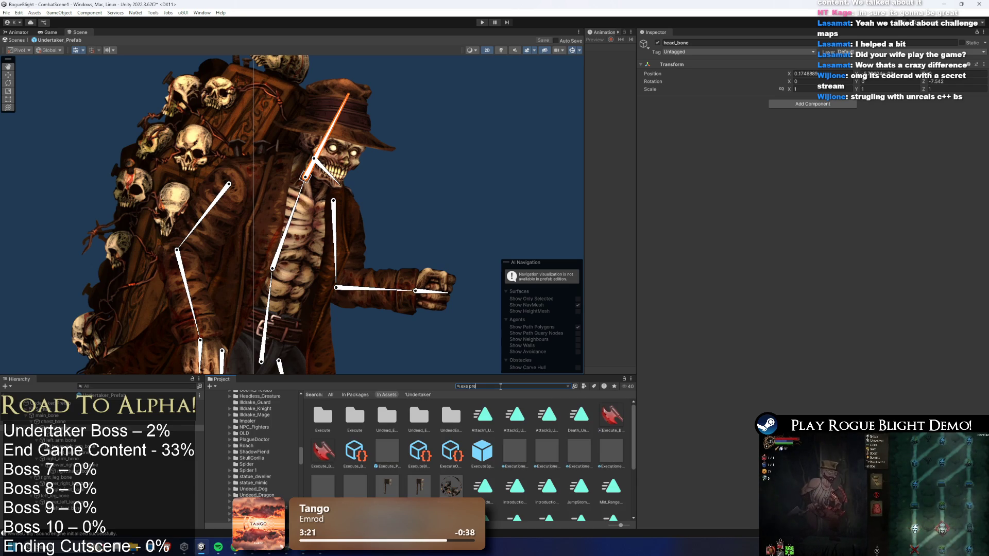
Open undead_executioner_prefab from the project search and inspect its body light.
{"action": "type", "text": "fa"}
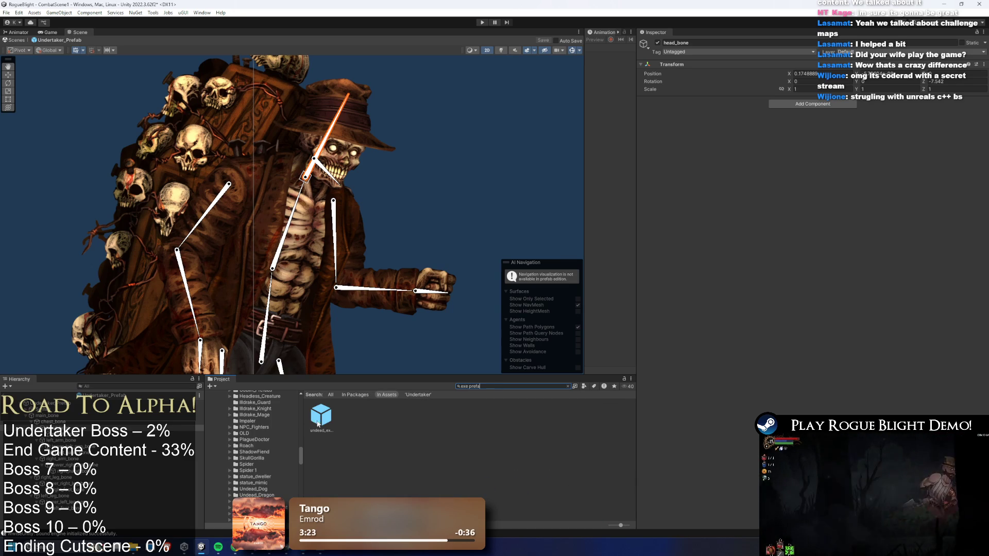
{"action": "double_click", "coordinate": [321, 415]}
{"action": "scroll", "coordinate": [476, 171], "scroll_direction": "up", "scroll_amount": 4}
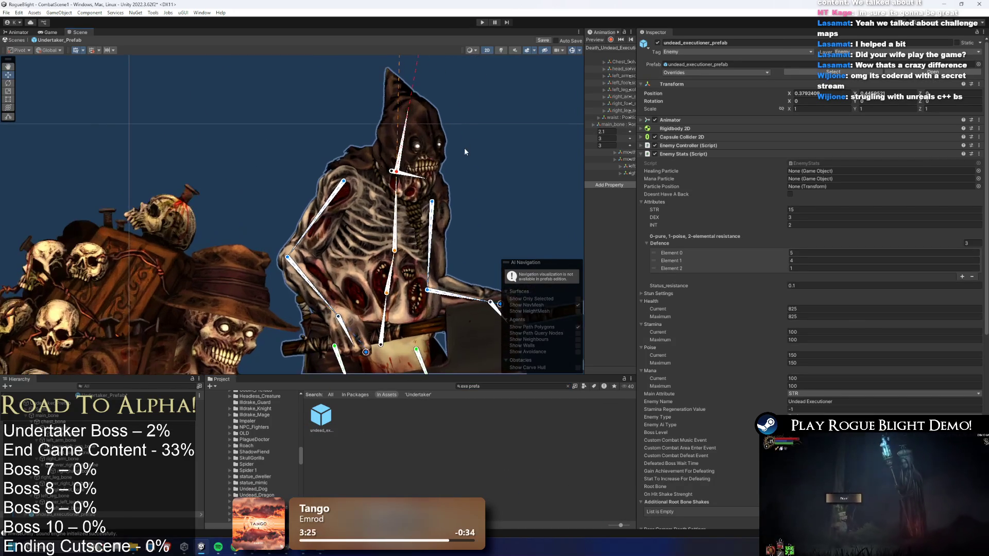
{"action": "scroll", "coordinate": [454, 135], "scroll_direction": "up", "scroll_amount": 3}
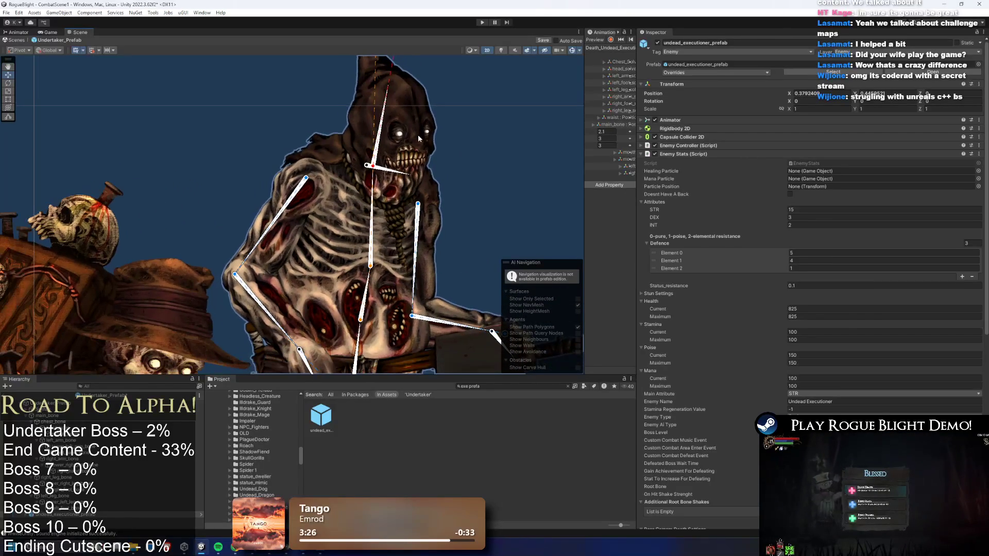
{"action": "left_click", "coordinate": [417, 135]}
Copy the executioner's two eye lights from under its head bone.
{"action": "left_click", "coordinate": [385, 150]}
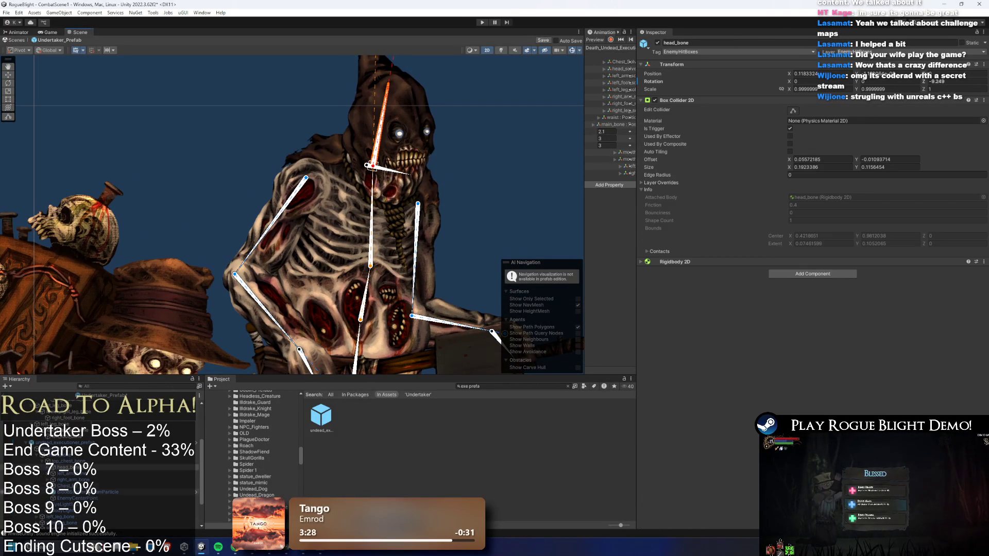
{"action": "left_click", "coordinate": [54, 467]}
{"action": "left_click", "coordinate": [74, 498]}
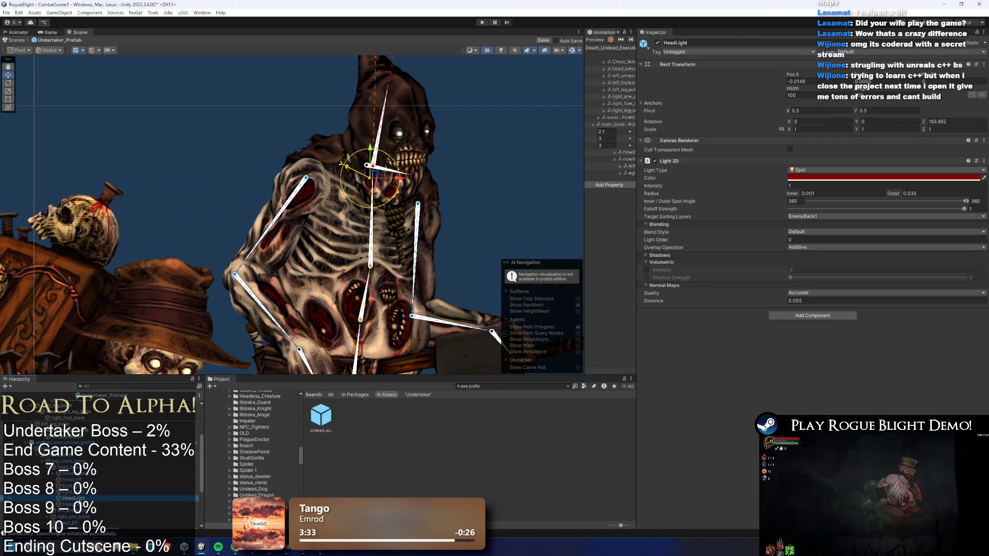
{"action": "left_click", "coordinate": [72, 505]}
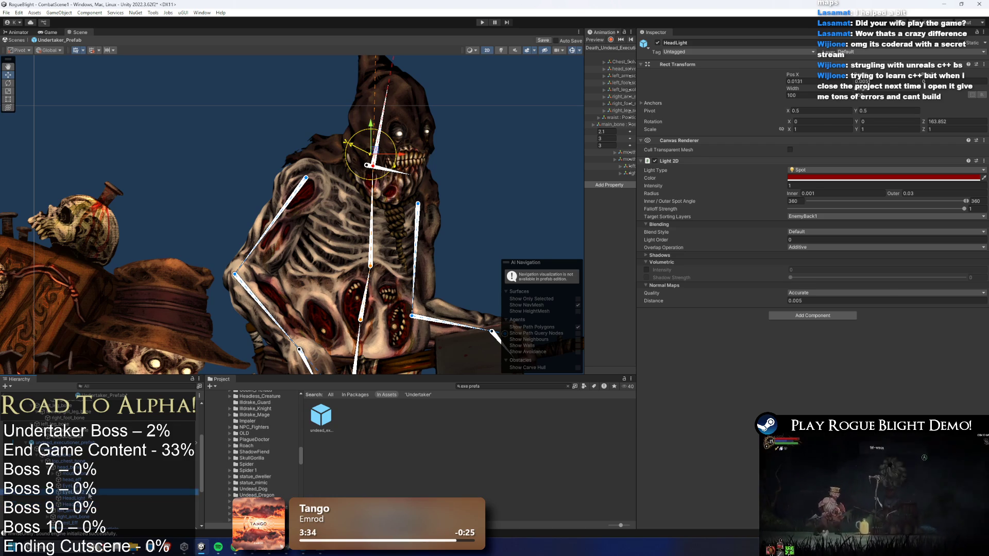
{"action": "left_click", "coordinate": [70, 492]}
{"action": "left_click", "coordinate": [67, 485], "text": "ctrl"}
{"action": "right_click", "coordinate": [85, 486]}
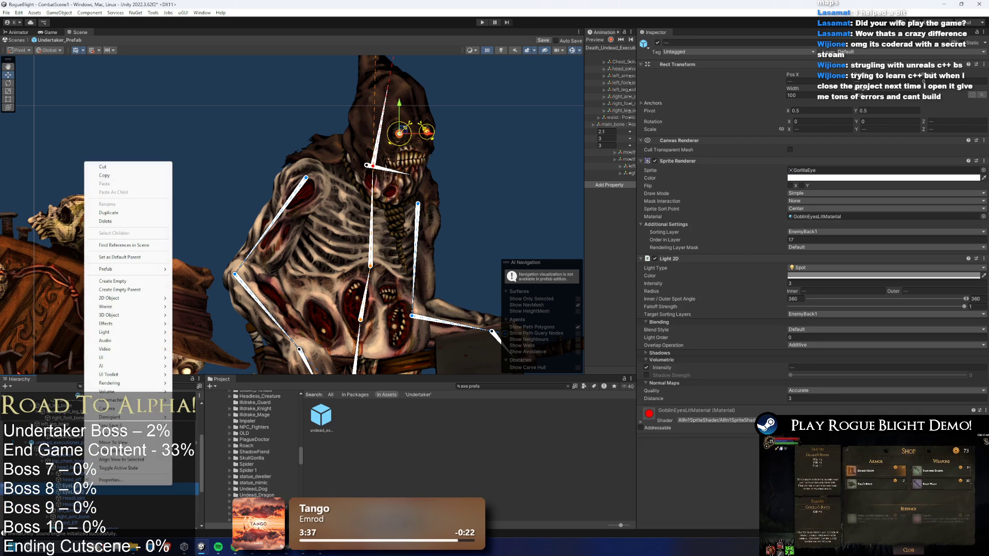
{"action": "left_click", "coordinate": [125, 221]}
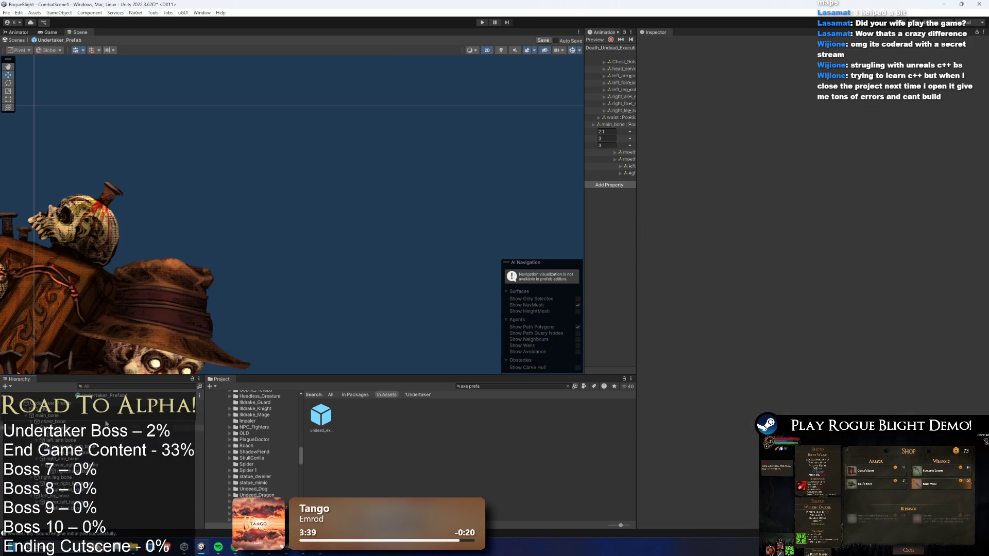
Paste the eye lights as children of the Undertaker's head_bone and preview with scene lighting.
{"action": "left_click", "coordinate": [211, 207]}
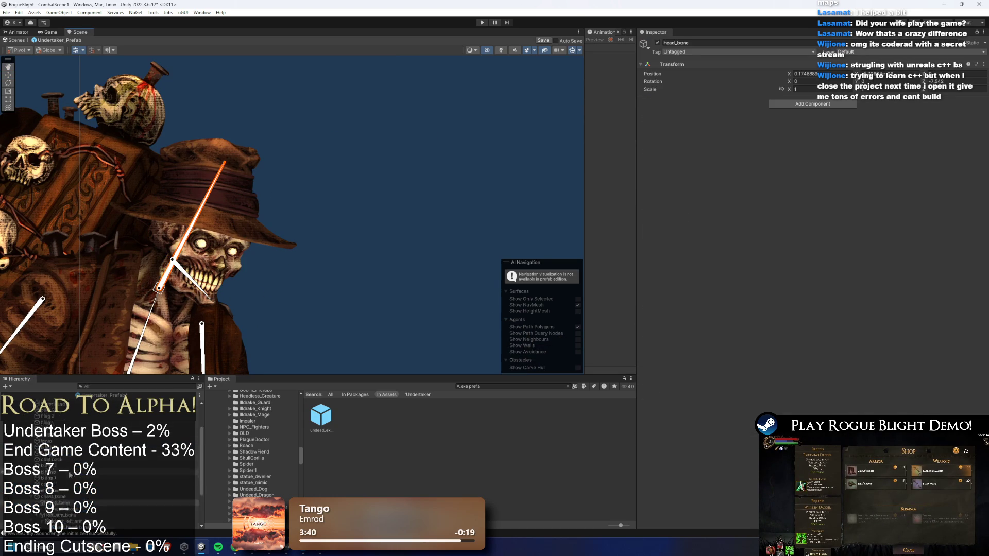
{"action": "right_click", "coordinate": [69, 484]}
{"action": "left_click", "coordinate": [110, 188]}
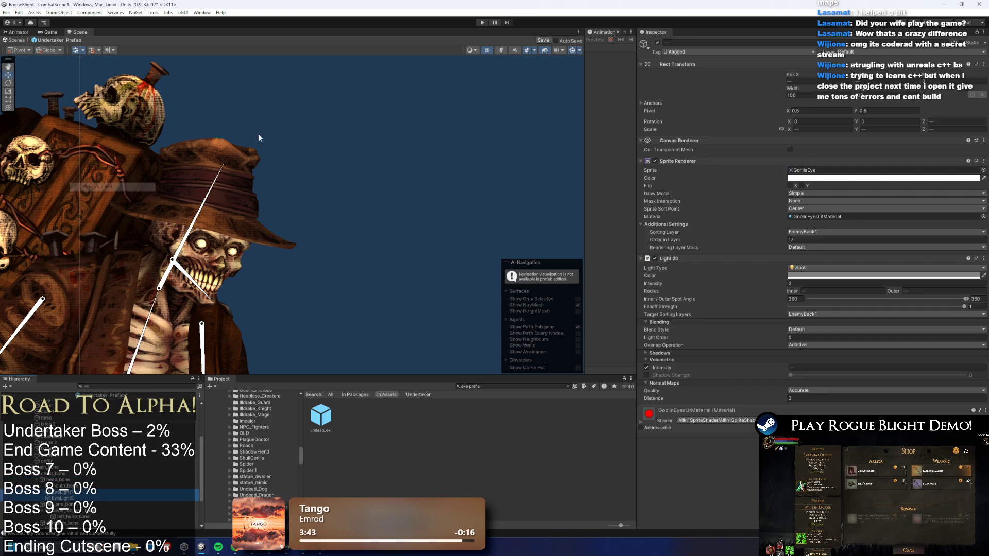
{"action": "left_click", "coordinate": [501, 50]}
{"action": "scroll", "coordinate": [223, 228], "scroll_direction": "down", "scroll_amount": 5}
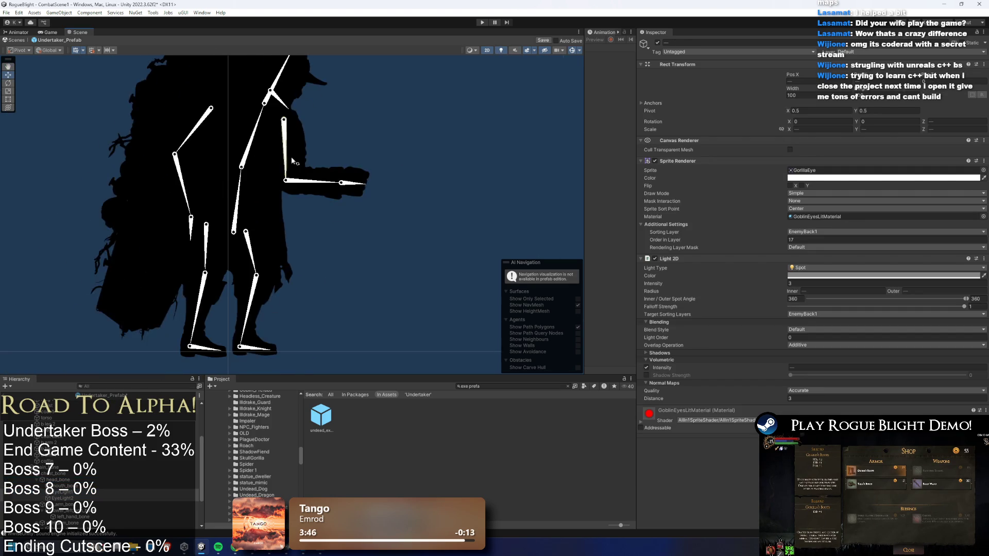
{"action": "scroll", "coordinate": [291, 156], "scroll_direction": "down", "scroll_amount": 2}
{"action": "scroll", "coordinate": [274, 223], "scroll_direction": "down", "scroll_amount": 3}
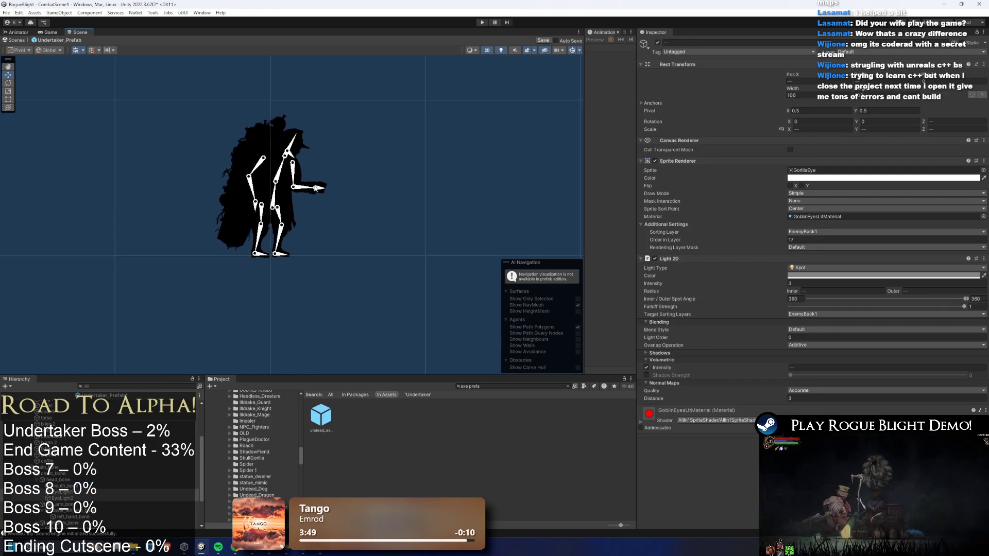
{"action": "scroll", "coordinate": [338, 172], "scroll_direction": "down", "scroll_amount": 2}
{"action": "scroll", "coordinate": [320, 161], "scroll_direction": "up", "scroll_amount": 3}
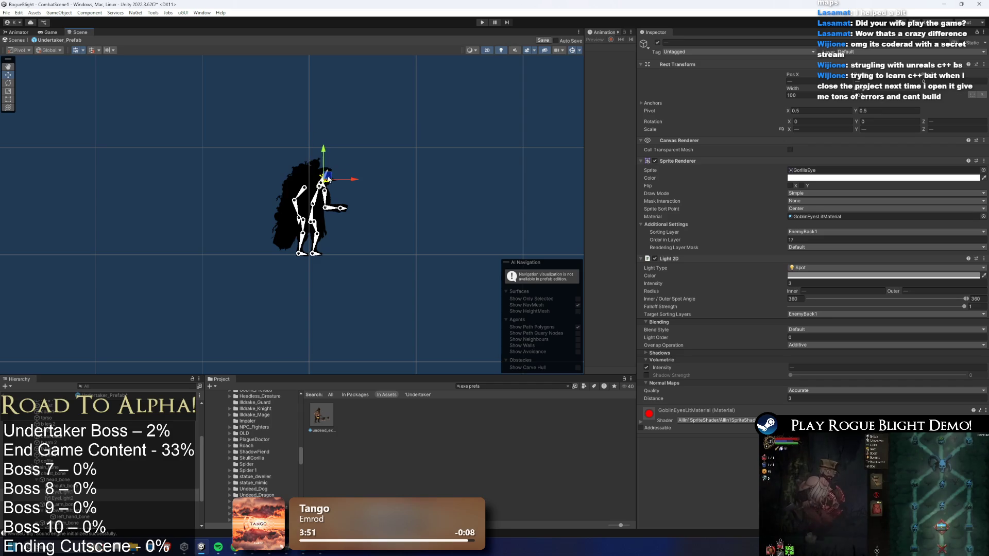
Move the eye lights onto the face, delete EyeLight1, and place a duplicate of EyeLight2 on the other eye.
{"action": "scroll", "coordinate": [320, 161], "scroll_direction": "up", "scroll_amount": 6}
{"action": "scroll", "coordinate": [299, 180], "scroll_direction": "up", "scroll_amount": 3}
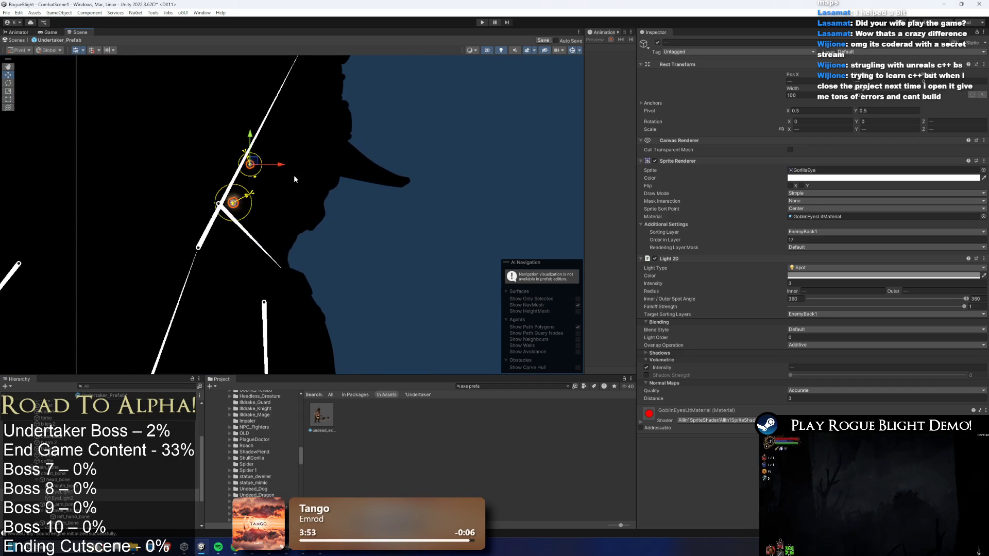
{"action": "mouse_move", "coordinate": [274, 171]}
{"action": "left_mouse_down"}
{"action": "mouse_move", "coordinate": [327, 193]}
{"action": "mouse_move", "coordinate": [332, 152]}
{"action": "left_mouse_up"}
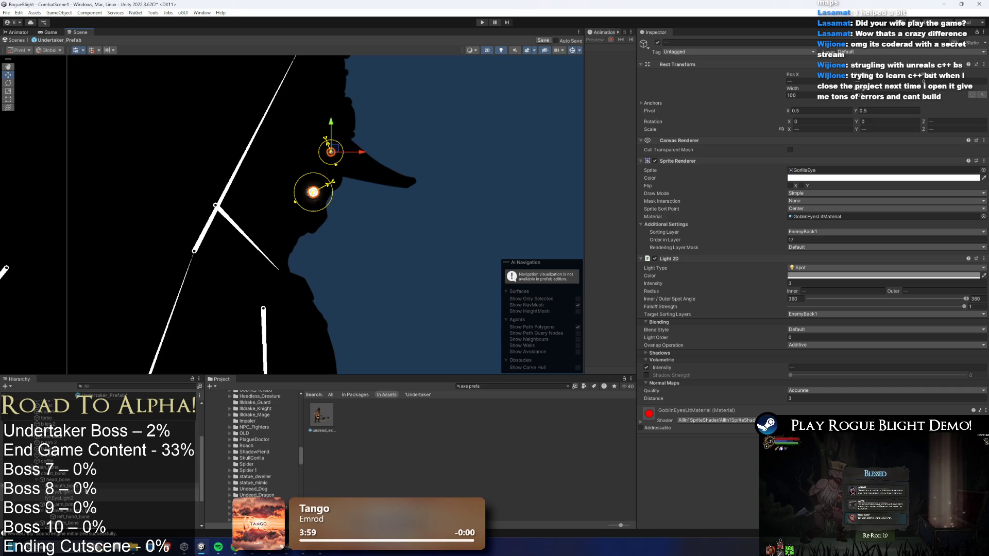
{"action": "left_click", "coordinate": [109, 494]}
{"action": "key", "text": "Delete"}
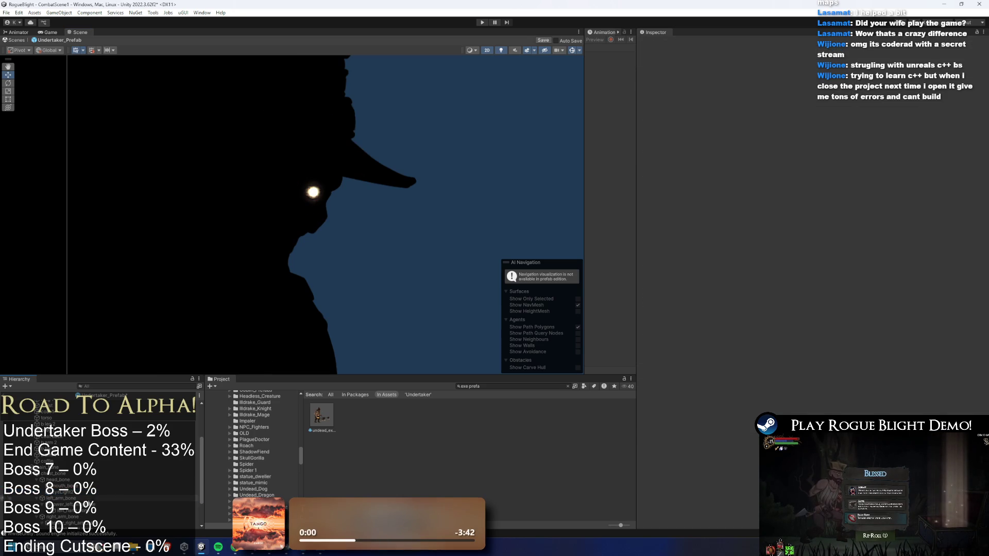
{"action": "key", "text": "ctrl+d"}
{"action": "left_click_drag", "start_coordinate": [325, 197], "coordinate": [265, 175]}
Enlarge the outer radius of both eye lights.
{"action": "scroll", "coordinate": [266, 176], "scroll_direction": "up", "scroll_amount": 8}
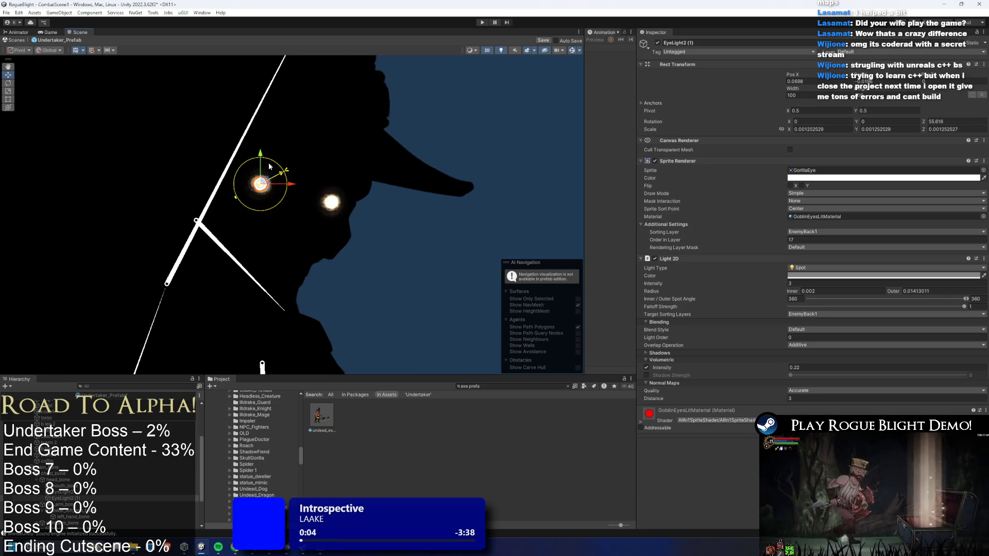
{"action": "mouse_move", "coordinate": [199, 214]}
{"action": "left_mouse_down"}
{"action": "mouse_move", "coordinate": [142, 219]}
{"action": "mouse_move", "coordinate": [157, 199]}
{"action": "left_mouse_up"}
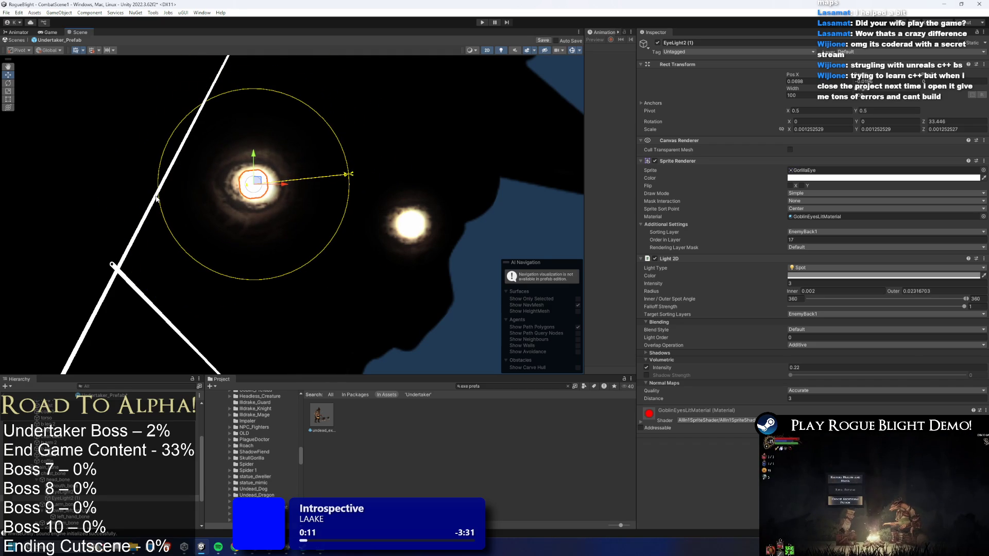
{"action": "left_click", "coordinate": [410, 225]}
{"action": "left_click_drag", "start_coordinate": [358, 249], "coordinate": [345, 258]}
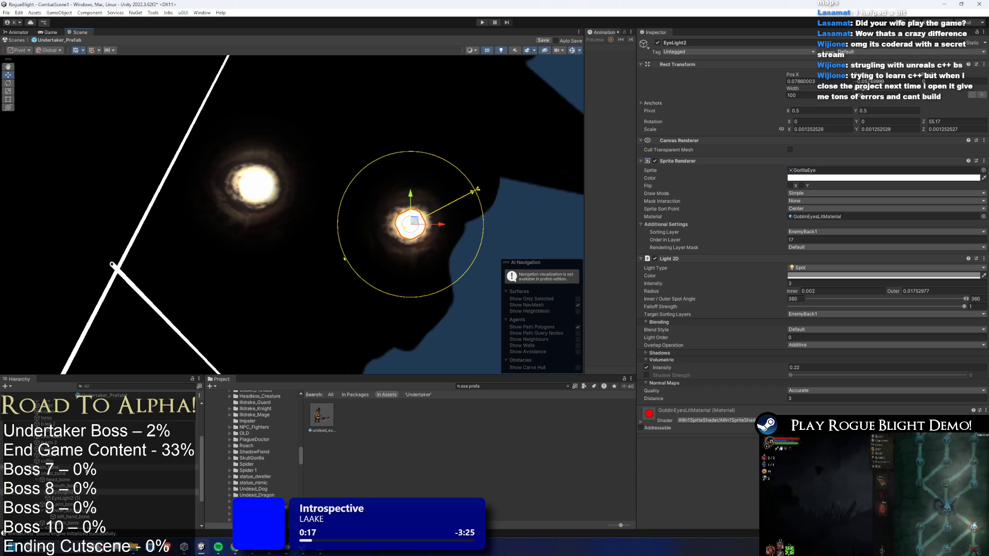
Toggle both lights' eye sprites off and on, then nudge the copied light slightly right.
{"action": "left_click", "coordinate": [85, 498], "text": "ctrl"}
{"action": "left_click", "coordinate": [655, 161]}
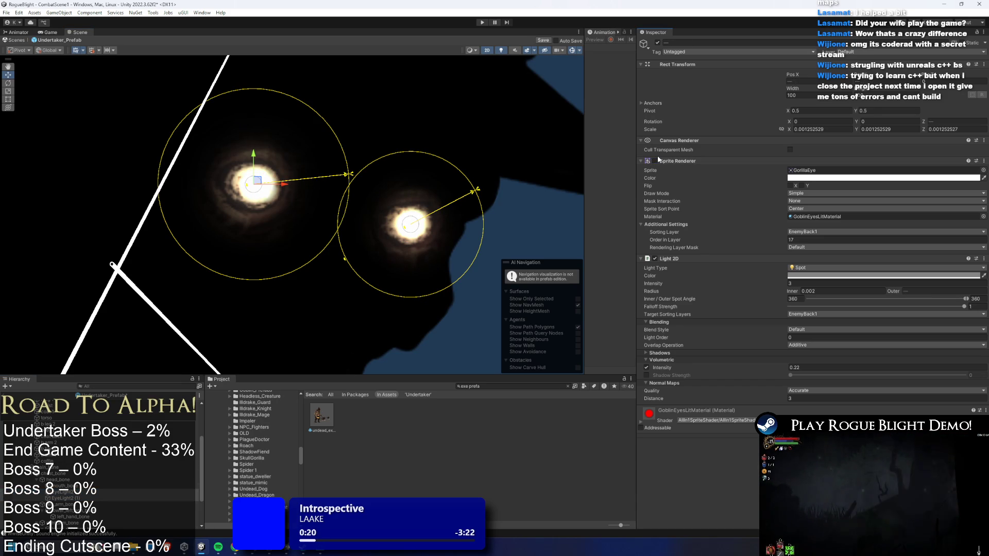
{"action": "left_click", "coordinate": [655, 162]}
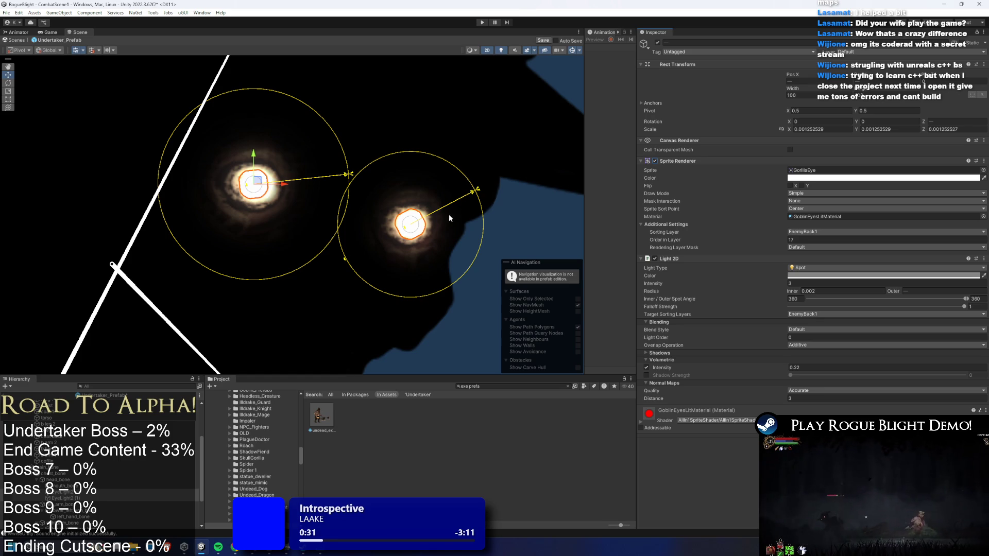
{"action": "left_click", "coordinate": [59, 498]}
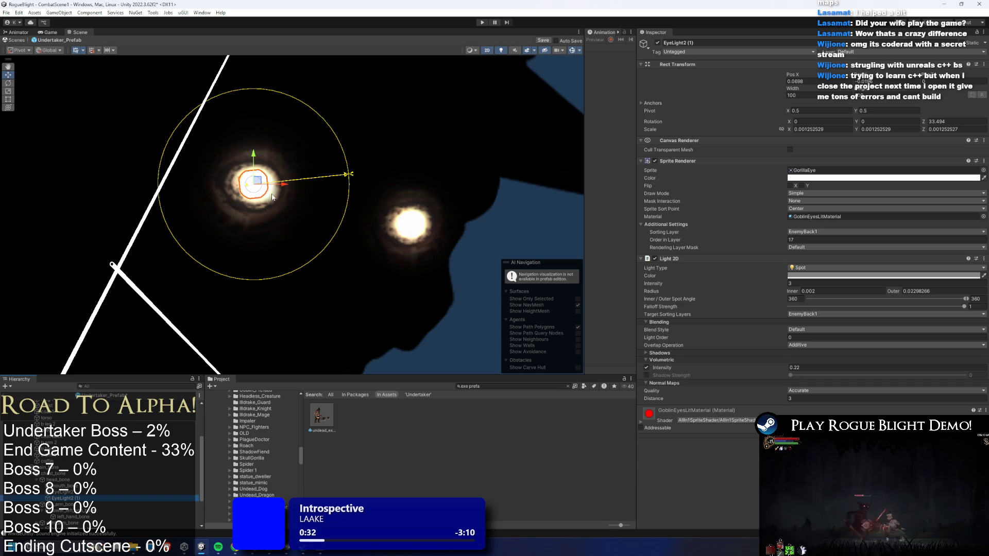
{"action": "left_click_drag", "start_coordinate": [262, 184], "coordinate": [265, 182]}
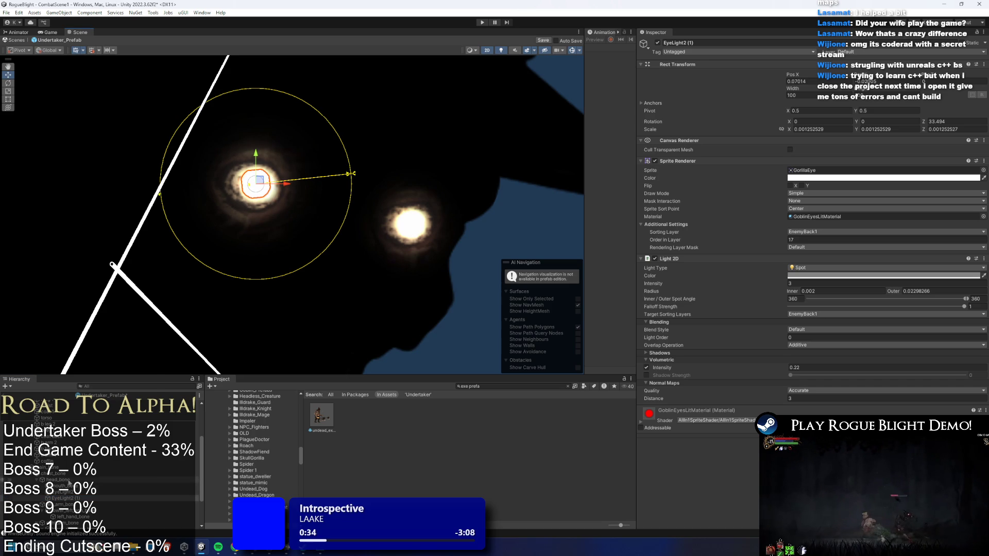
Add an empty GameObject under mouth_bone, rename EyeLight2 (1) to EyeLight1, and order it above EyeLight2.
{"action": "right_click", "coordinate": [69, 483]}
{"action": "left_click", "coordinate": [116, 275]}
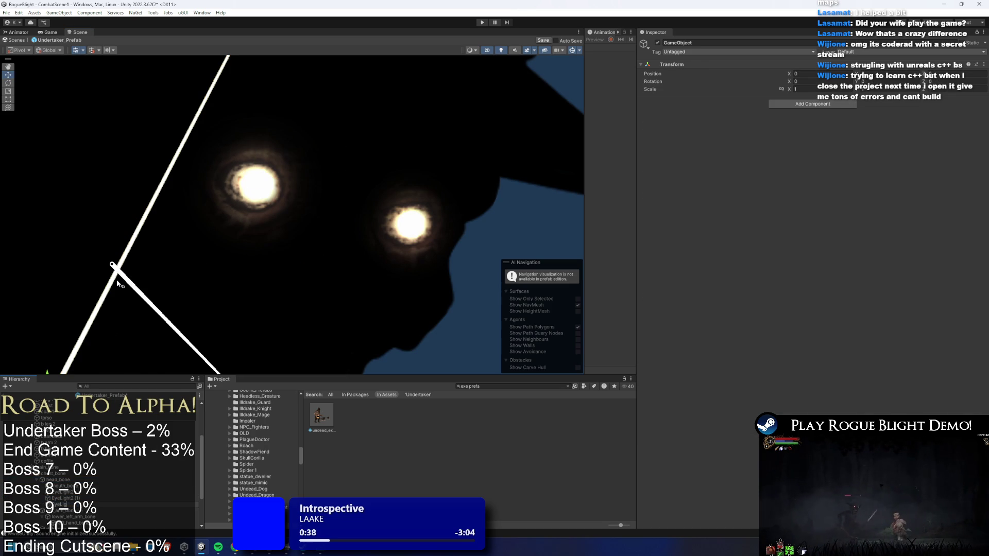
{"action": "left_click", "coordinate": [62, 492]}
{"action": "left_click", "coordinate": [64, 504], "text": "ctrl"}
{"action": "right_click", "coordinate": [81, 504]}
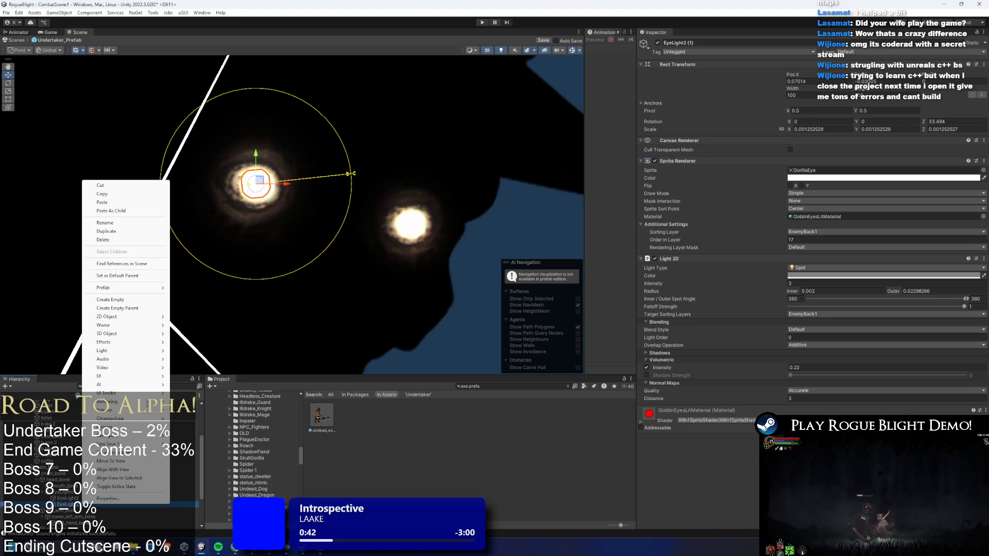
{"action": "left_click", "coordinate": [114, 222]}
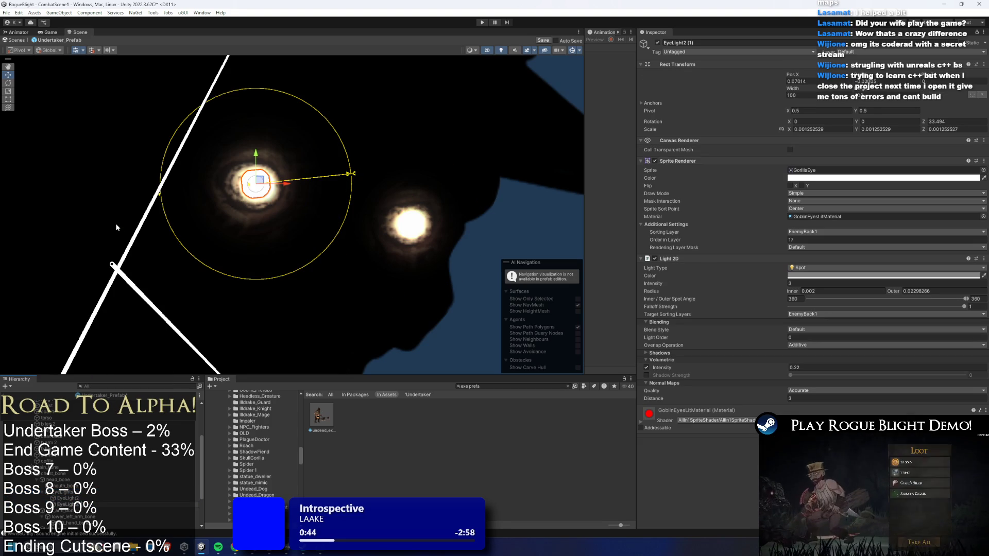
{"action": "key", "text": "Return"}
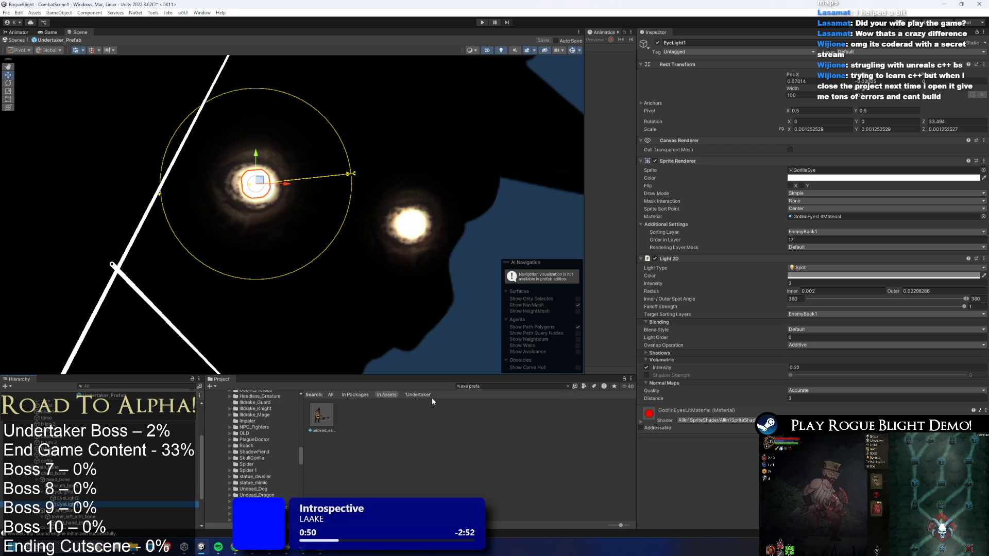
{"action": "left_click_drag", "start_coordinate": [67, 498], "coordinate": [67, 508]}
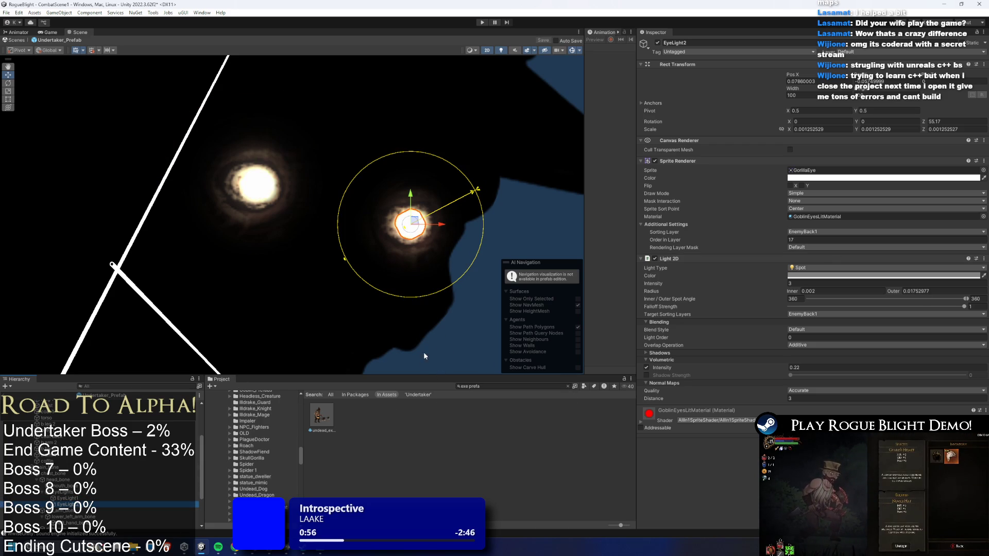
{"action": "left_click", "coordinate": [257, 184], "text": "shift"}
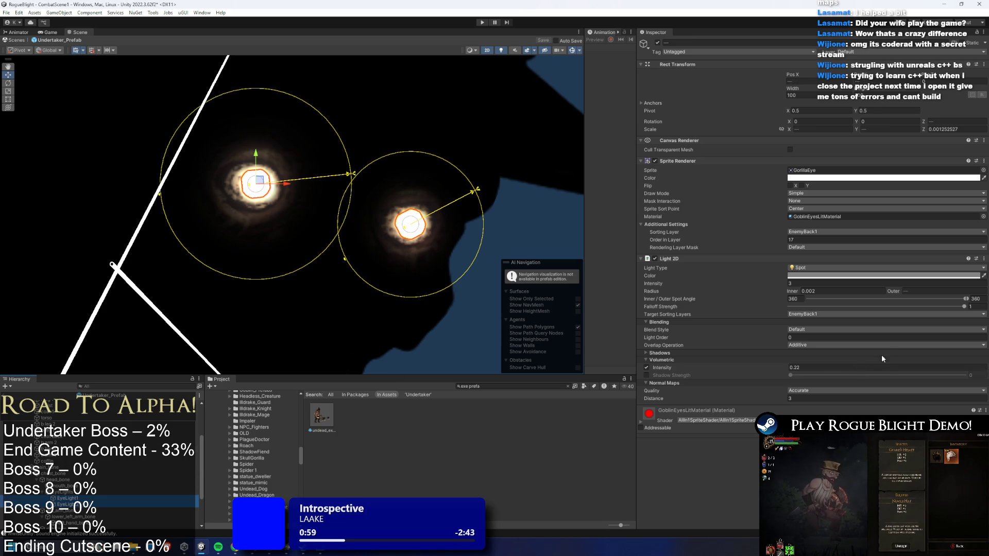
Set the eye lights' volumetric Quality to Fast and Distance to 0.01, then turn off scene lighting.
{"action": "left_click", "coordinate": [824, 390]}
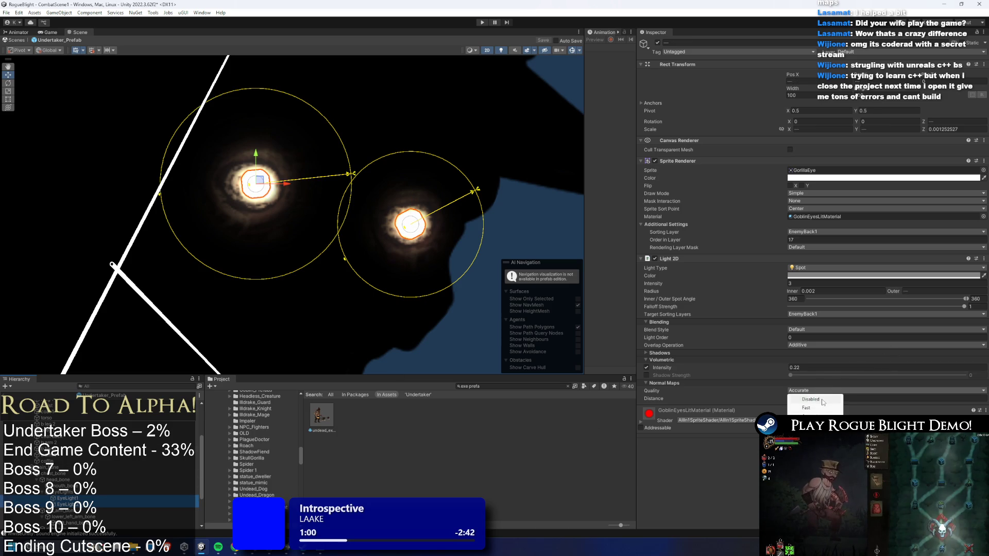
{"action": "left_click", "coordinate": [817, 407]}
{"action": "left_click", "coordinate": [823, 399]}
{"action": "type", "text": "0.1"}
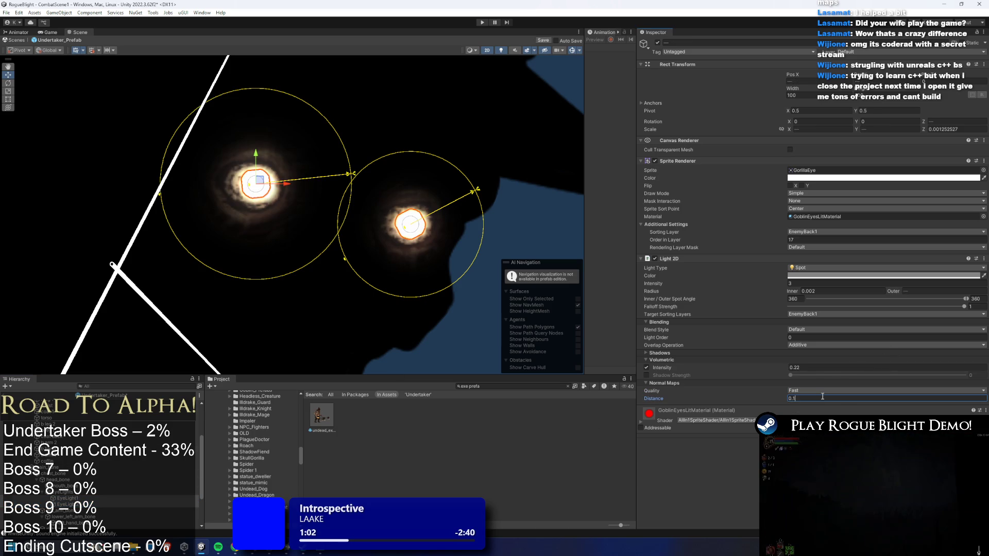
{"action": "key", "text": "BackSpace"}
{"action": "type", "text": "01"}
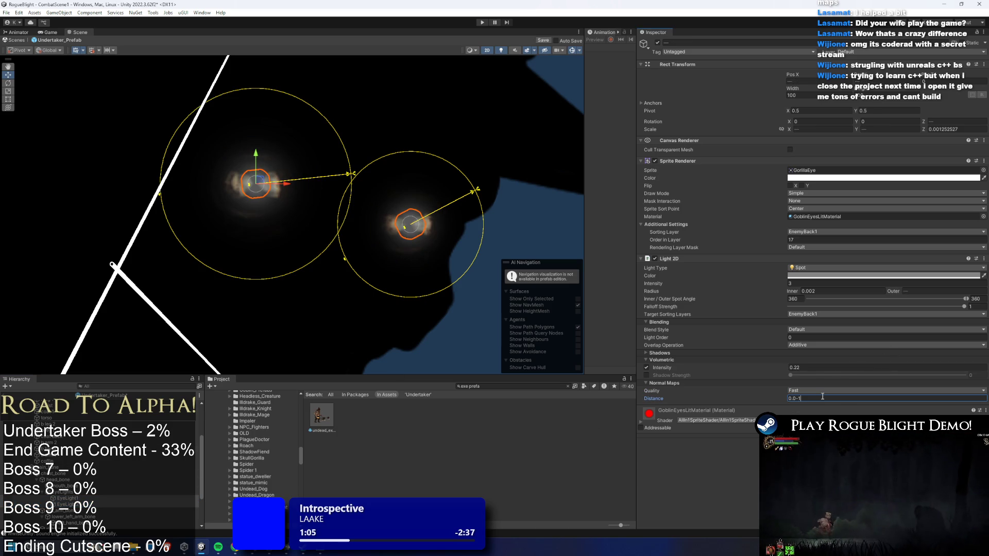
{"action": "key", "text": "BackSpace"}
{"action": "key", "text": "BackSpace"}
{"action": "type", "text": "1"}
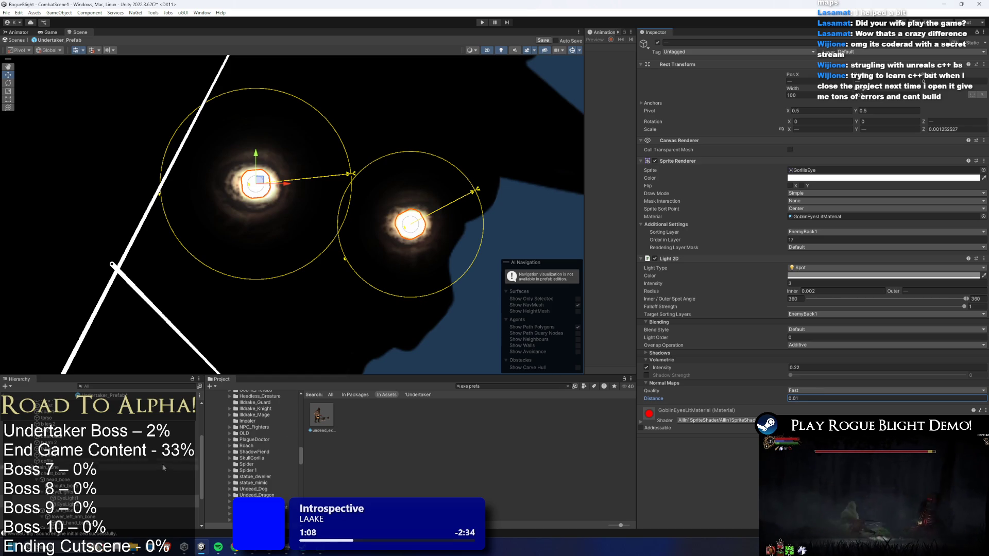
{"action": "left_click", "coordinate": [502, 51]}
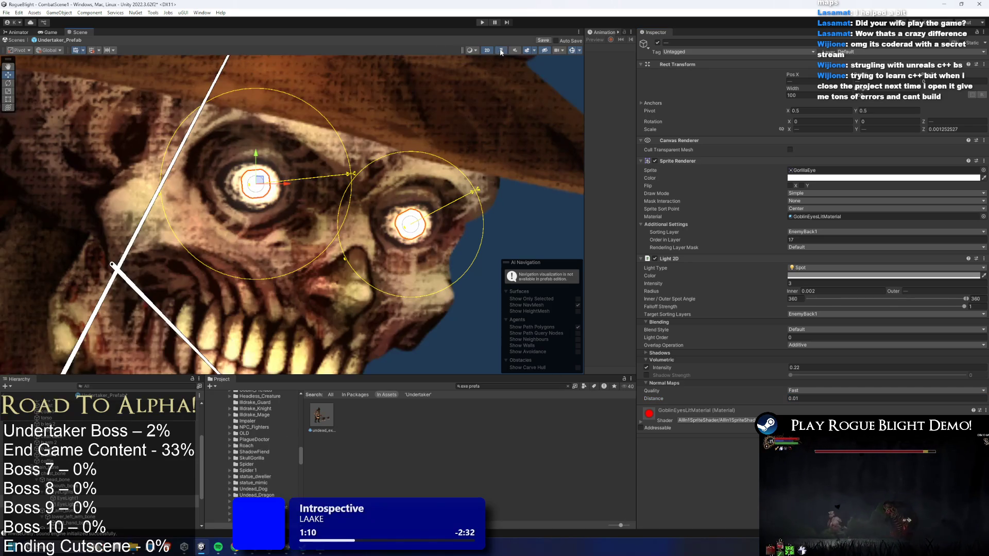
{"action": "left_click", "coordinate": [504, 50]}
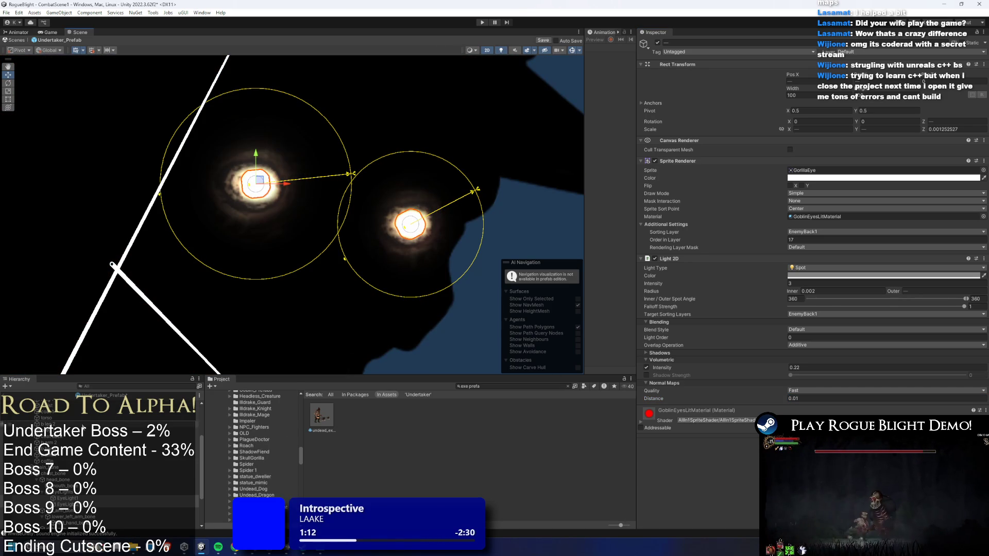
{"action": "left_click", "coordinate": [46, 423]}
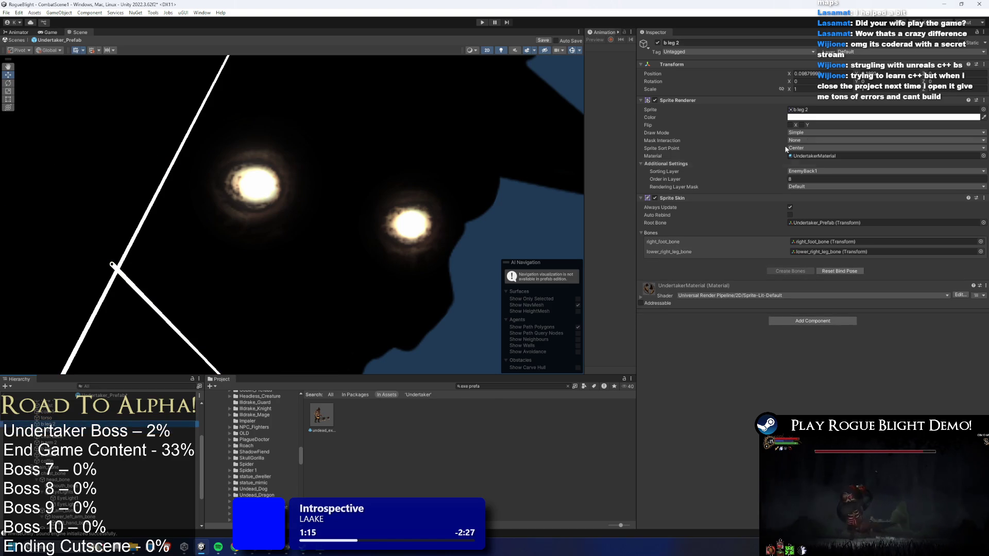
{"action": "double_click", "coordinate": [814, 155]}
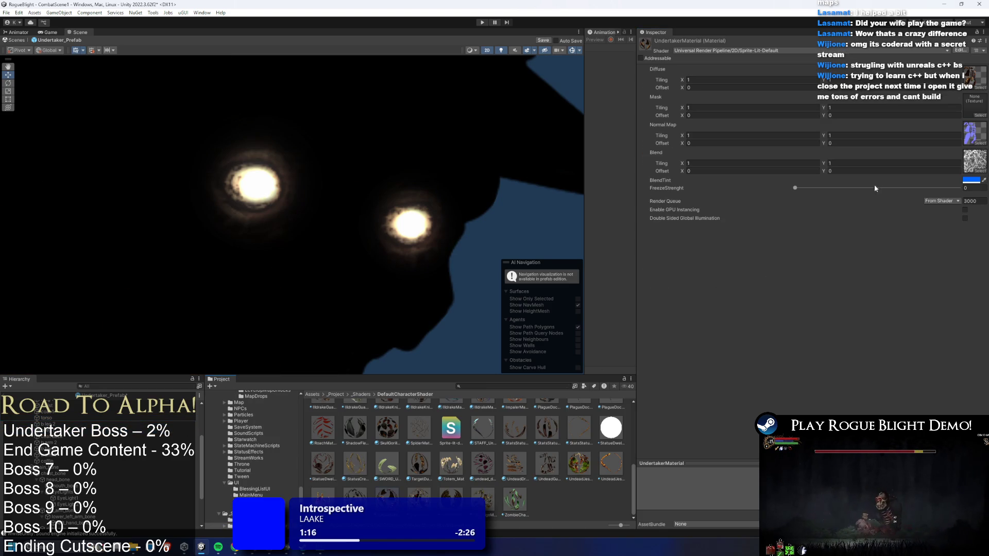
{"action": "left_click", "coordinate": [332, 259]}
{"action": "left_click", "coordinate": [330, 266]}
{"action": "left_click", "coordinate": [332, 267]}
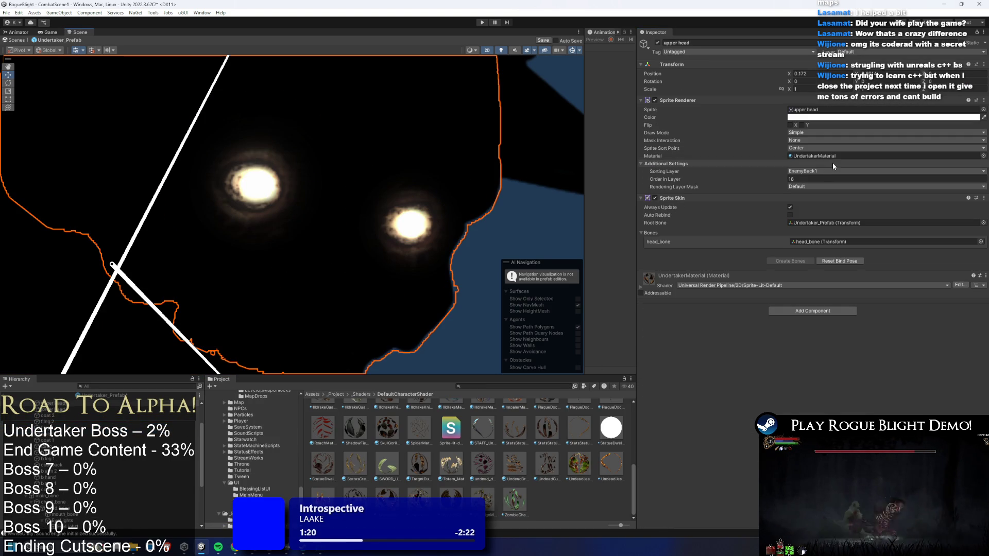
{"action": "left_click", "coordinate": [824, 155]}
{"action": "mouse_move", "coordinate": [799, 191]}
{"action": "left_mouse_down"}
{"action": "mouse_move", "coordinate": [866, 189]}
{"action": "mouse_move", "coordinate": [626, 194]}
{"action": "left_mouse_up"}
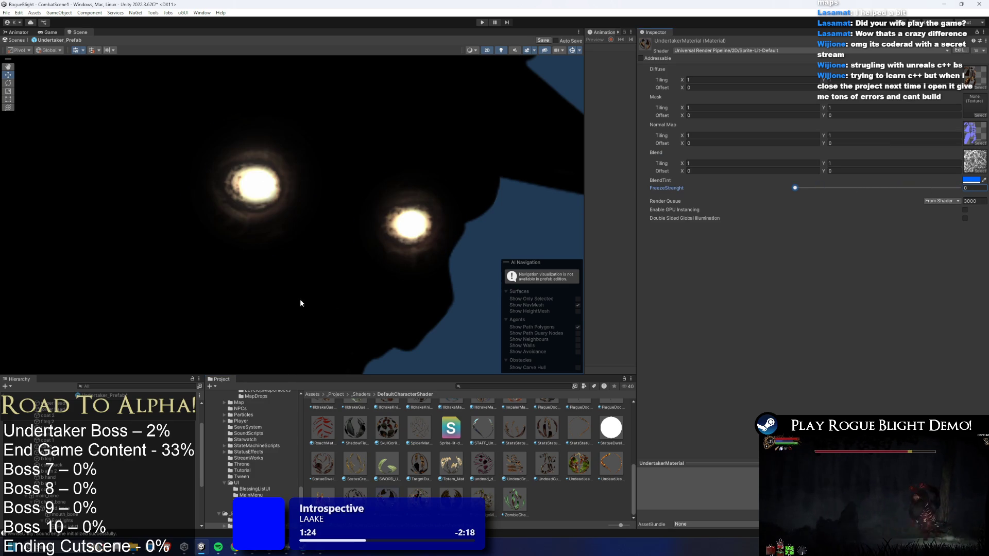
{"action": "left_click", "coordinate": [57, 459]}
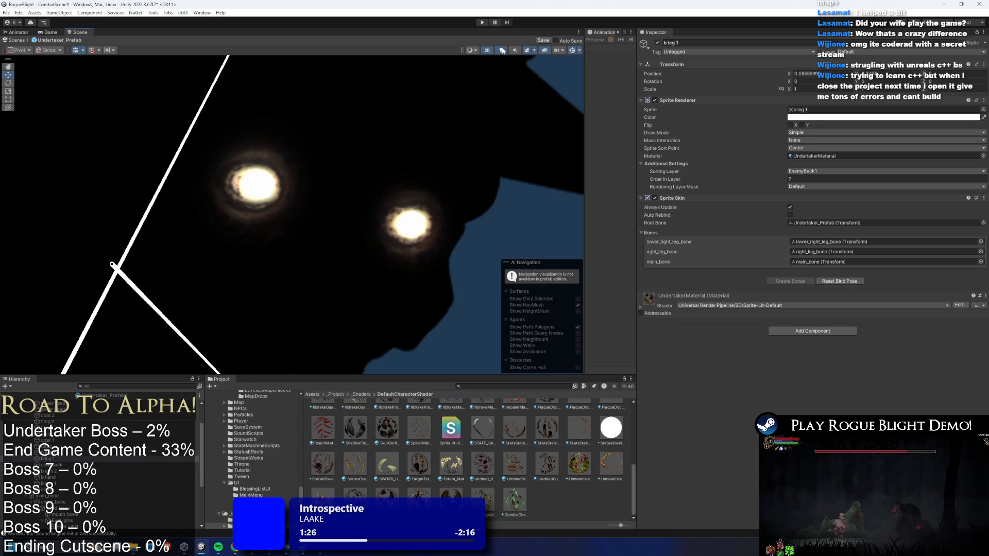
{"action": "left_click", "coordinate": [502, 51]}
{"action": "scroll", "coordinate": [457, 125], "scroll_direction": "down", "scroll_amount": 5}
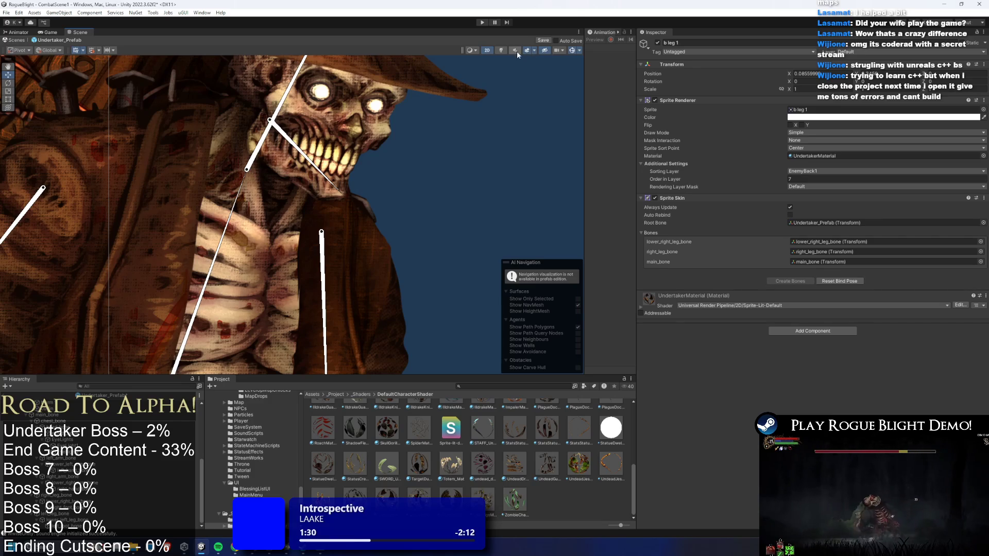
{"action": "left_click", "coordinate": [501, 50]}
{"action": "scroll", "coordinate": [378, 144], "scroll_direction": "down", "scroll_amount": 4}
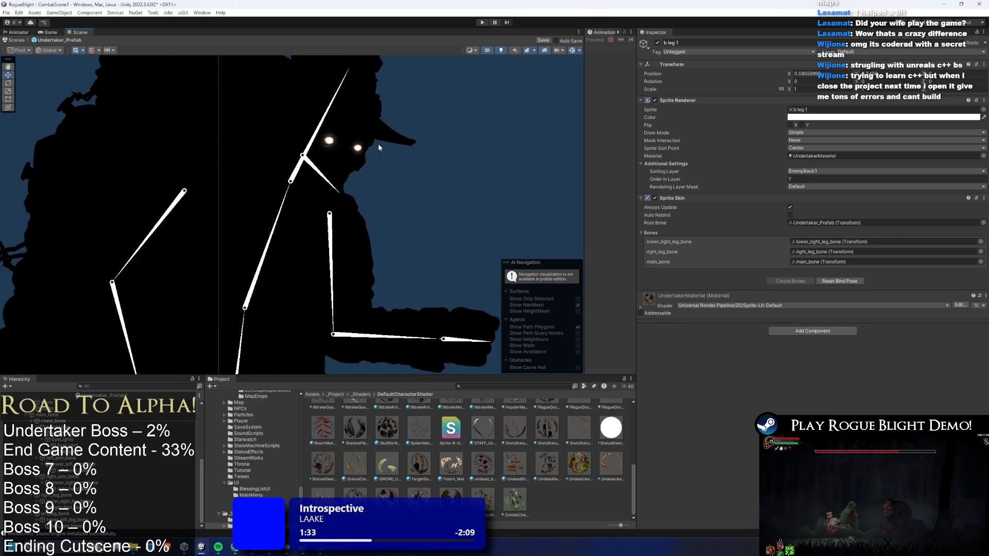
{"action": "scroll", "coordinate": [378, 148], "scroll_direction": "down", "scroll_amount": 3}
{"action": "left_click", "coordinate": [431, 187]}
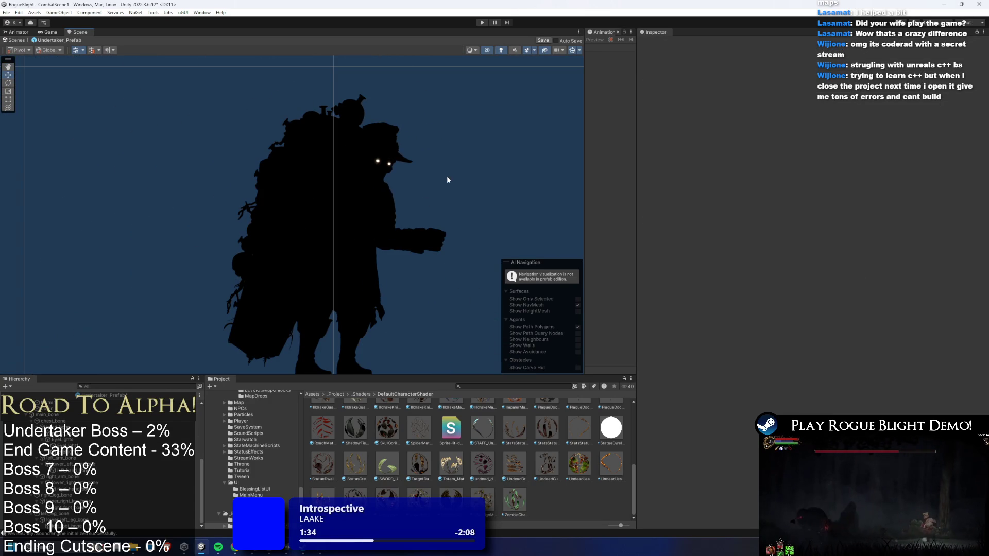
Frame EyeLight1 and try other volumetric distances, leaving it at 0.01.
{"action": "left_click", "coordinate": [93, 446]}
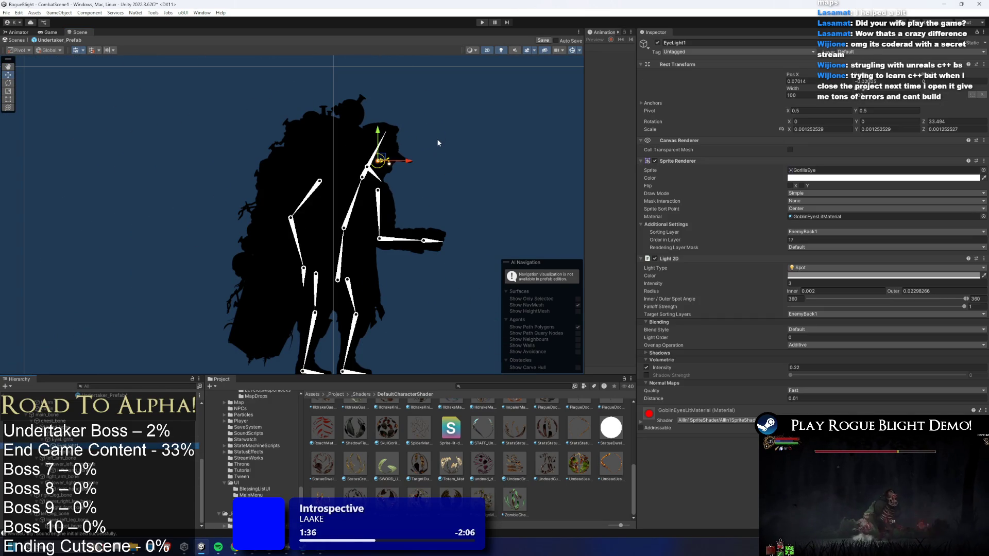
{"action": "key", "text": "f"}
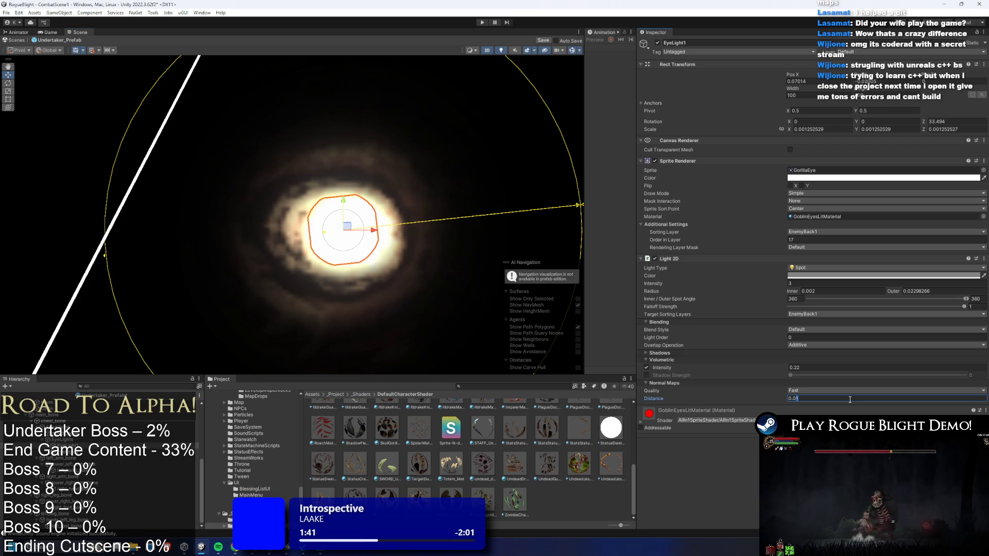
{"action": "key", "text": "BackSpace"}
{"action": "type", "text": "01"}
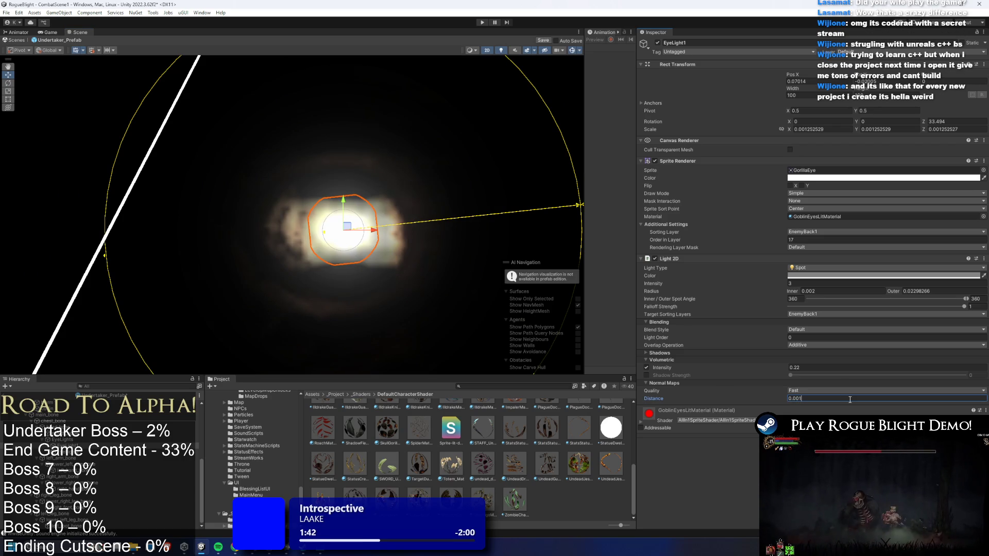
{"action": "key", "text": "BackSpace"}
{"action": "key", "text": "BackSpace"}
{"action": "type", "text": "1"}
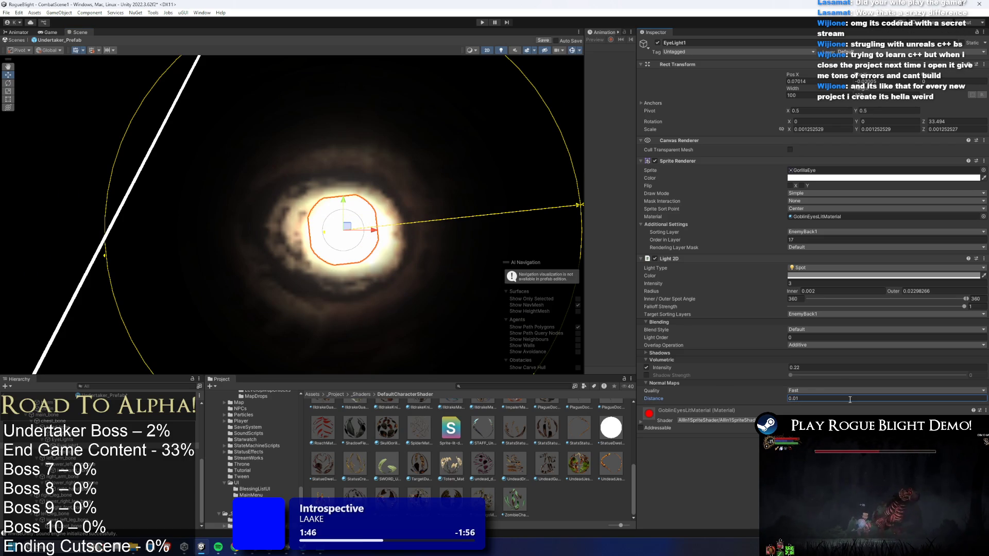
Set both eye lights' volumetric Distance to 0.005, then select only EyeLight2.
{"action": "left_click", "coordinate": [97, 450], "text": "ctrl"}
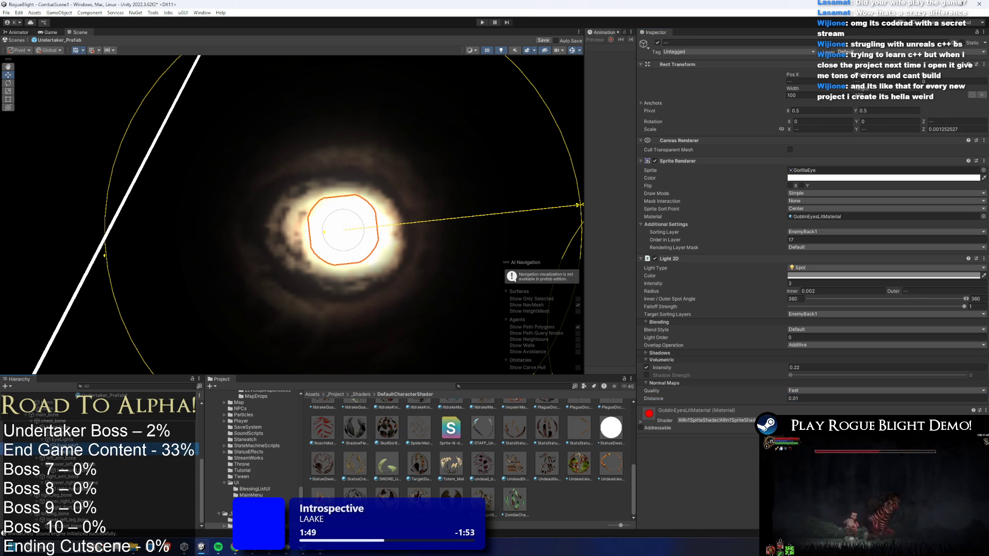
{"action": "left_click_drag", "start_coordinate": [815, 402], "coordinate": [794, 402]}
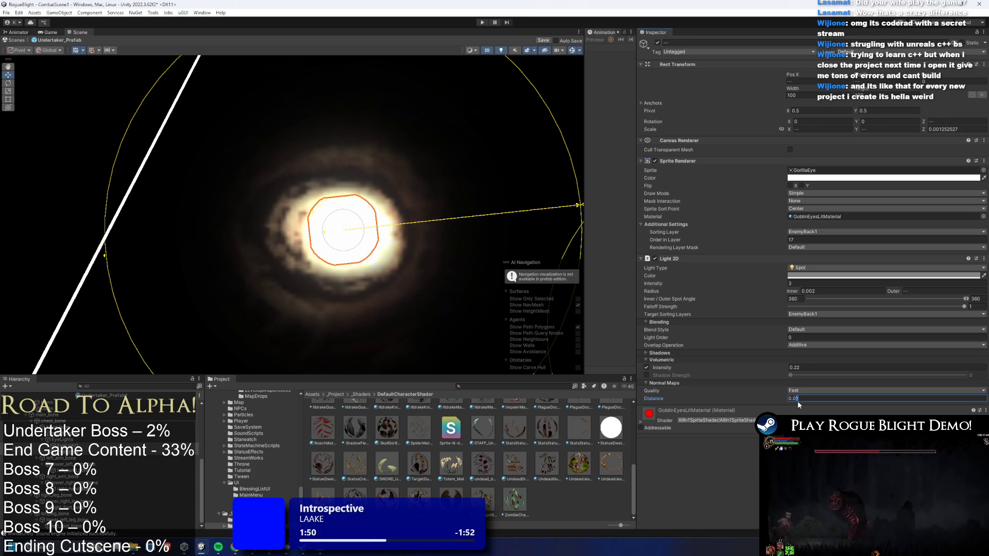
{"action": "type", "text": "005"}
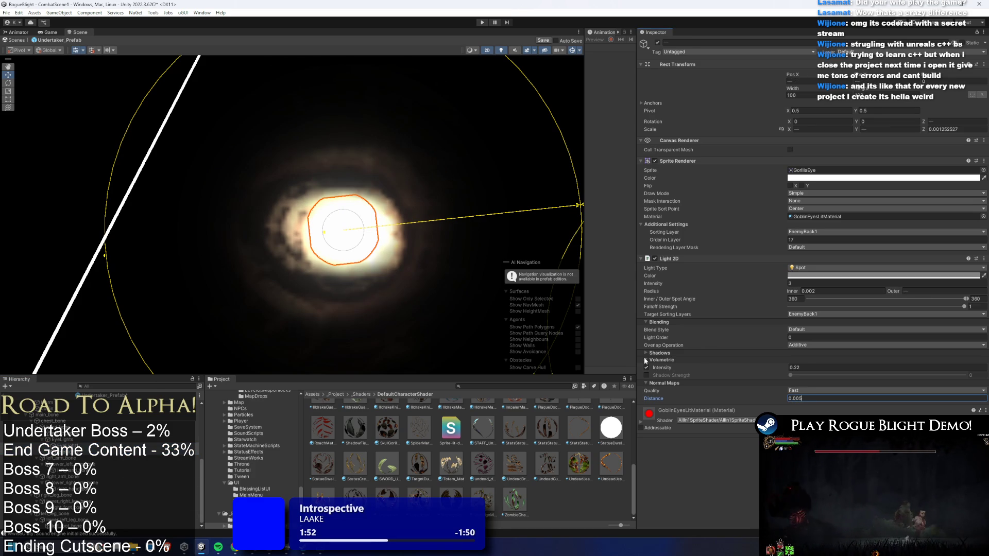
{"action": "scroll", "coordinate": [443, 231], "scroll_direction": "down", "scroll_amount": 3}
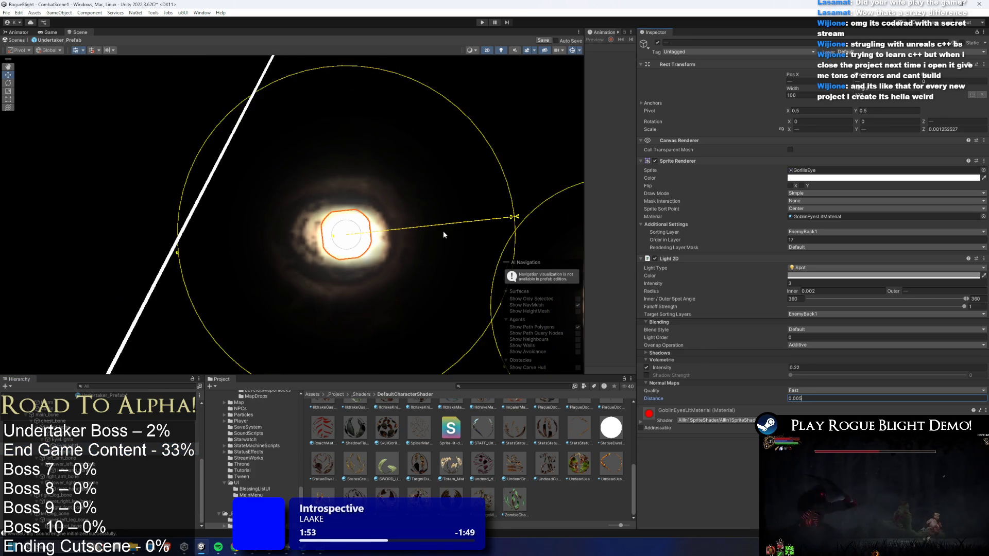
{"action": "left_click", "coordinate": [793, 392]}
{"action": "left_click", "coordinate": [807, 393]}
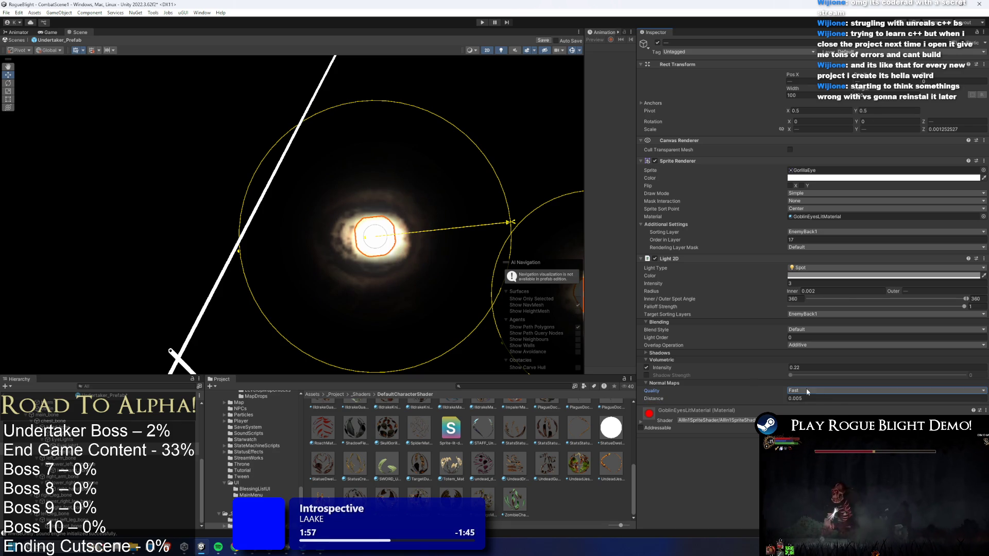
{"action": "scroll", "coordinate": [530, 309], "scroll_direction": "down", "scroll_amount": 3}
{"action": "left_click", "coordinate": [295, 221]}
{"action": "scroll", "coordinate": [420, 277], "scroll_direction": "up", "scroll_amount": 1}
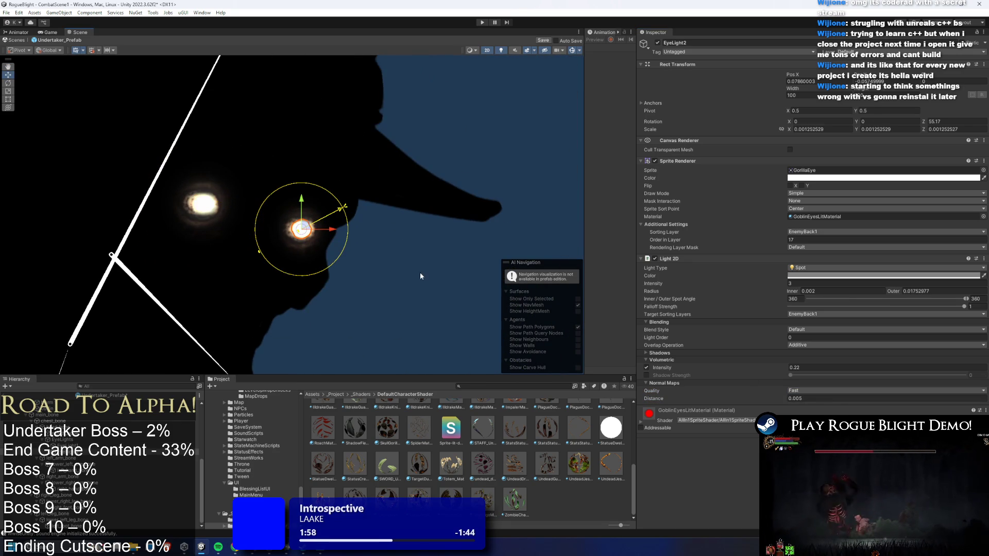
Shrink EyeLight2's outer radius to about 0.0137.
{"action": "left_click", "coordinate": [431, 279]}
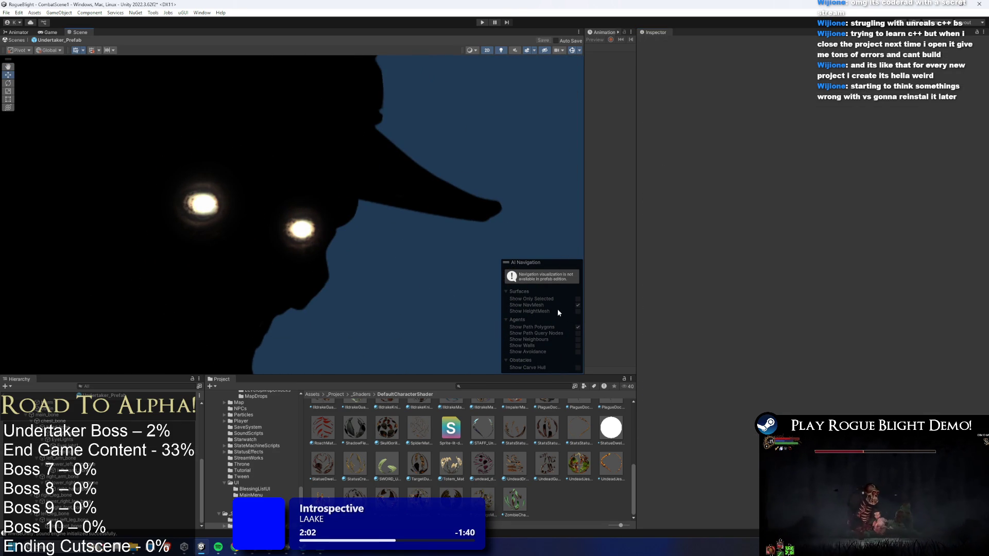
{"action": "scroll", "coordinate": [317, 219], "scroll_direction": "up", "scroll_amount": 2}
{"action": "scroll", "coordinate": [367, 264], "scroll_direction": "up", "scroll_amount": 2}
{"action": "left_click", "coordinate": [350, 273]}
{"action": "scroll", "coordinate": [351, 273], "scroll_direction": "up", "scroll_amount": 3}
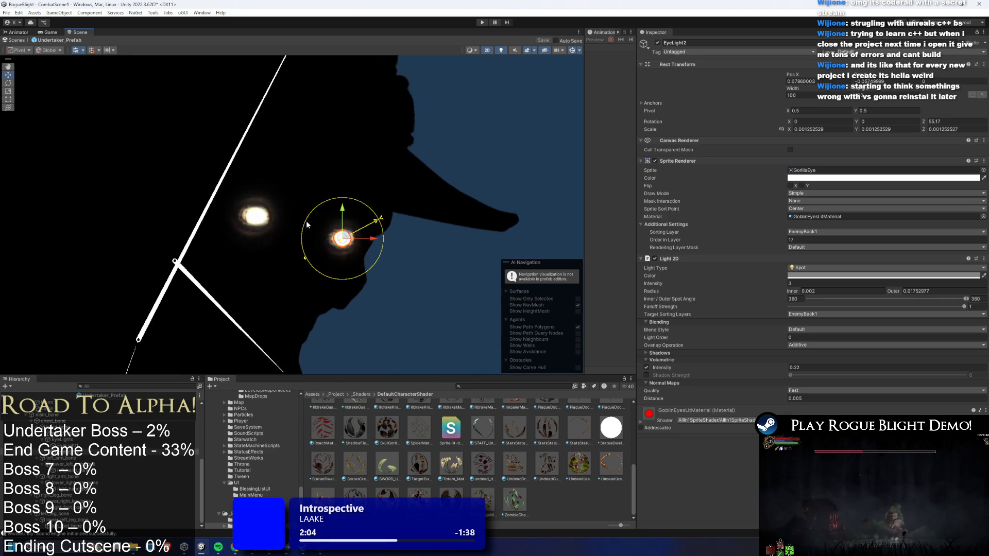
{"action": "left_click_drag", "start_coordinate": [308, 263], "coordinate": [305, 258]}
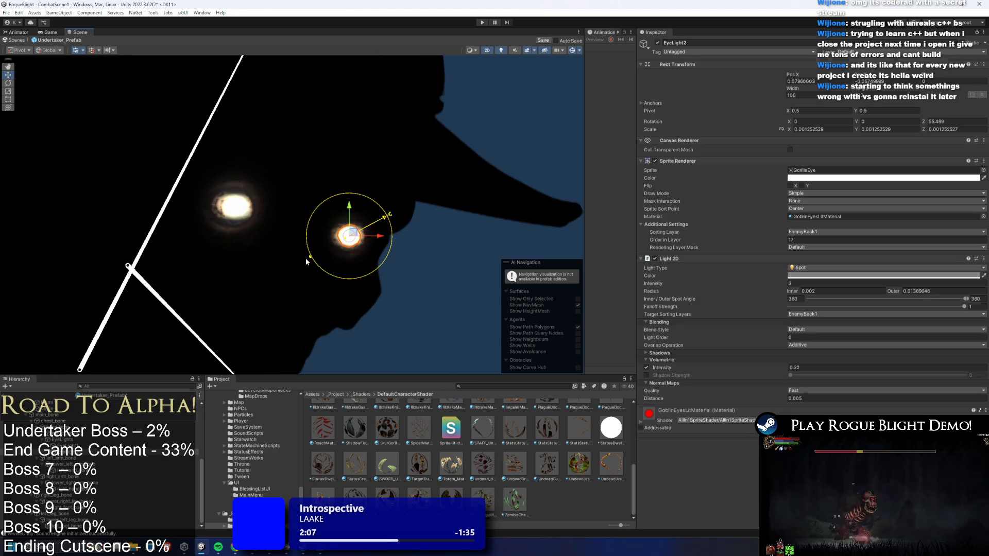
Shrink EyeLight1's outer radius to about 0.0213 and check both eyes in view.
{"action": "left_click", "coordinate": [229, 206]}
{"action": "scroll", "coordinate": [174, 225], "scroll_direction": "up", "scroll_amount": 3}
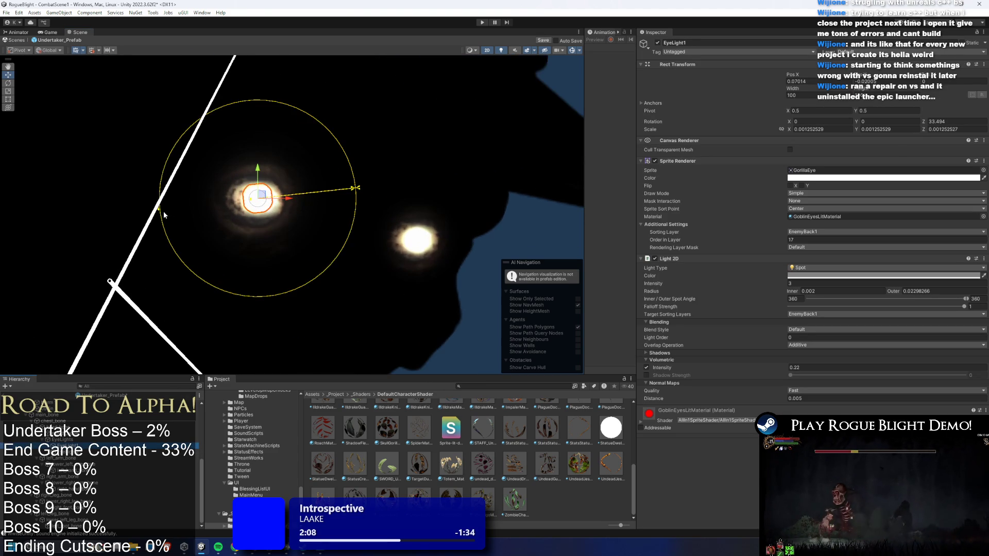
{"action": "scroll", "coordinate": [159, 211], "scroll_direction": "up", "scroll_amount": 4}
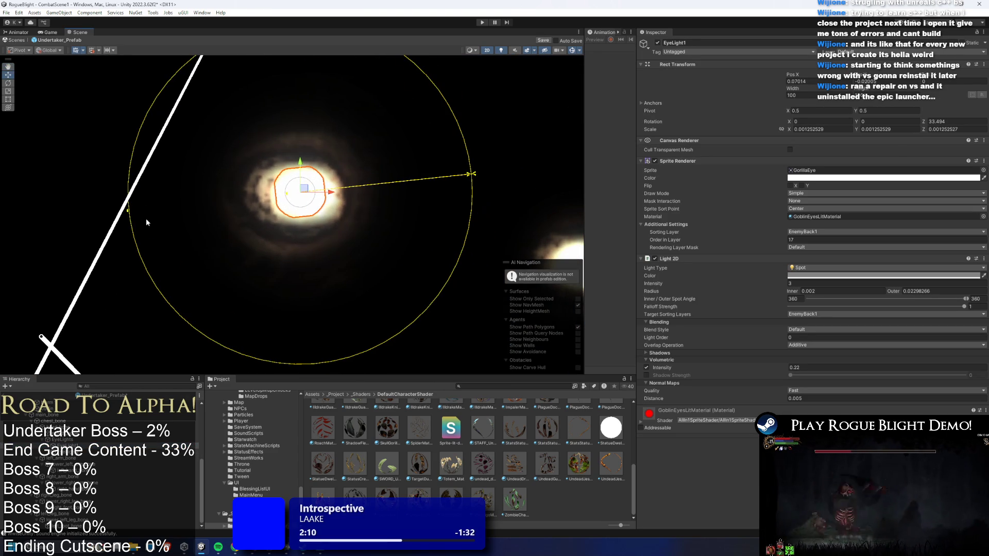
{"action": "mouse_move", "coordinate": [127, 210]}
{"action": "left_mouse_down"}
{"action": "mouse_move", "coordinate": [172, 207]}
{"action": "mouse_move", "coordinate": [141, 206]}
{"action": "mouse_move", "coordinate": [147, 215]}
{"action": "left_mouse_up"}
{"action": "scroll", "coordinate": [412, 239], "scroll_direction": "down", "scroll_amount": 4}
{"action": "left_click", "coordinate": [463, 249]}
{"action": "key", "text": "f"}
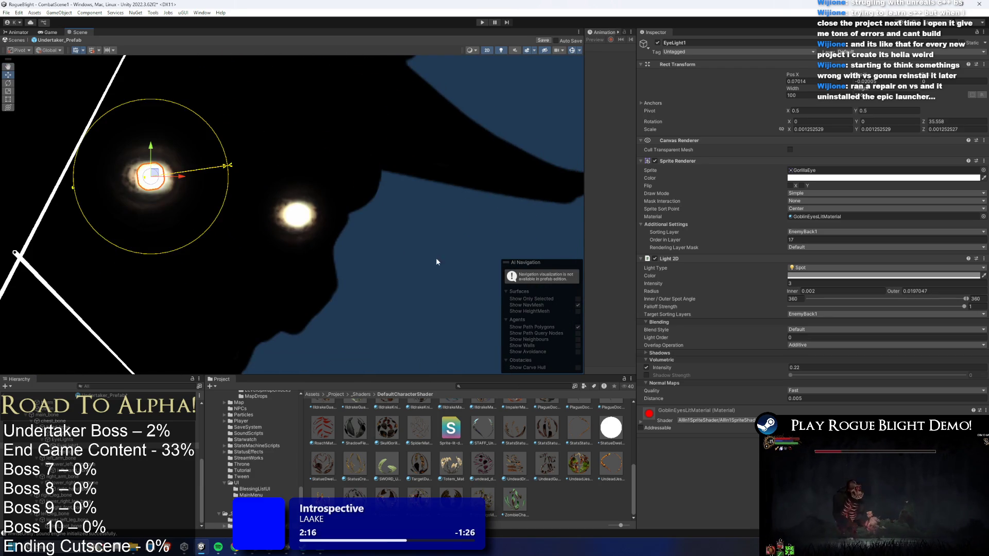
{"action": "scroll", "coordinate": [456, 266], "scroll_direction": "down", "scroll_amount": 5}
{"action": "left_click", "coordinate": [416, 287]}
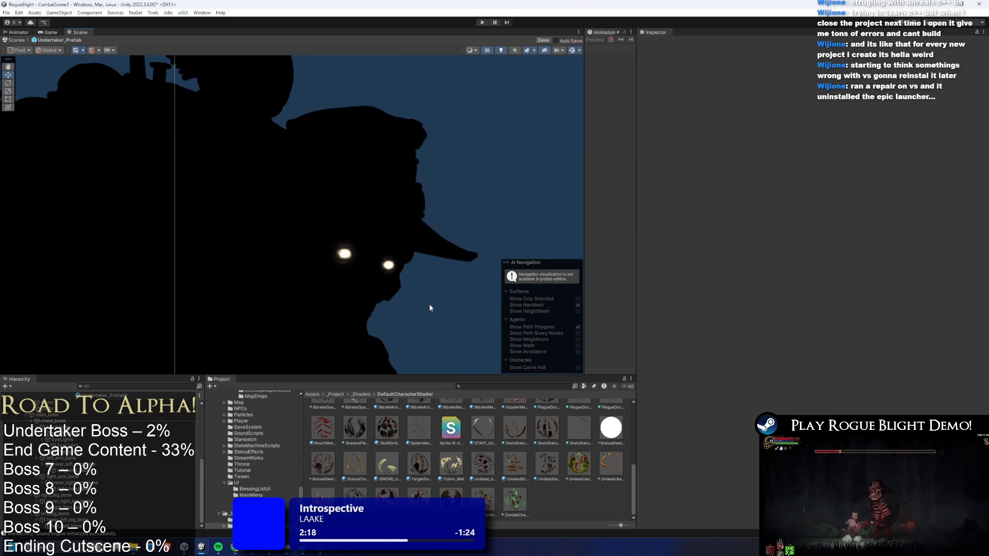
{"action": "scroll", "coordinate": [412, 320], "scroll_direction": "down", "scroll_amount": 2}
{"action": "scroll", "coordinate": [407, 337], "scroll_direction": "down", "scroll_amount": 4}
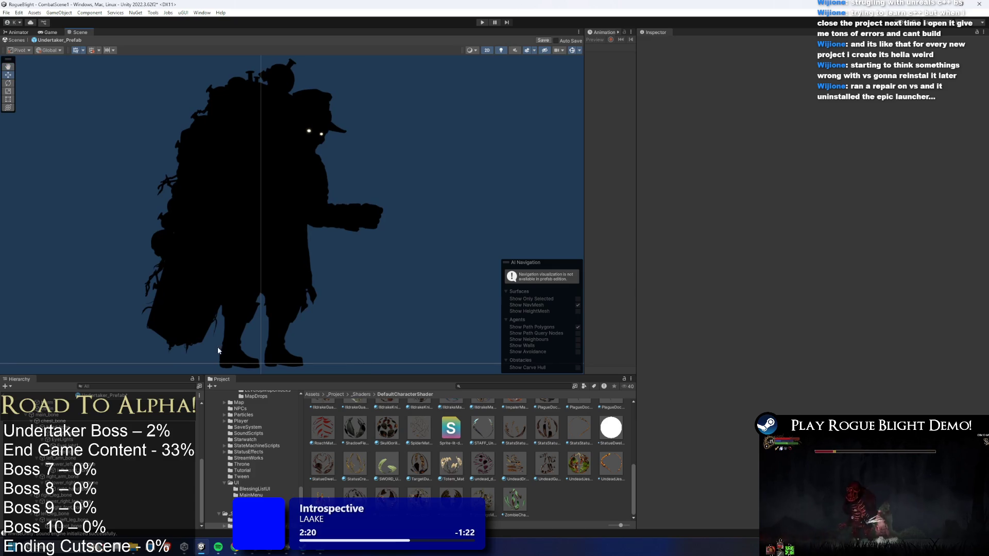
Duplicate EyeLight1, move the copy below the hand and greatly enlarge its radius.
{"action": "left_click", "coordinate": [309, 131]}
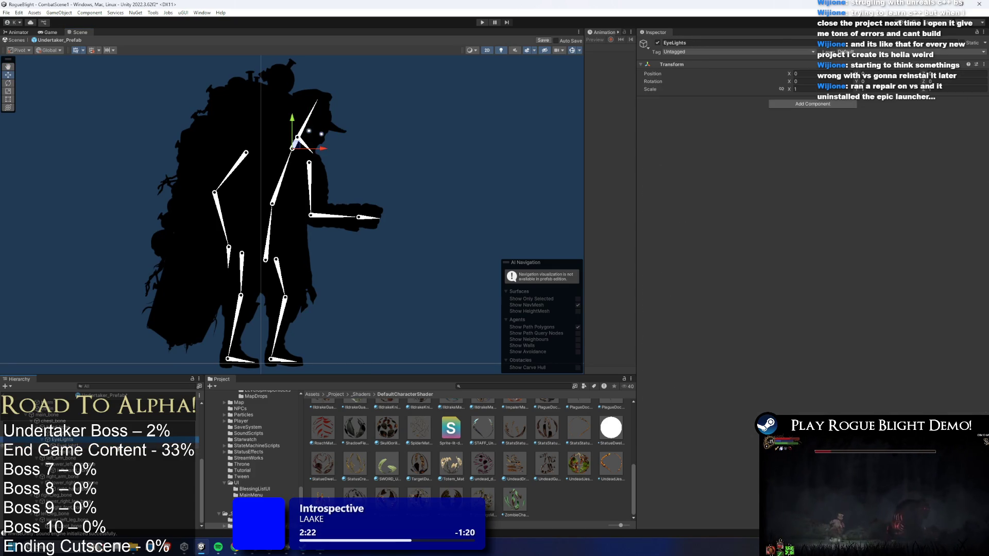
{"action": "key", "text": "ctrl+d"}
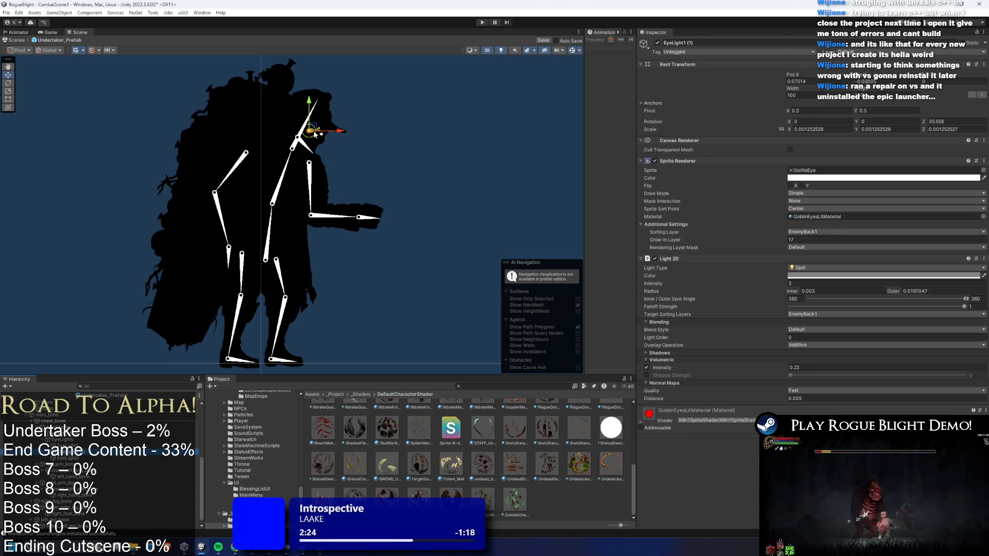
{"action": "left_click_drag", "start_coordinate": [315, 131], "coordinate": [353, 280]}
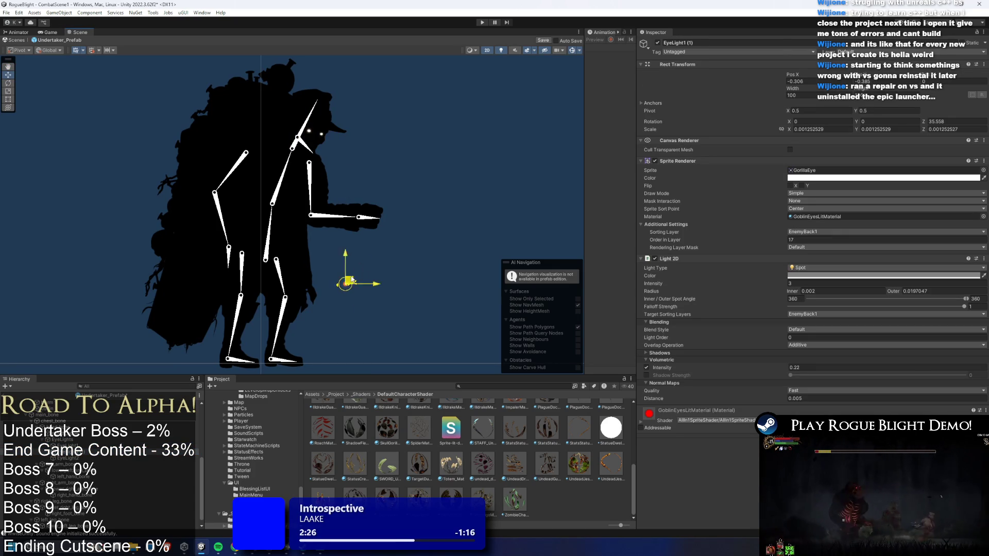
{"action": "scroll", "coordinate": [352, 280], "scroll_direction": "up", "scroll_amount": 5}
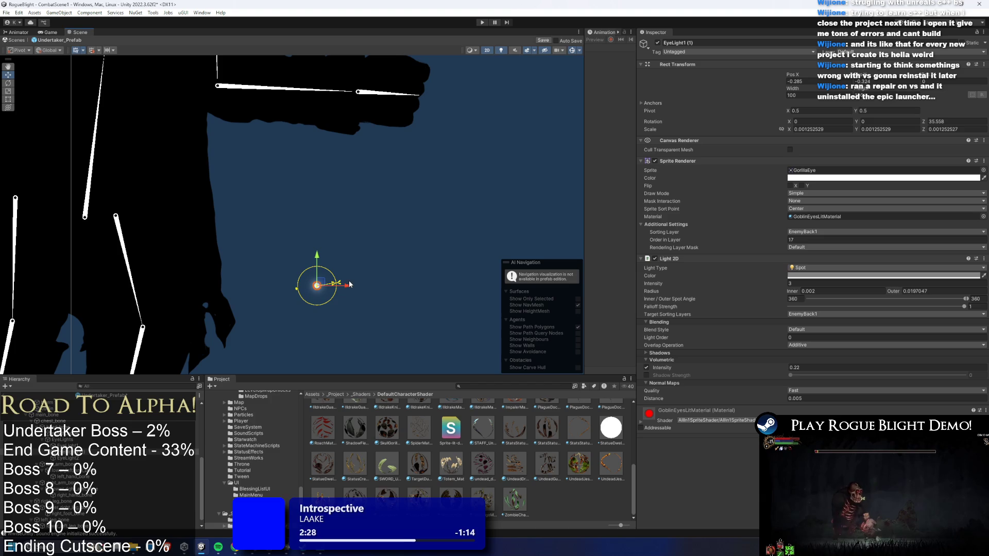
{"action": "left_click_drag", "start_coordinate": [292, 290], "coordinate": [44, 288]}
{"action": "scroll", "coordinate": [283, 253], "scroll_direction": "down", "scroll_amount": 4}
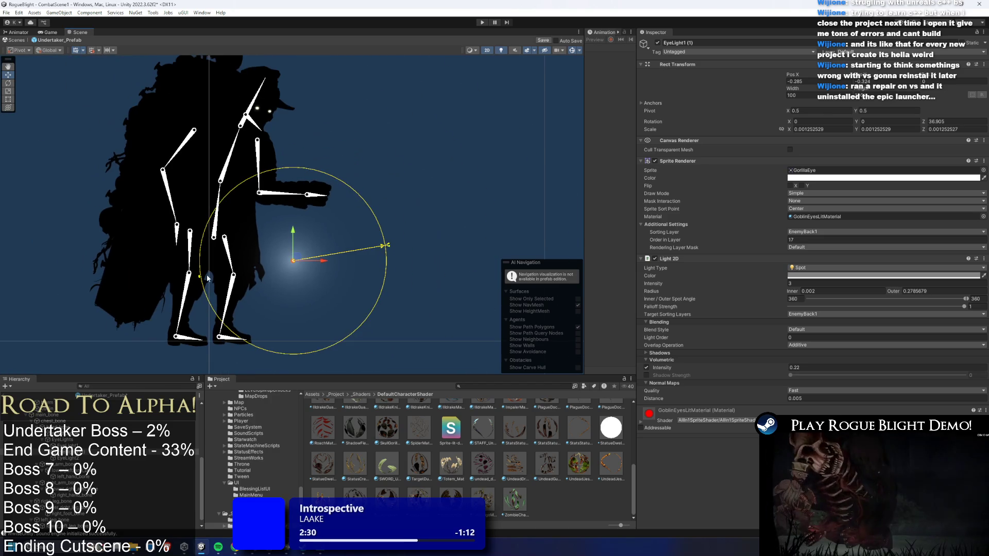
{"action": "left_click_drag", "start_coordinate": [200, 279], "coordinate": [75, 302]}
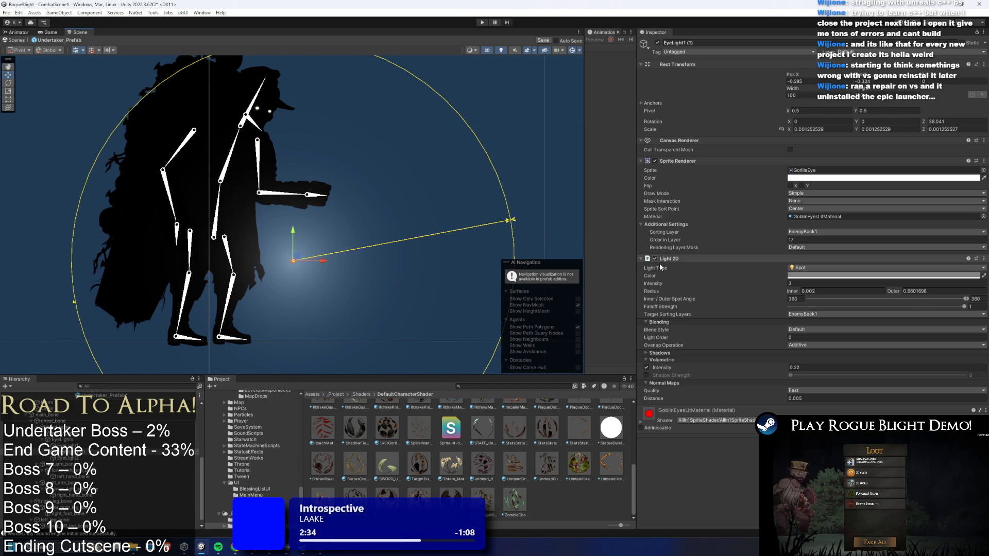
Make the copied light white, with volumetric intensity 0 and normal-map distance 0.01.
{"action": "left_click", "coordinate": [817, 277]}
{"action": "left_click_drag", "start_coordinate": [861, 325], "coordinate": [761, 270]}
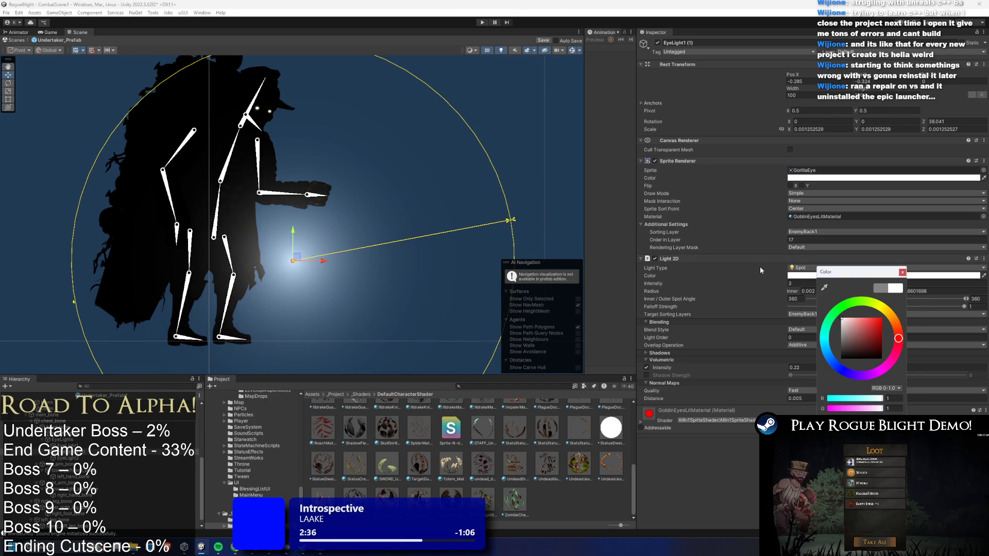
{"action": "left_click", "coordinate": [902, 272]}
{"action": "left_click", "coordinate": [804, 368]}
{"action": "type", "text": "0"}
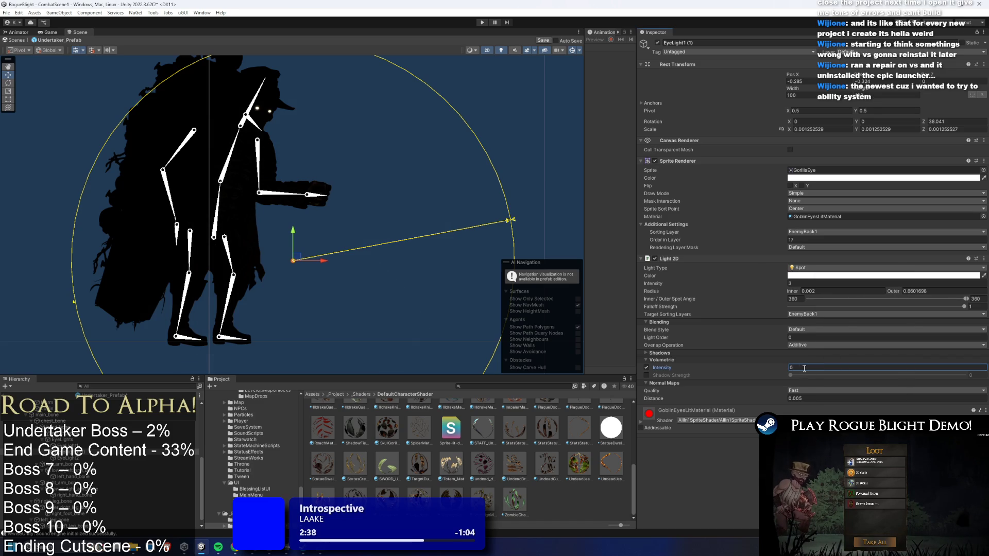
{"action": "key", "text": "Return"}
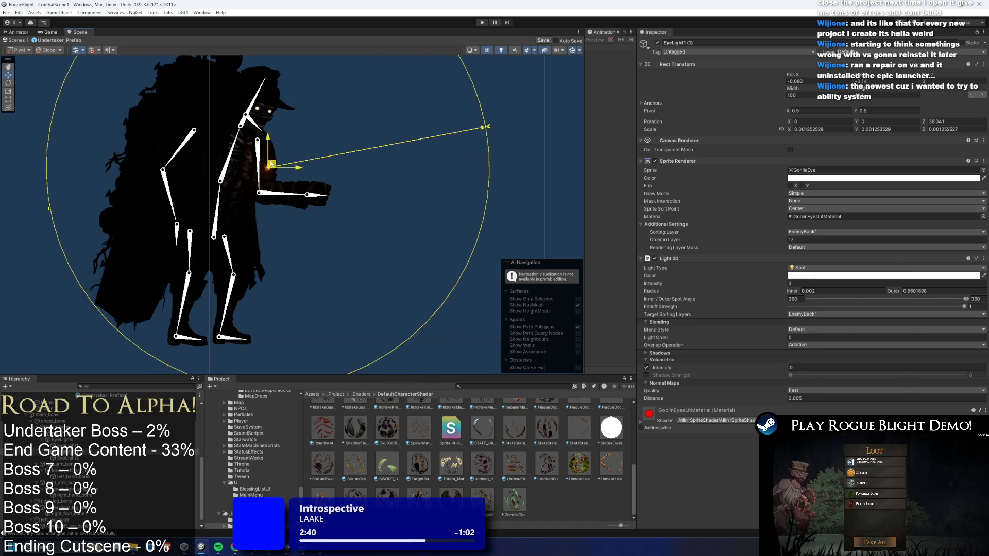
{"action": "scroll", "coordinate": [301, 164], "scroll_direction": "up", "scroll_amount": 5}
{"action": "left_click", "coordinate": [802, 401]}
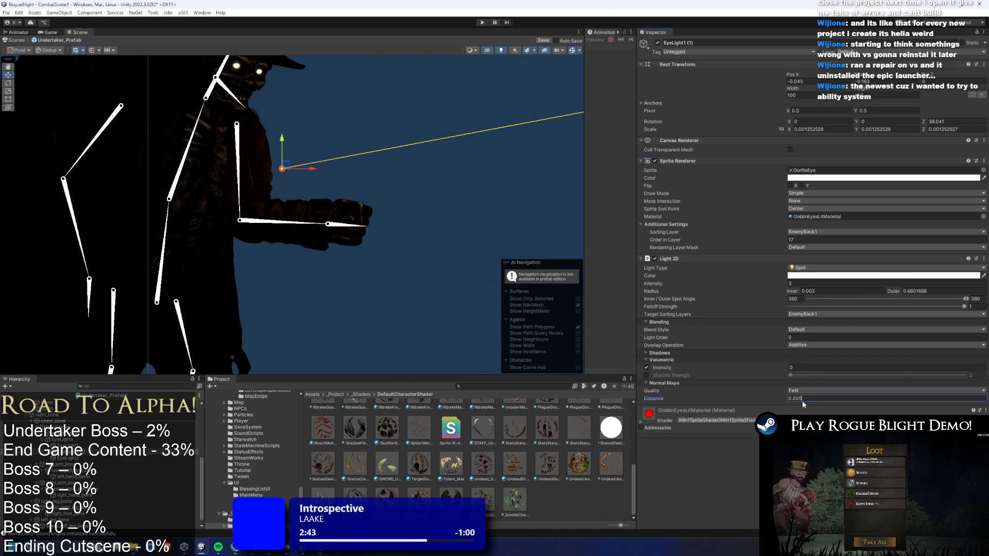
{"action": "type", "text": "1"}
Move the trial light into the chest, then undo to remove it.
{"action": "mouse_move", "coordinate": [285, 166]}
{"action": "left_mouse_down"}
{"action": "mouse_move", "coordinate": [320, 159]}
{"action": "mouse_move", "coordinate": [277, 178]}
{"action": "mouse_move", "coordinate": [268, 219]}
{"action": "mouse_move", "coordinate": [257, 171]}
{"action": "mouse_move", "coordinate": [235, 181]}
{"action": "mouse_move", "coordinate": [209, 158]}
{"action": "left_mouse_up"}
{"action": "scroll", "coordinate": [186, 140], "scroll_direction": "up", "scroll_amount": 2}
{"action": "scroll", "coordinate": [323, 164], "scroll_direction": "down", "scroll_amount": 2}
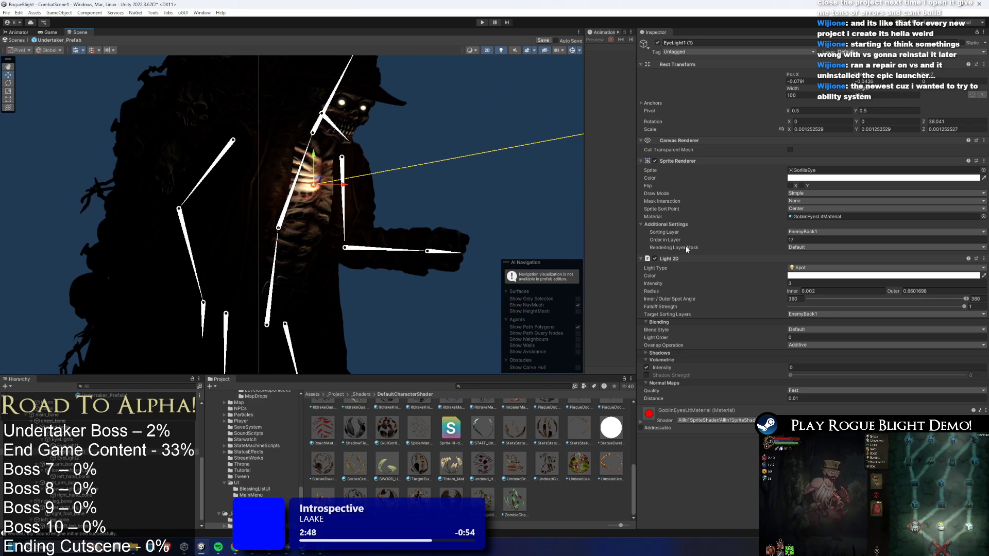
{"action": "scroll", "coordinate": [351, 196], "scroll_direction": "down", "scroll_amount": 1}
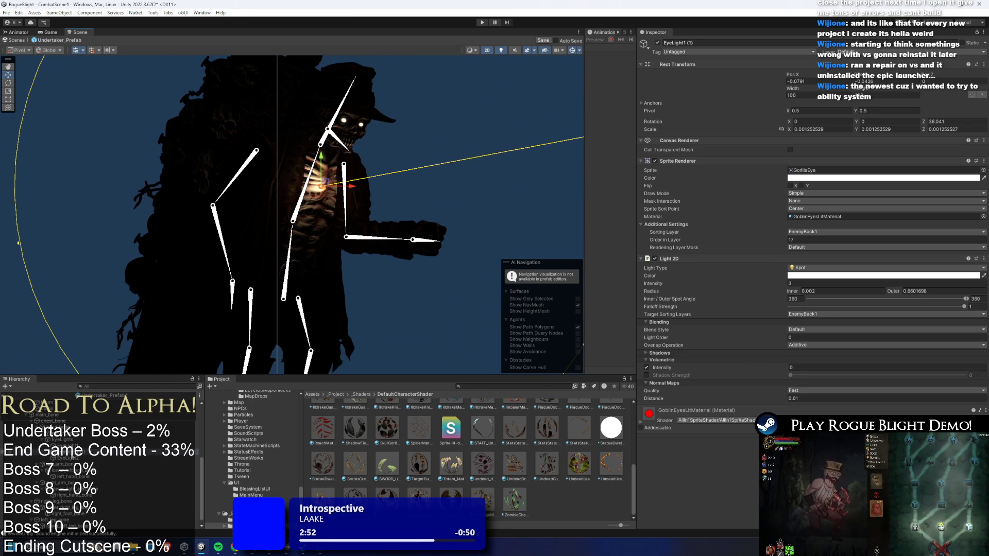
{"action": "key", "text": "ctrl+z"}
{"action": "key", "text": "ctrl+z"}
{"action": "left_click", "coordinate": [802, 277]}
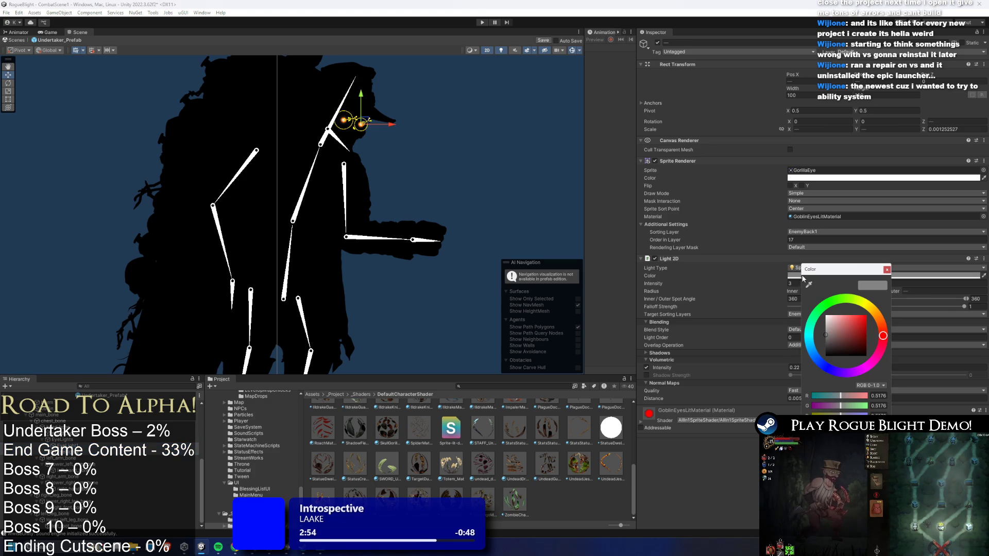
Set both eye lights to white, intensity 3 and normal-map distance 0.01.
{"action": "scroll", "coordinate": [381, 108], "scroll_direction": "up", "scroll_amount": 6}
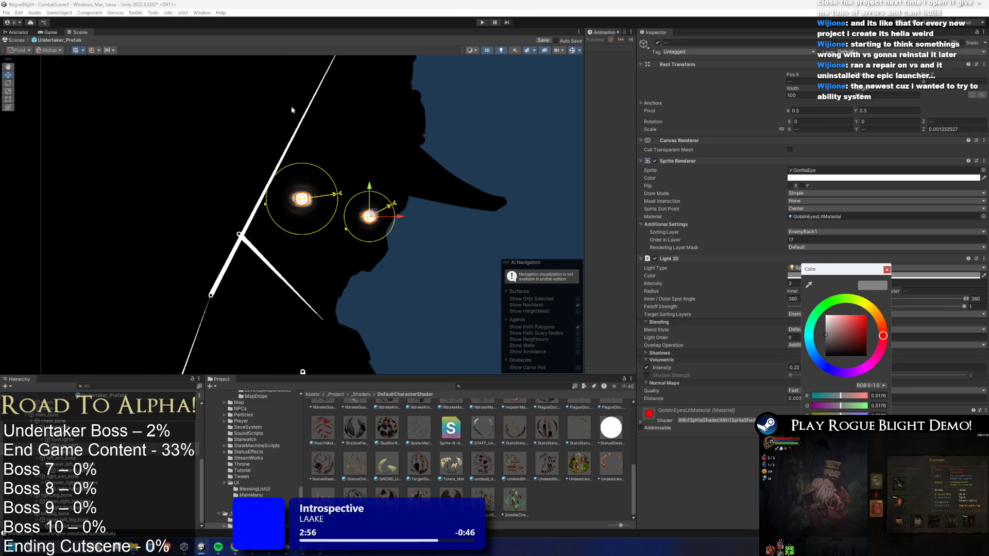
{"action": "left_click_drag", "start_coordinate": [845, 341], "coordinate": [819, 312]}
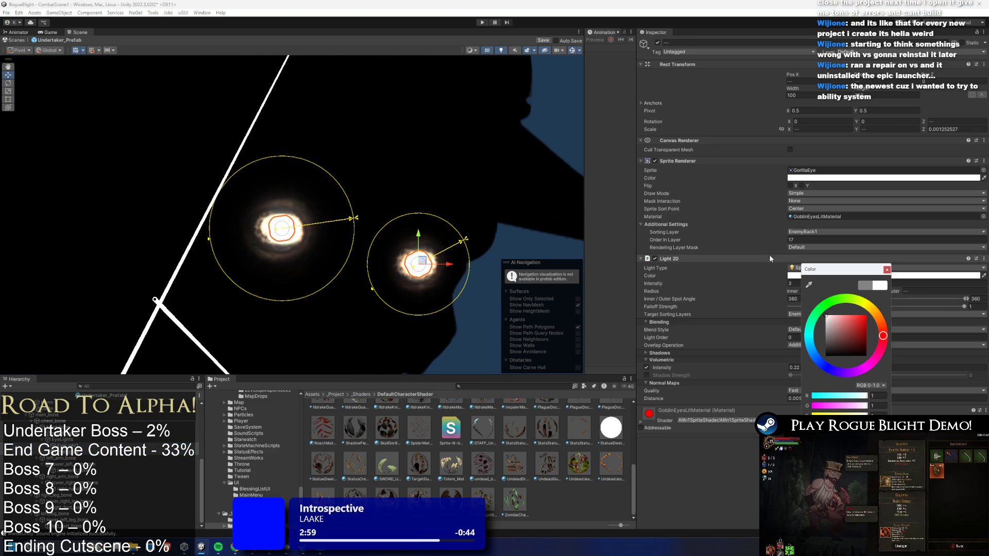
{"action": "left_click", "coordinate": [888, 270]}
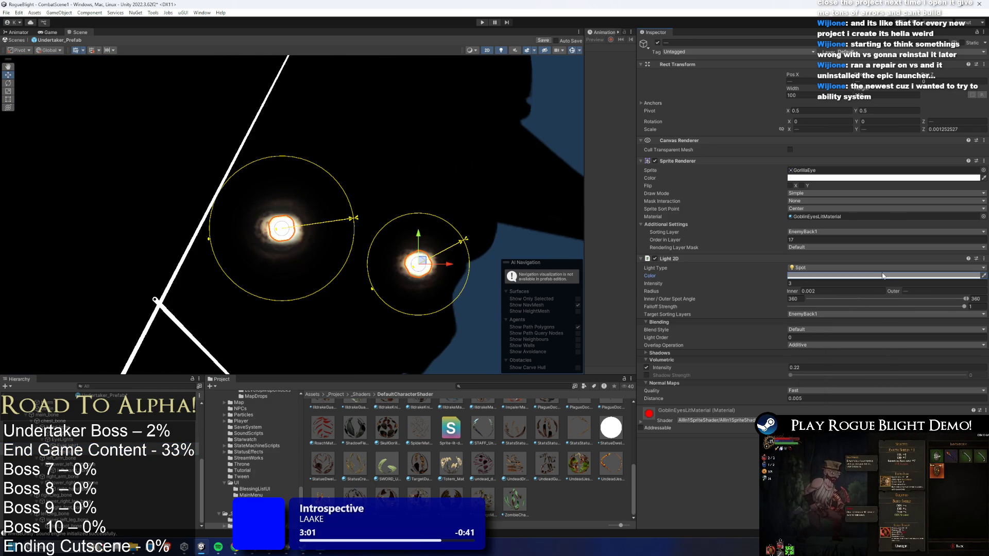
{"action": "left_click", "coordinate": [806, 282]}
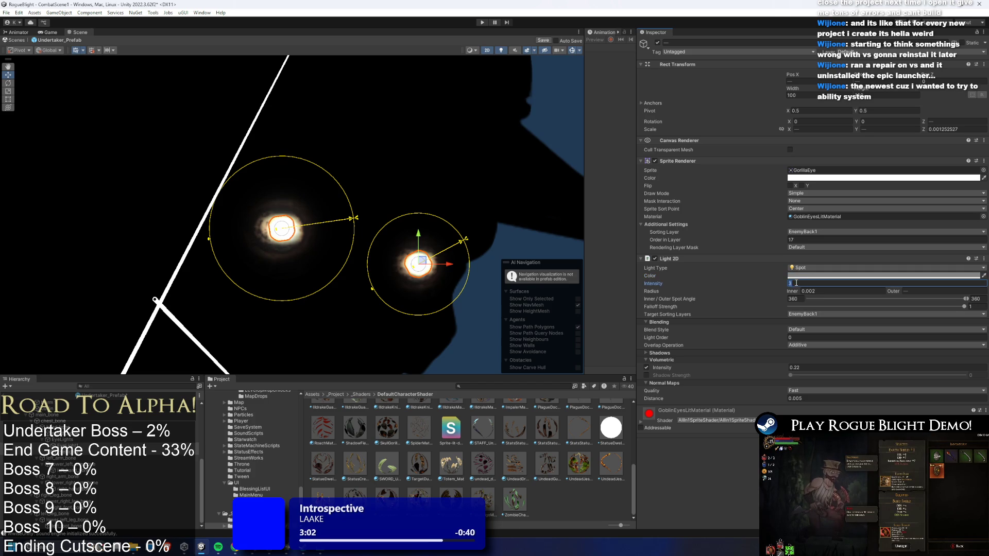
{"action": "type", "text": "1"}
{"action": "key", "text": "BackSpace"}
{"action": "type", "text": "3"}
{"action": "left_click", "coordinate": [798, 399]}
{"action": "type", "text": "1"}
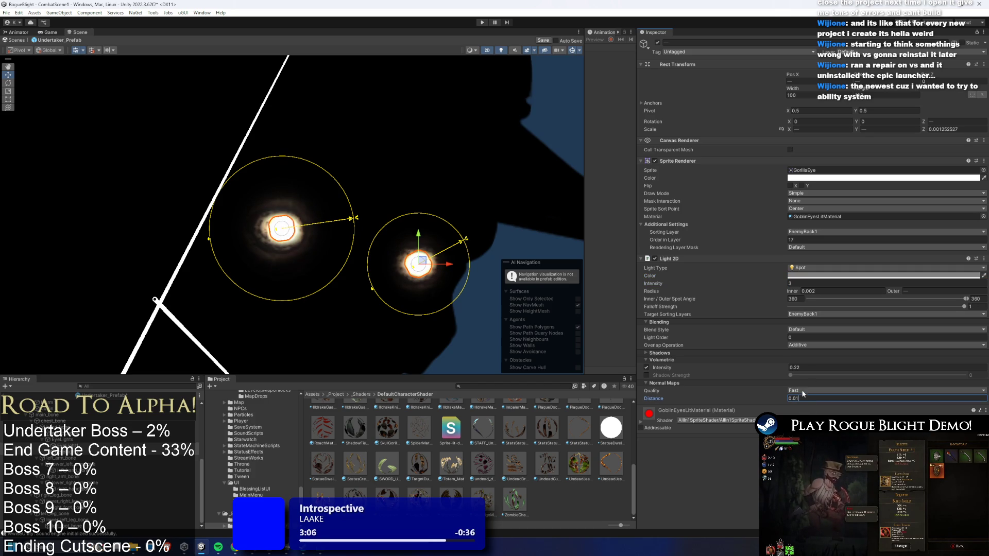
Recheck the eye light colour, clear the selection and save the prefab with Ctrl+S.
{"action": "left_click", "coordinate": [804, 277]}
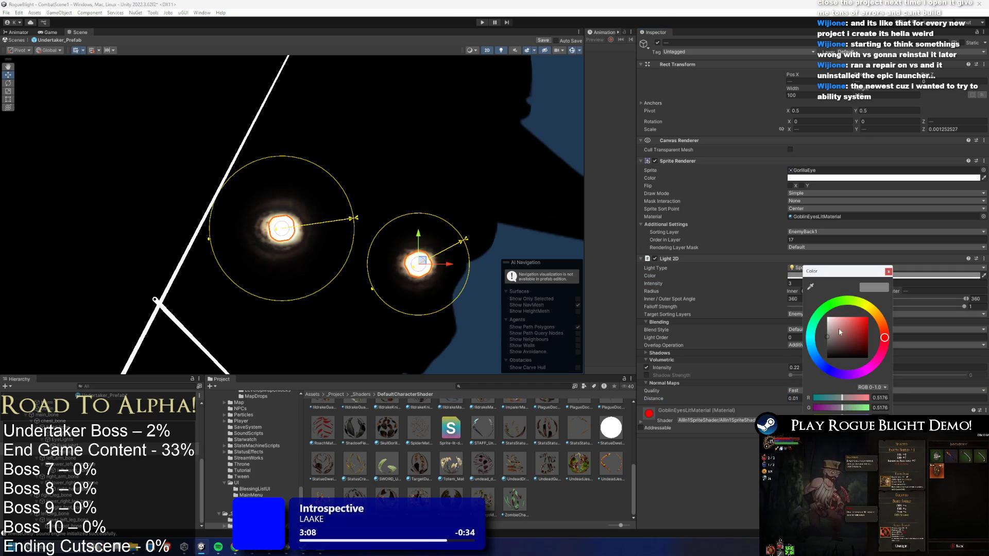
{"action": "scroll", "coordinate": [483, 236], "scroll_direction": "down", "scroll_amount": 2}
{"action": "scroll", "coordinate": [483, 231], "scroll_direction": "down", "scroll_amount": 5}
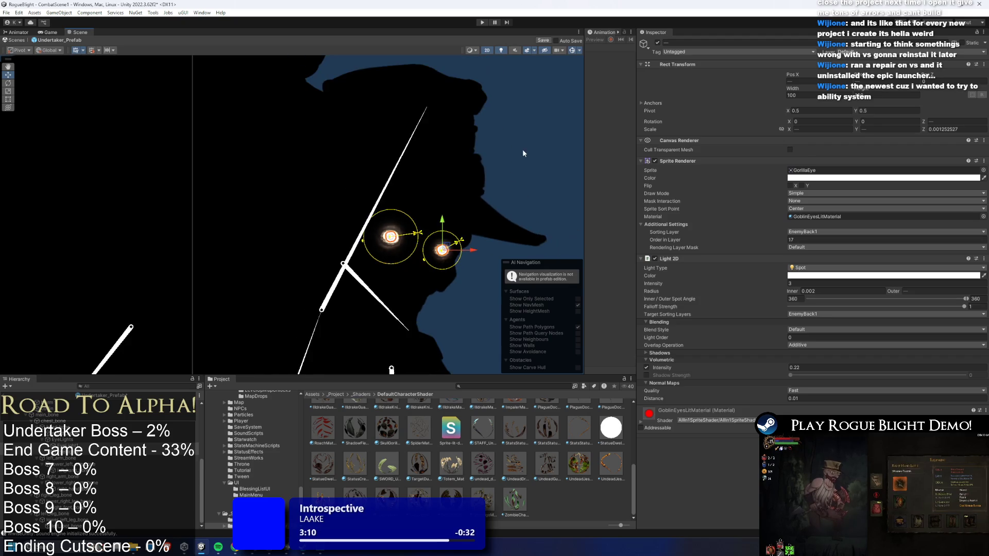
{"action": "left_click", "coordinate": [509, 194]}
{"action": "left_click", "coordinate": [438, 160]}
{"action": "left_click", "coordinate": [470, 153]}
{"action": "key", "text": "ctrl+s"}
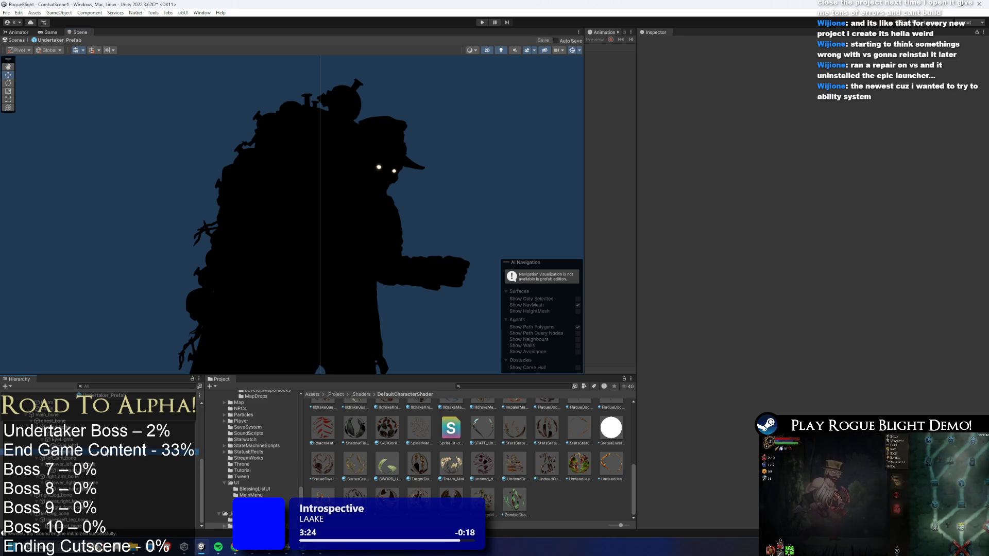
Inspect the second eye light and the Undertaker_Prefab objects in the Hierarchy.
{"action": "left_click", "coordinate": [103, 448]}
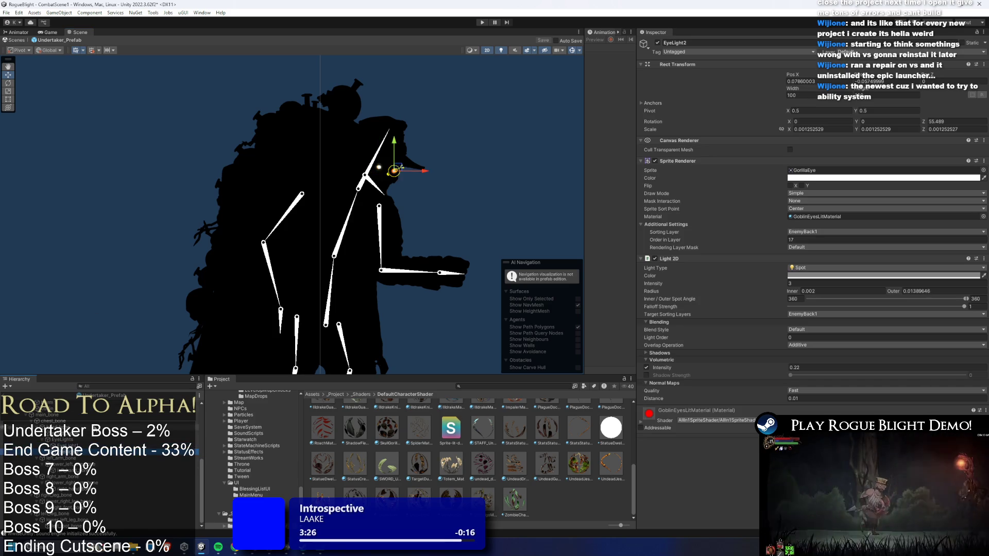
{"action": "left_click", "coordinate": [483, 201]}
{"action": "scroll", "coordinate": [483, 201], "scroll_direction": "down", "scroll_amount": 3}
{"action": "scroll", "coordinate": [375, 138], "scroll_direction": "up", "scroll_amount": 4}
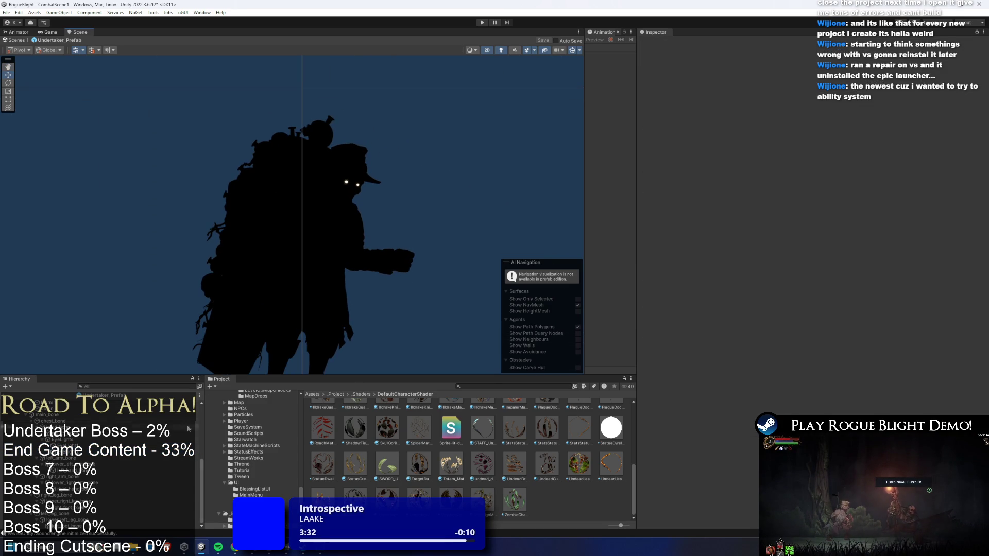
{"action": "scroll", "coordinate": [98, 453], "scroll_direction": "up", "scroll_amount": 3}
{"action": "left_click", "coordinate": [91, 411]}
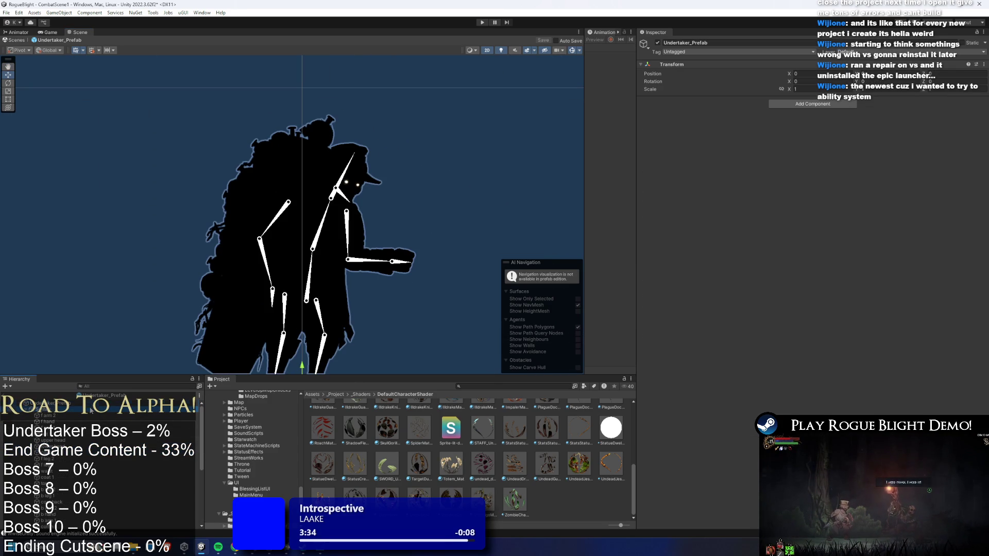
{"action": "left_click", "coordinate": [91, 411]}
Search the project for undertaker and reveal the Undertaker art folder.
{"action": "left_click", "coordinate": [543, 387]}
{"action": "type", "text": "undertaker"}
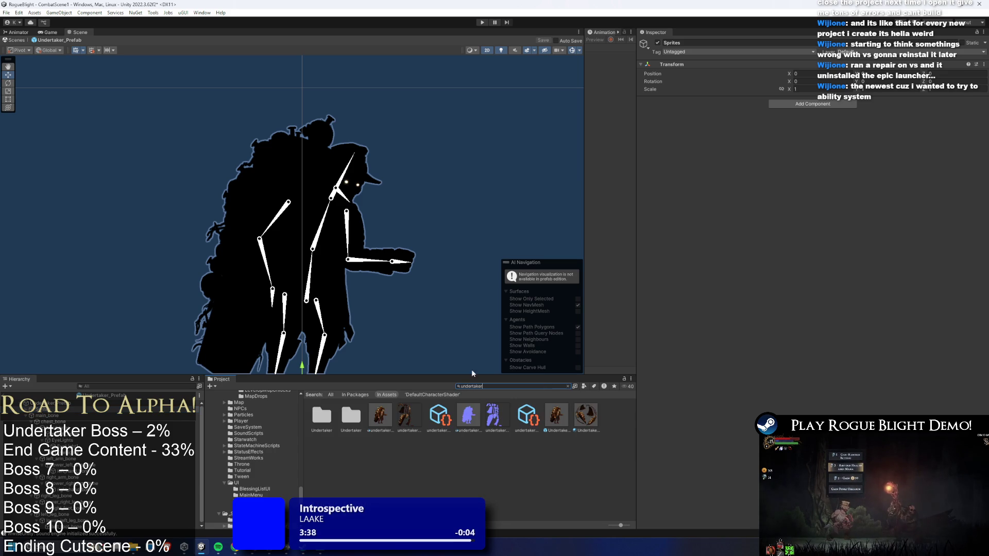
{"action": "left_click", "coordinate": [383, 416]}
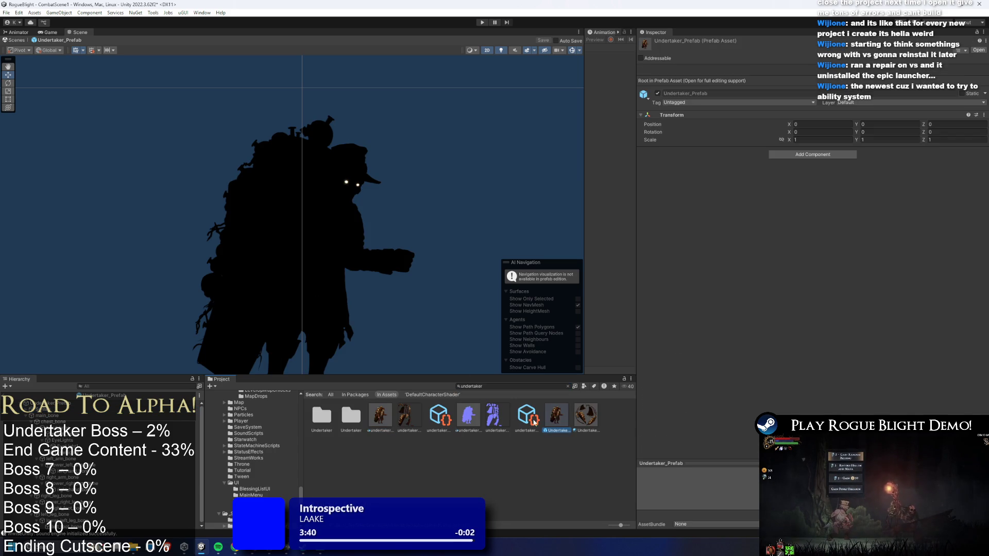
{"action": "left_click", "coordinate": [396, 415]}
{"action": "double_click", "coordinate": [508, 387]}
{"action": "key", "text": "BackSpace"}
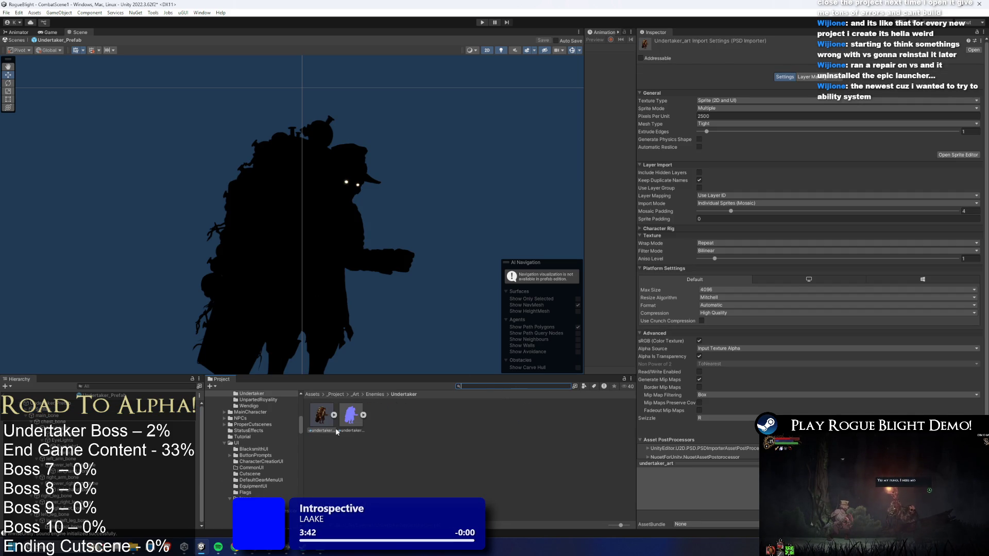
{"action": "left_click", "coordinate": [424, 423]}
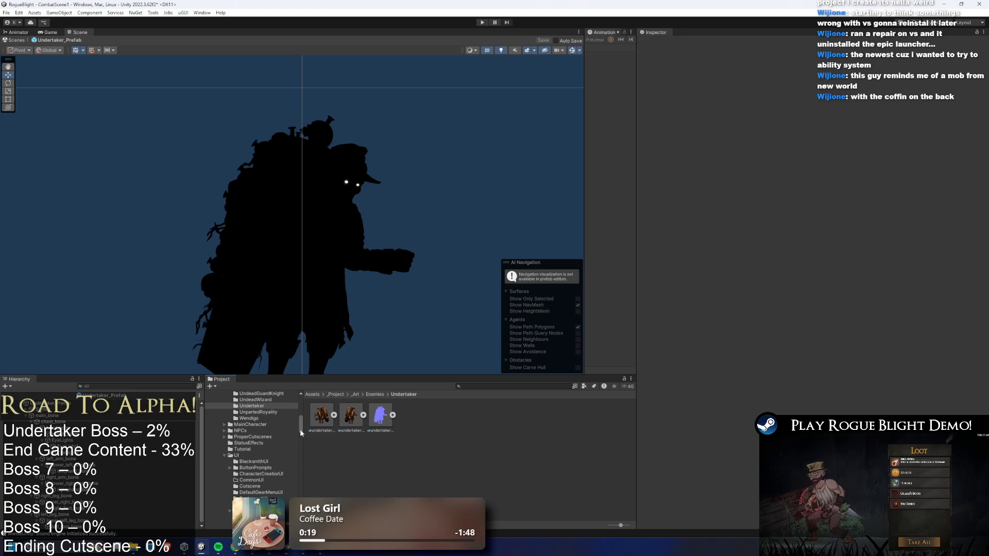
Open the undertaker (4) artwork in Photoshop.
{"action": "right_click", "coordinate": [322, 418]}
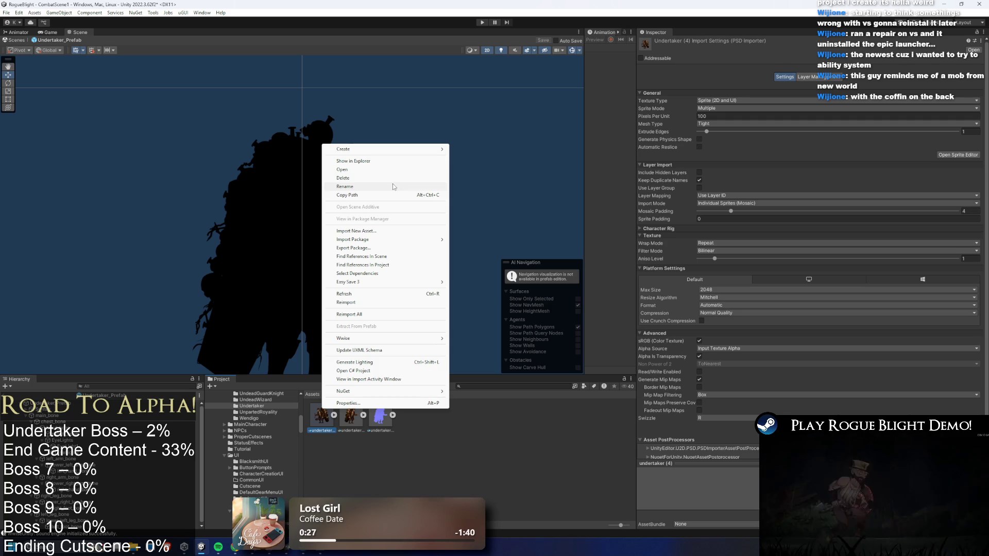
{"action": "left_click", "coordinate": [357, 437]}
{"action": "double_click", "coordinate": [321, 417]}
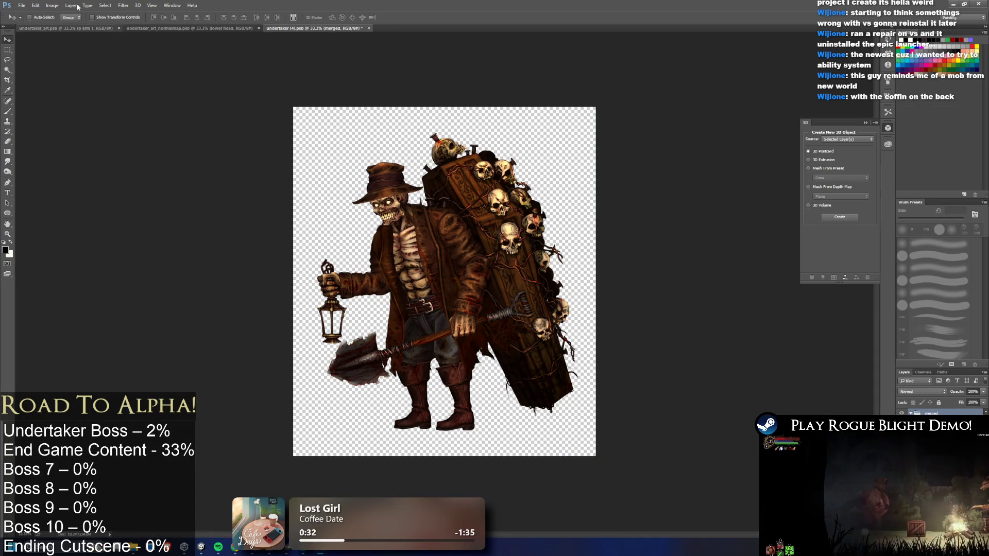
Flip the whole undertaker canvas horizontally.
{"action": "left_click", "coordinate": [118, 7]}
{"action": "key", "text": "Escape"}
{"action": "left_click", "coordinate": [89, 5]}
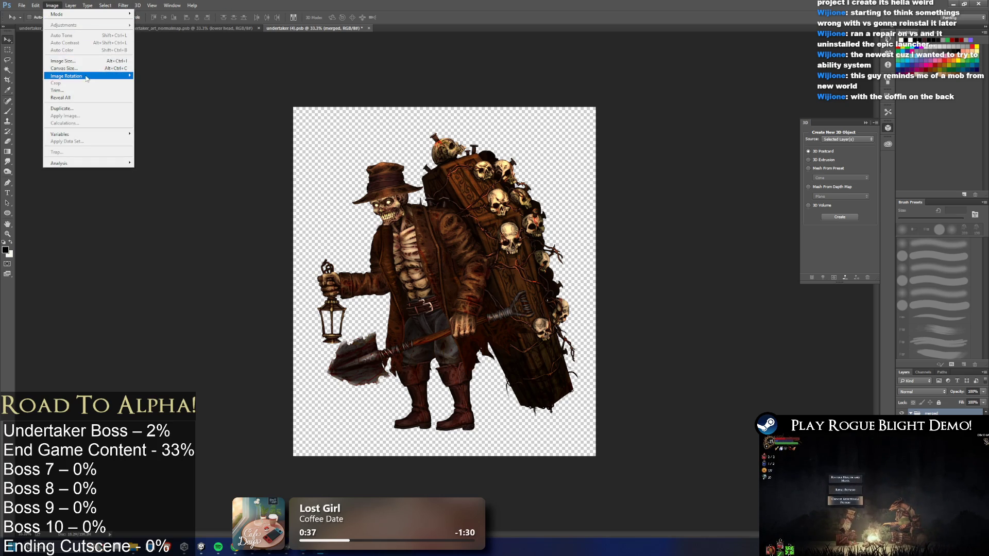
{"action": "mouse_move", "coordinate": [94, 77]}
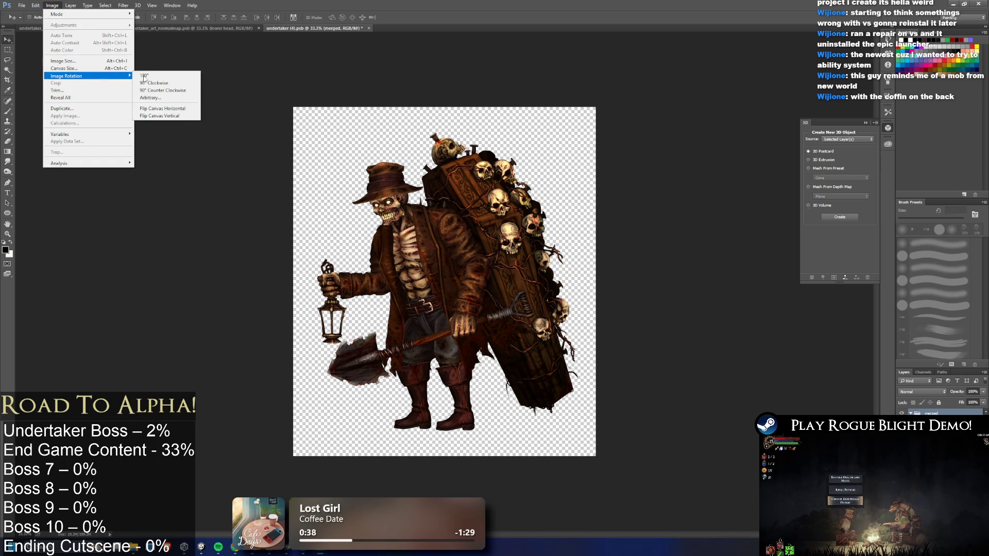
{"action": "left_click", "coordinate": [182, 109]}
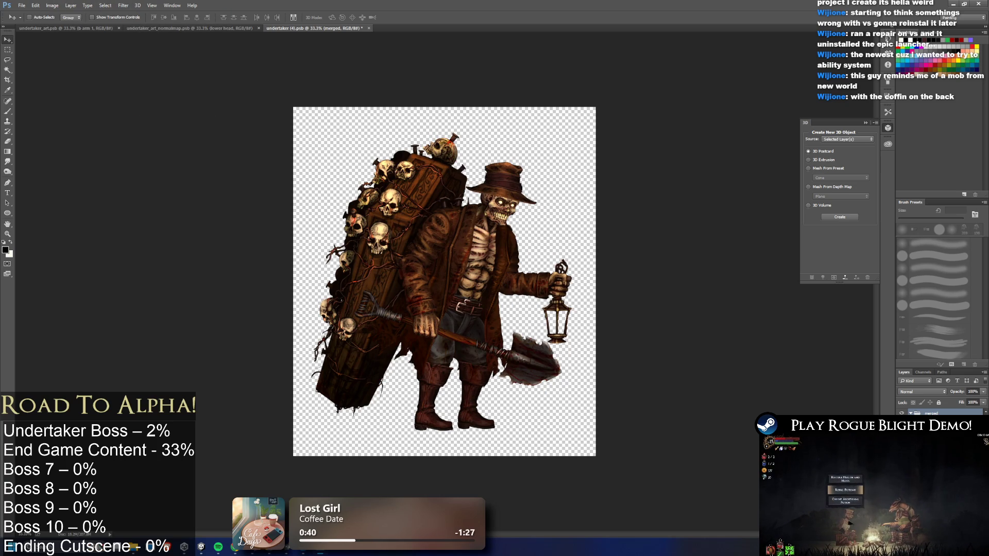
Hide the hat, coat, torso, legs and coffin layers, keeping the arms, shovel and lantern.
{"action": "key", "text": "alt+bracketleft"}
{"action": "key", "text": "alt+bracketleft"}
{"action": "key", "text": "alt+bracketleft"}
{"action": "key", "text": "Delete"}
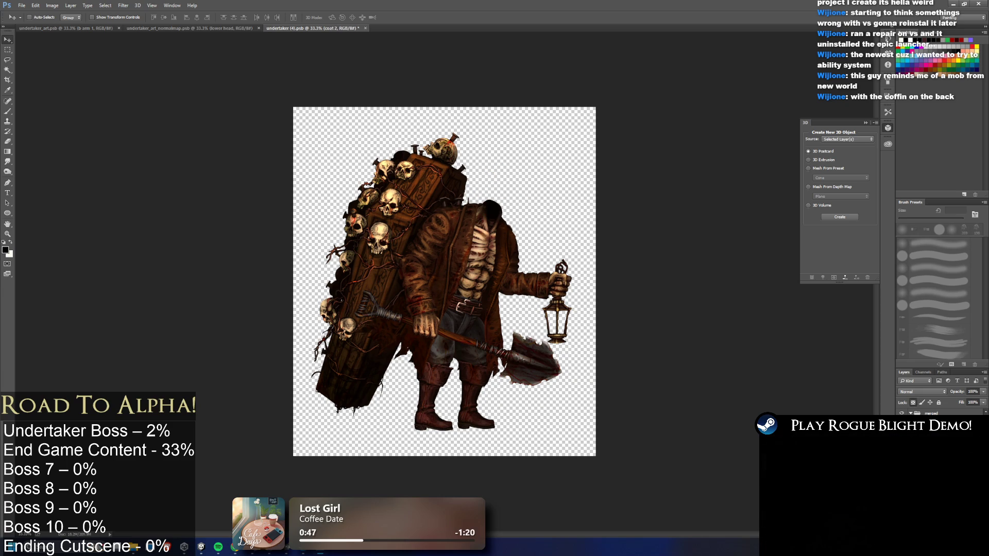
{"action": "key", "text": "Delete"}
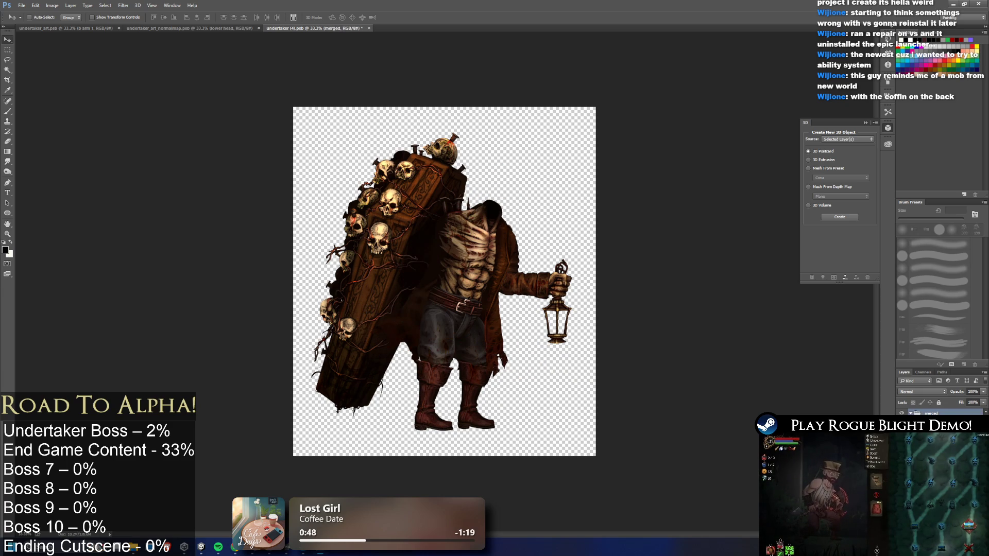
{"action": "key", "text": "alt+bracketleft"}
{"action": "key", "text": "Delete"}
{"action": "key", "text": "Delete"}
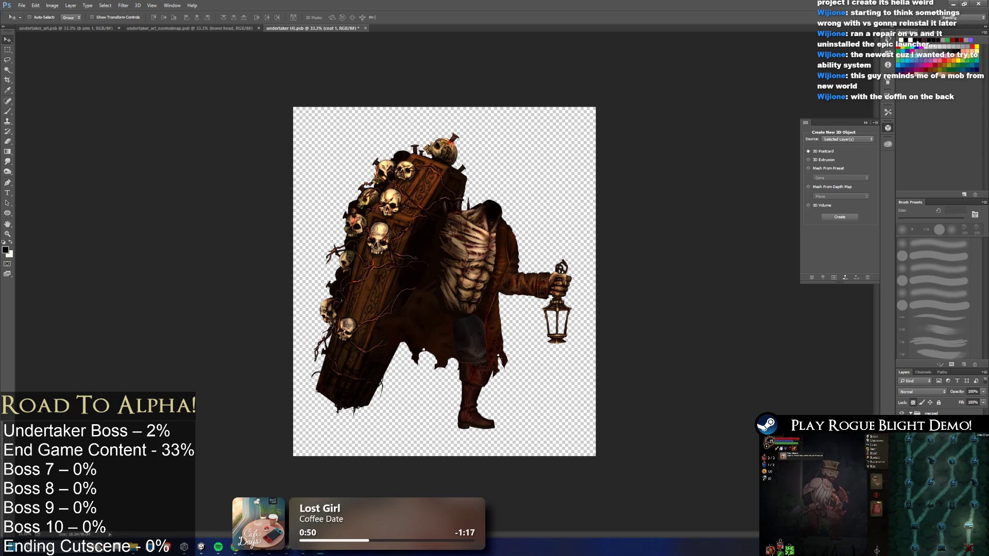
{"action": "key", "text": "ctrl+alt+z"}
{"action": "key", "text": "ctrl+alt+z"}
{"action": "key", "text": "ctrl+alt+z"}
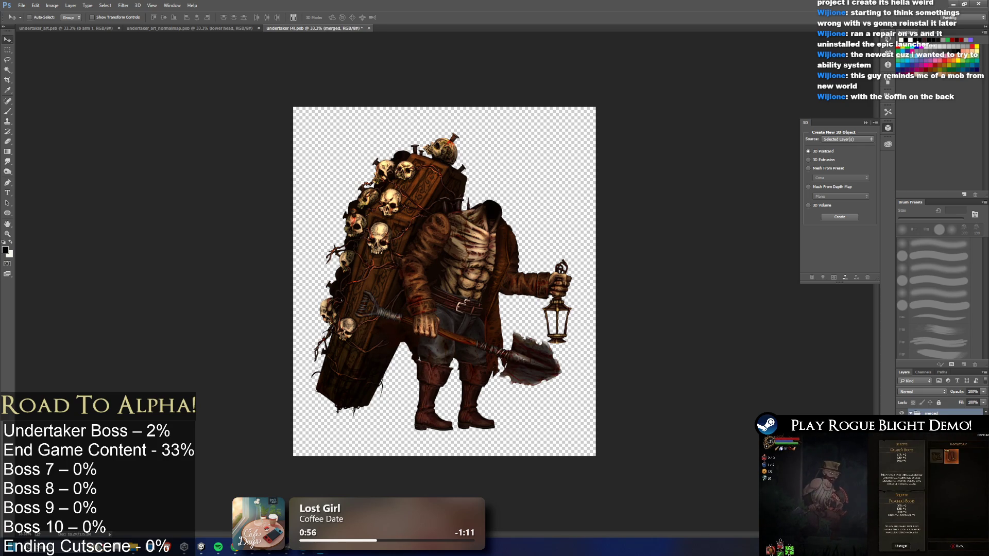
{"action": "key", "text": "ctrl+shift+z"}
{"action": "key", "text": "ctrl+shift+z"}
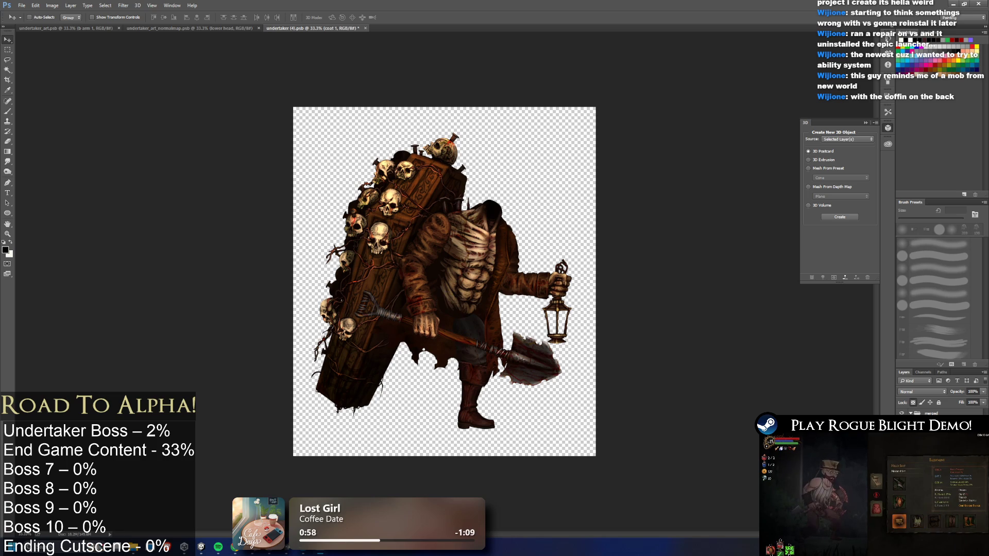
{"action": "key", "text": "alt+bracketright"}
{"action": "key", "text": "alt+bracketright"}
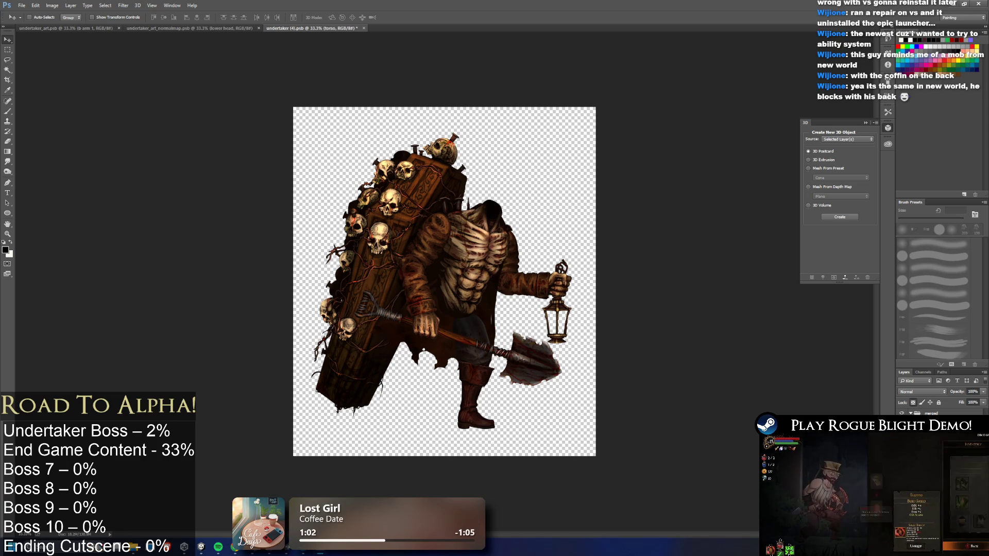
{"action": "key", "text": "alt+bracketright"}
{"action": "key", "text": "alt+bracketleft"}
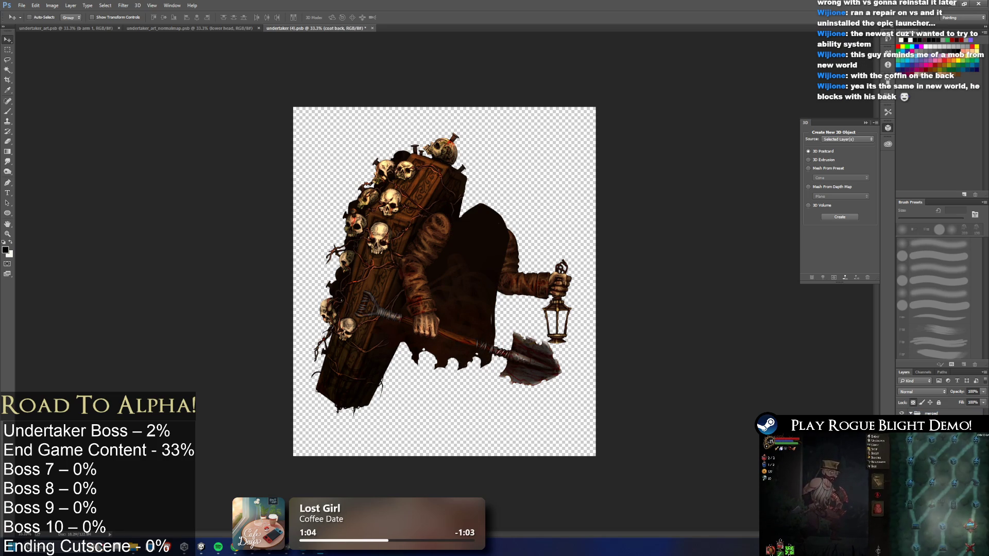
{"action": "key", "text": "alt+bracketleft"}
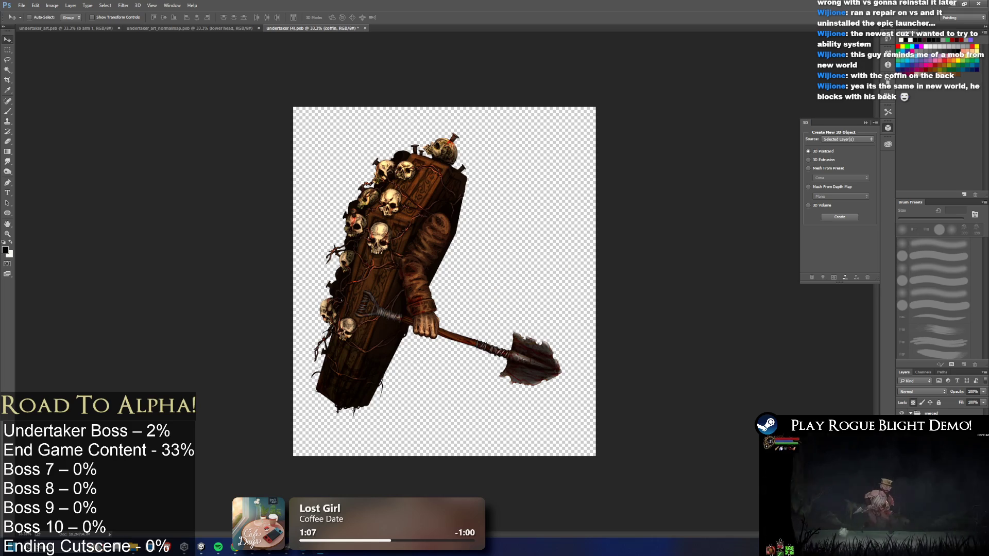
{"action": "key", "text": "alt+bracketright"}
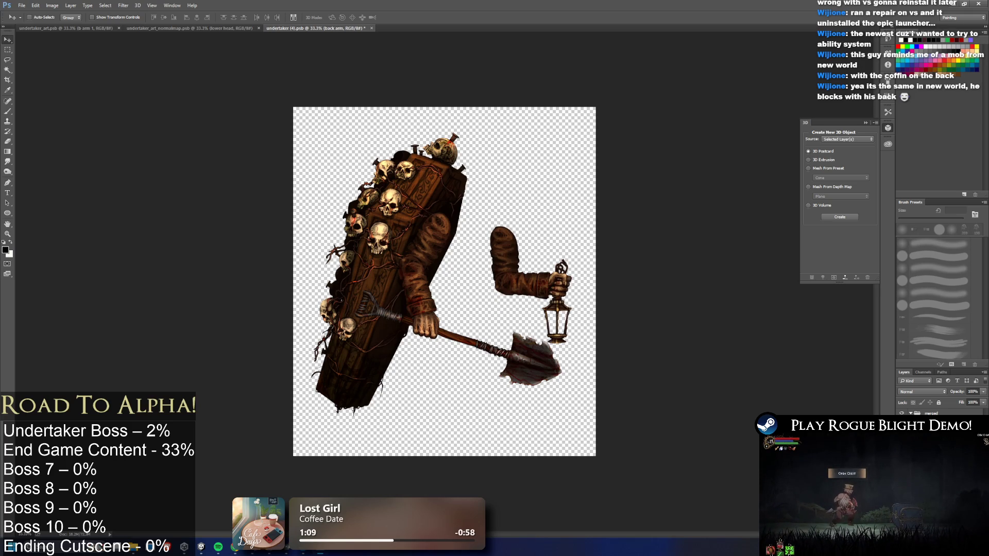
{"action": "key", "text": "alt+bracketright"}
{"action": "key", "text": "alt+bracketright"}
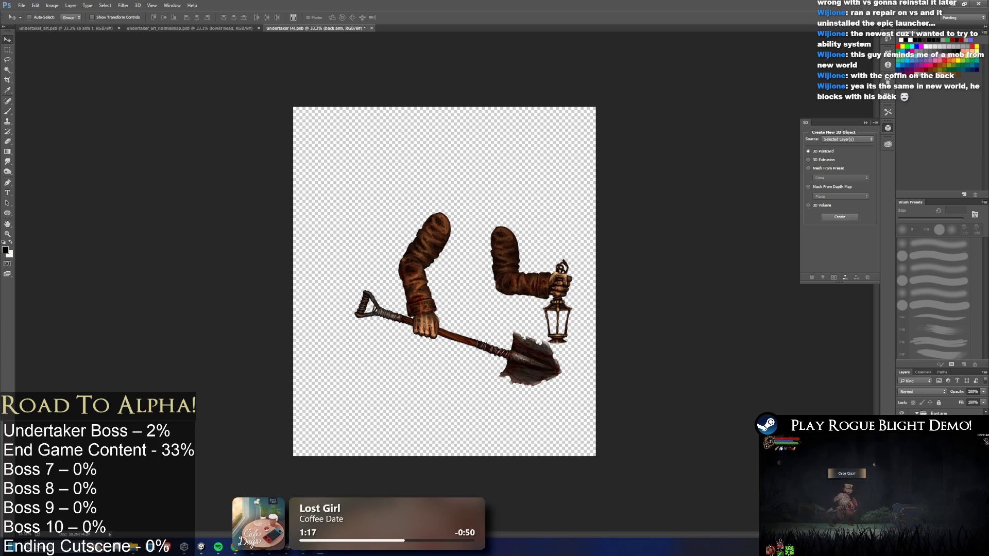
Select the shovel layer and rename it.
{"action": "left_click", "coordinate": [931, 411]}
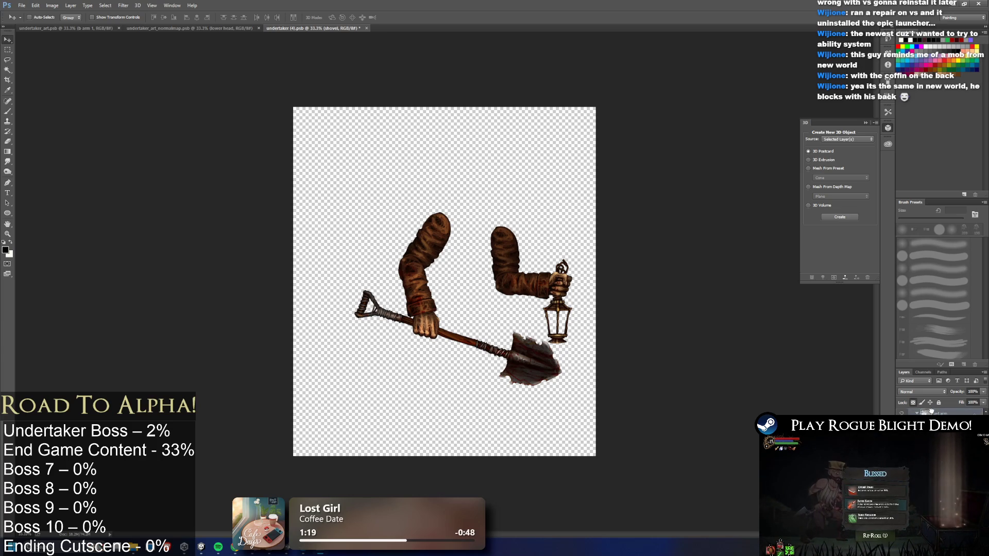
{"action": "double_click", "coordinate": [933, 412]}
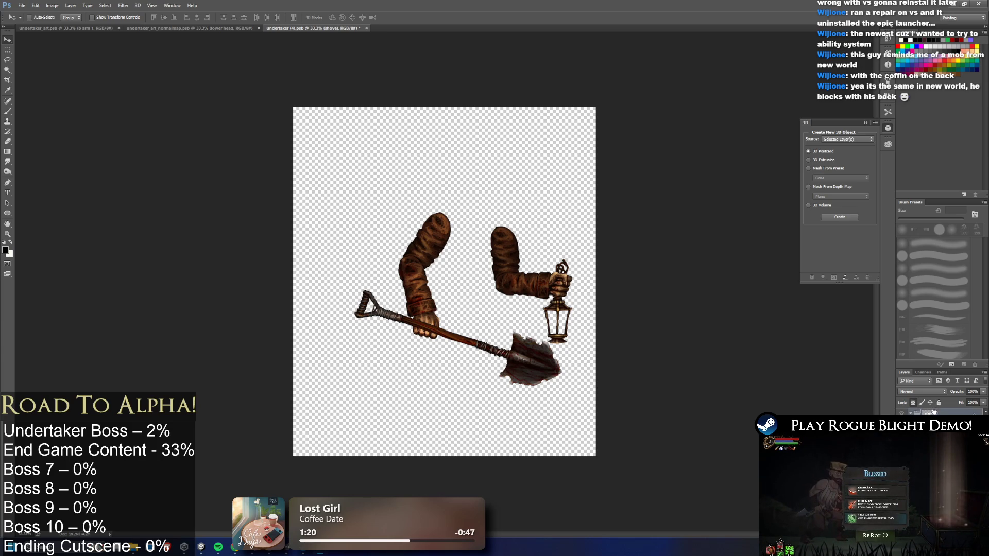
{"action": "key", "text": "Return"}
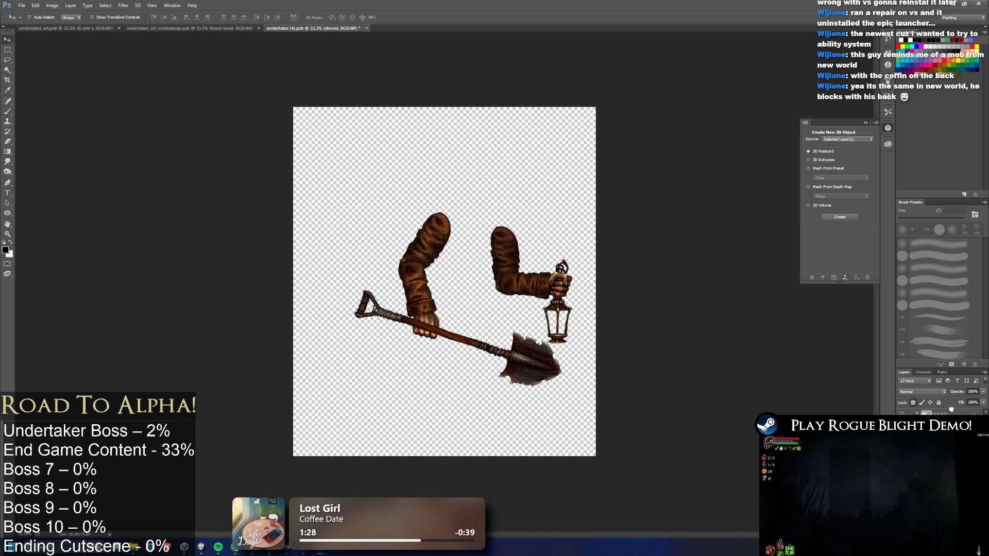
Hide both arm layers and place the shovel and lantern side by side along the top.
{"action": "key", "text": "alt+]"}
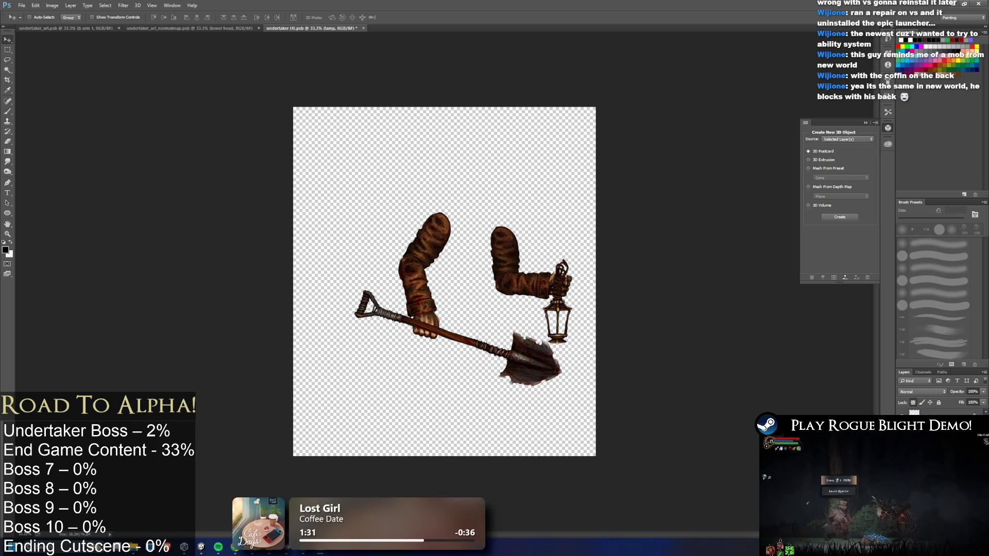
{"action": "key", "text": "ctrl+comma"}
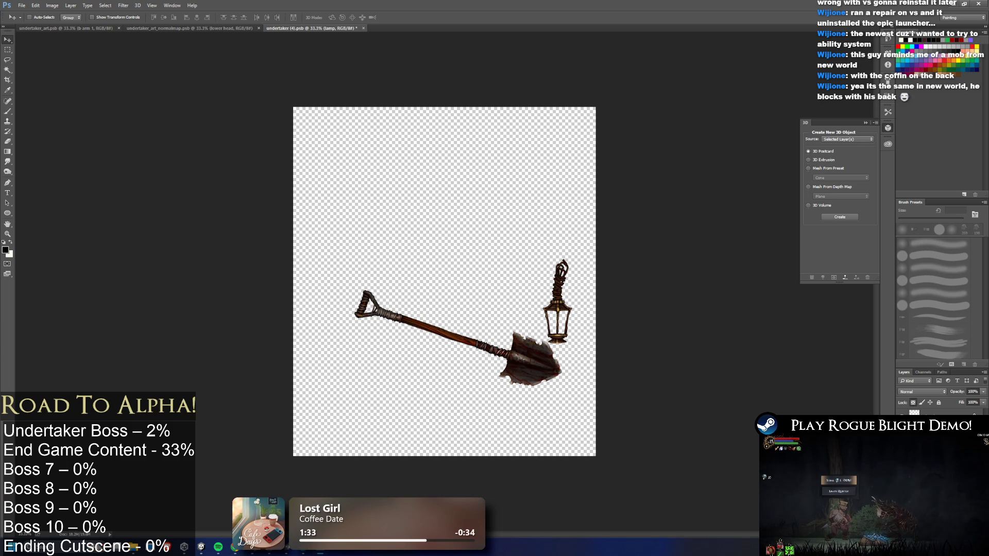
{"action": "key", "text": "alt+["}
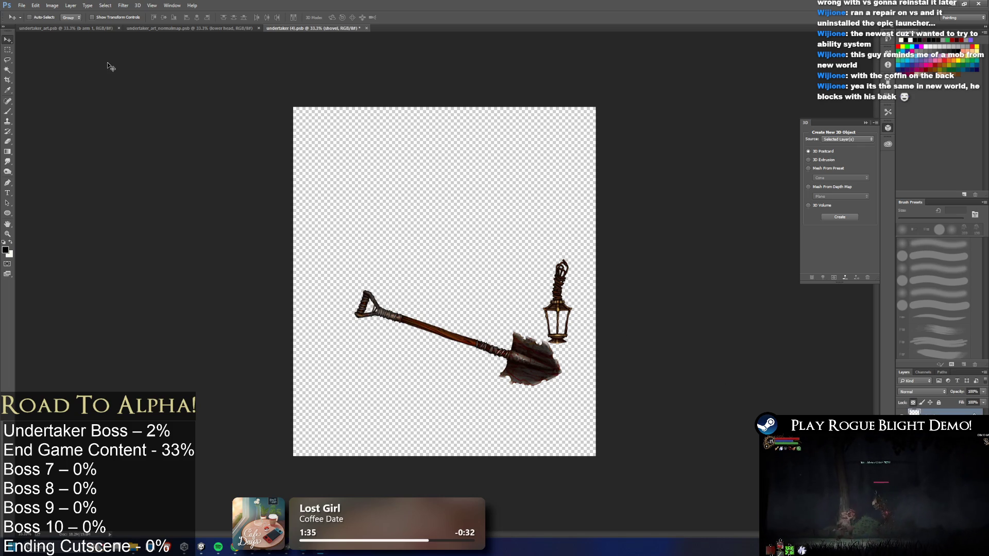
{"action": "left_click_drag", "start_coordinate": [401, 288], "coordinate": [391, 133]}
{"action": "key", "text": "alt+]"}
{"action": "mouse_move", "coordinate": [578, 297]}
{"action": "left_mouse_down"}
{"action": "mouse_move", "coordinate": [420, 273]}
{"action": "mouse_move", "coordinate": [380, 218]}
{"action": "left_mouse_up"}
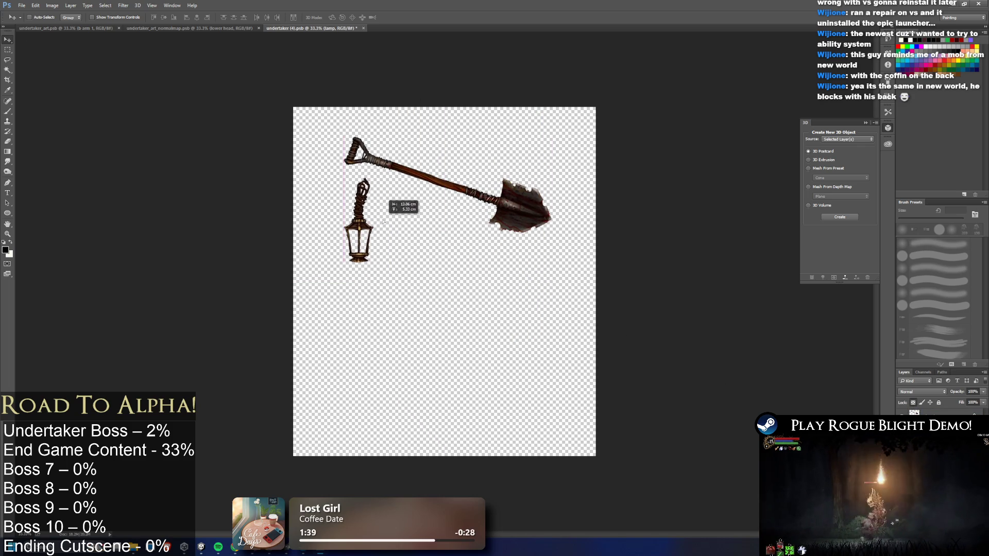
{"action": "key", "text": "alt+["}
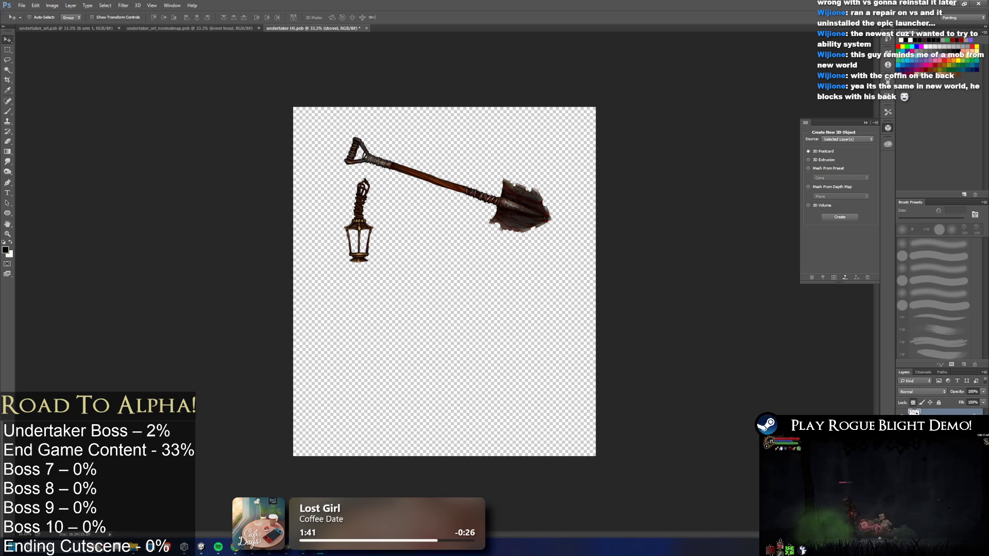
{"action": "left_click_drag", "start_coordinate": [513, 225], "coordinate": [468, 196]}
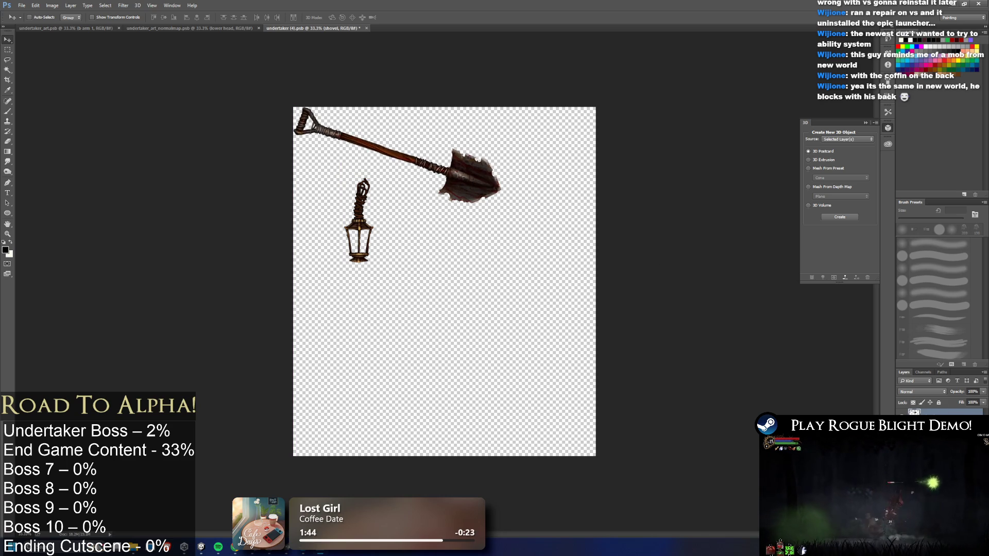
{"action": "left_click_drag", "start_coordinate": [366, 248], "coordinate": [535, 184]}
Draw a rectangular marquee around the shovel and lantern strip.
{"action": "left_click", "coordinate": [8, 50]}
{"action": "mouse_move", "coordinate": [293, 107]}
{"action": "left_mouse_down"}
{"action": "mouse_move", "coordinate": [581, 218]}
{"action": "mouse_move", "coordinate": [549, 206]}
{"action": "left_mouse_up"}
{"action": "left_click", "coordinate": [87, 5]}
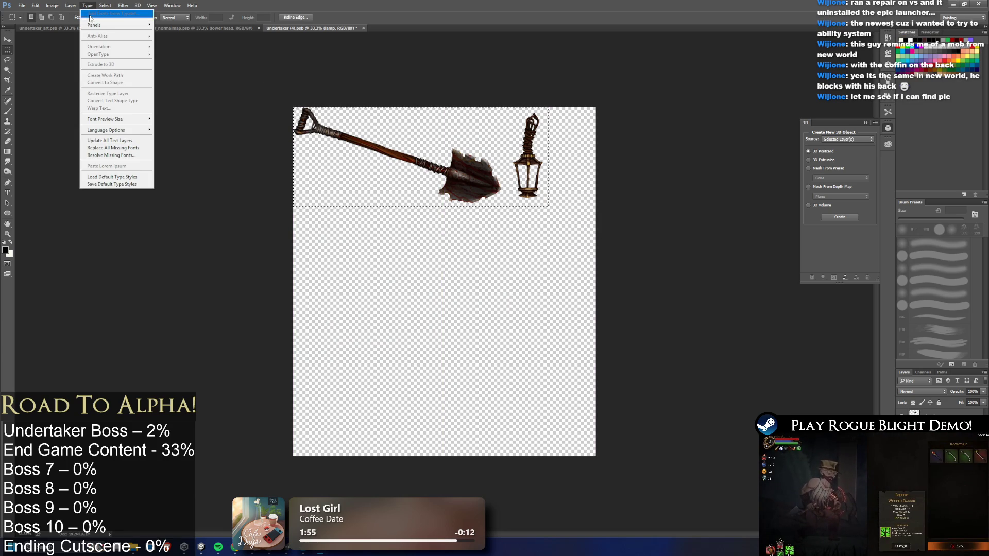
Crop the canvas to the shovel-and-lantern selection, zoom to check it, and close the document.
{"action": "mouse_move", "coordinate": [50, 7]}
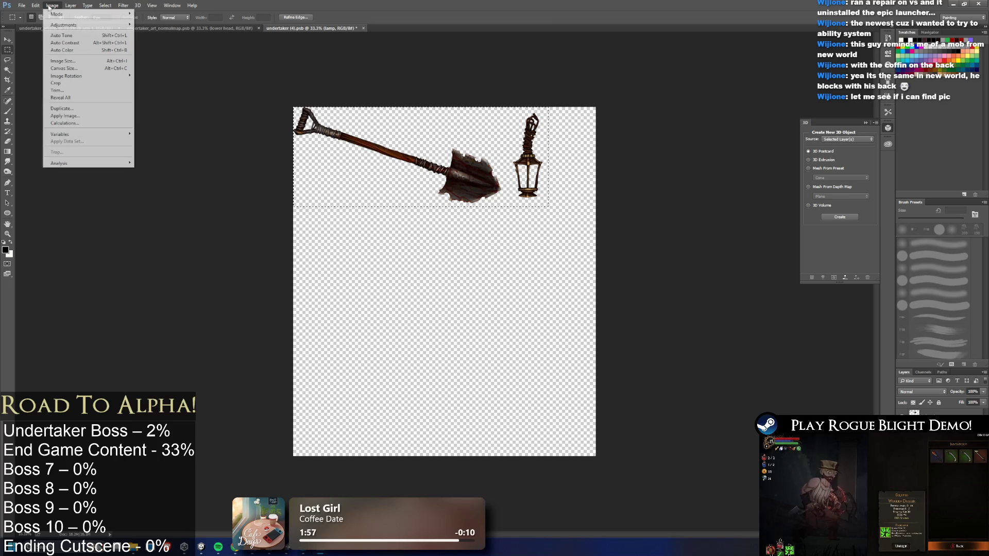
{"action": "mouse_move", "coordinate": [79, 25]}
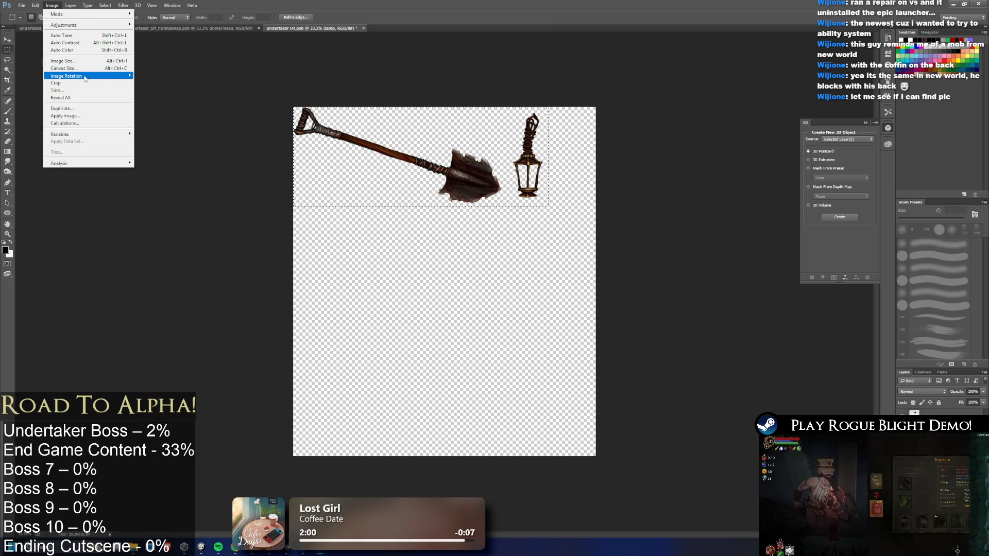
{"action": "left_click", "coordinate": [123, 81]}
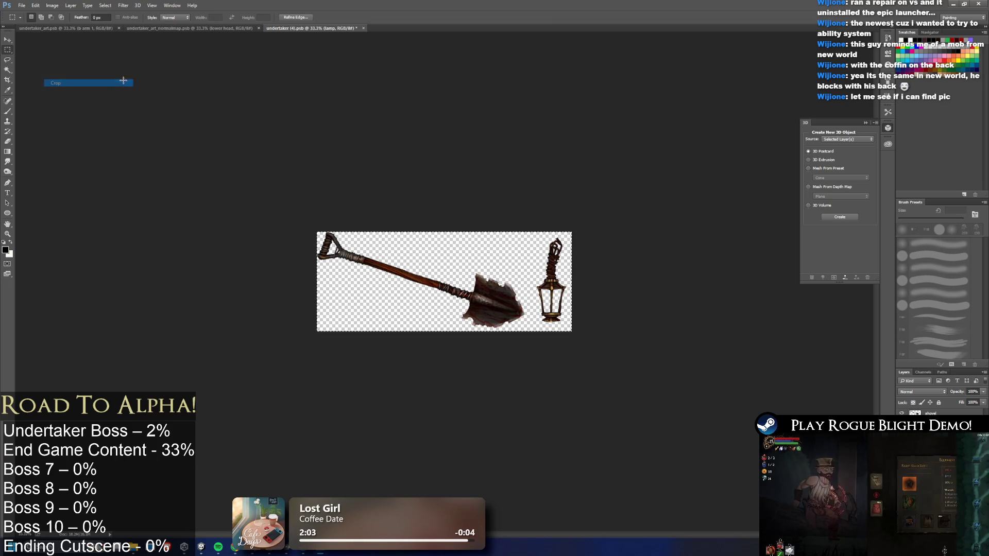
{"action": "scroll", "coordinate": [514, 282], "scroll_direction": "up", "scroll_amount": 2}
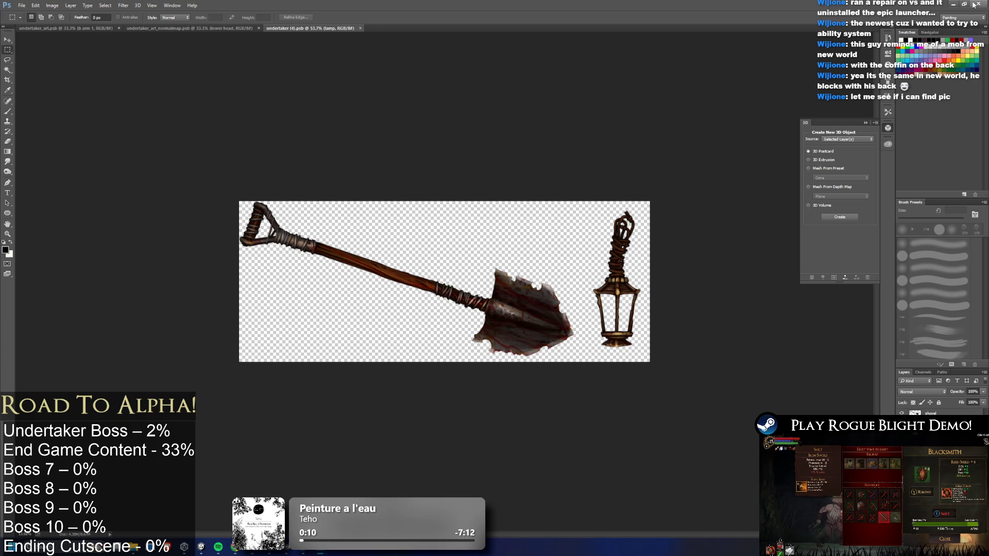
{"action": "left_click", "coordinate": [360, 28]}
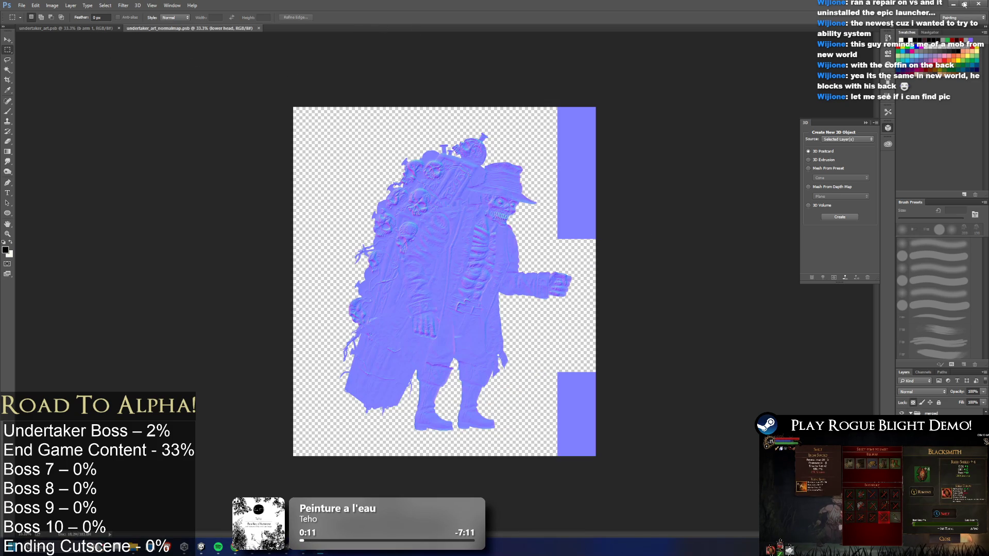
Rename the new undertaker asset to Undertaker_Weapons_art in Unity.
{"action": "key", "text": "alt+Tab"}
{"action": "right_click", "coordinate": [318, 413]}
{"action": "left_click", "coordinate": [346, 188]}
{"action": "type", "text": "Under"}
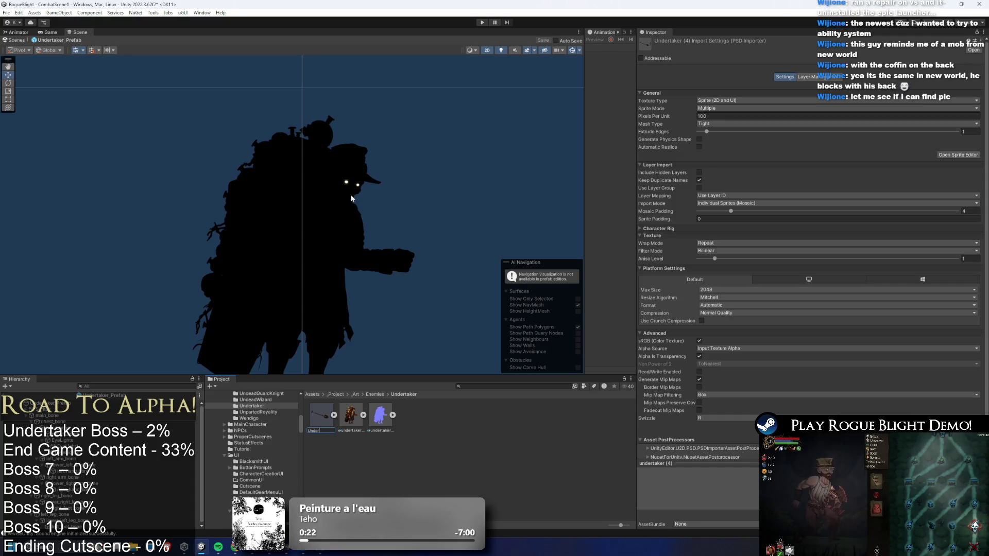
{"action": "type", "text": "taker_Weapons_a"}
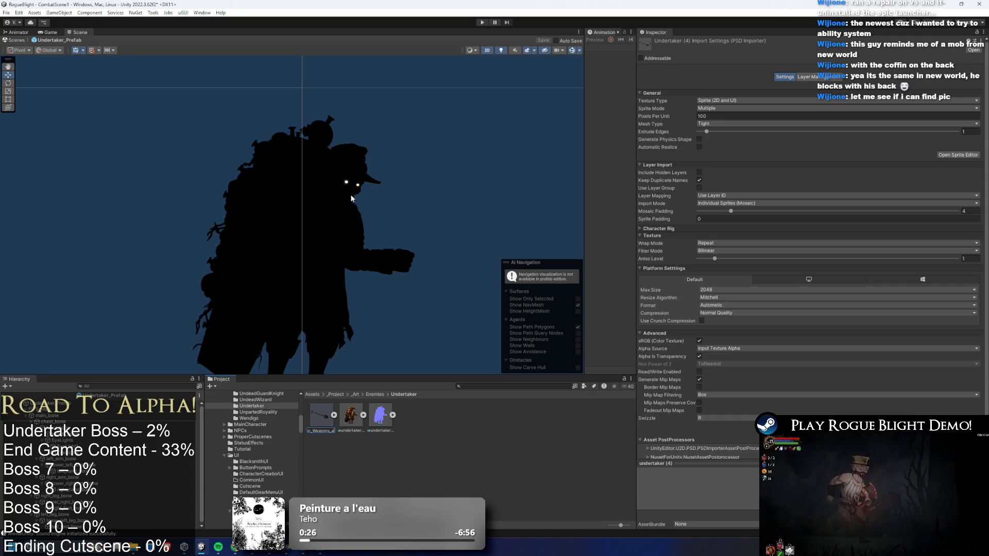
{"action": "type", "text": "rt"}
{"action": "key", "text": "Return"}
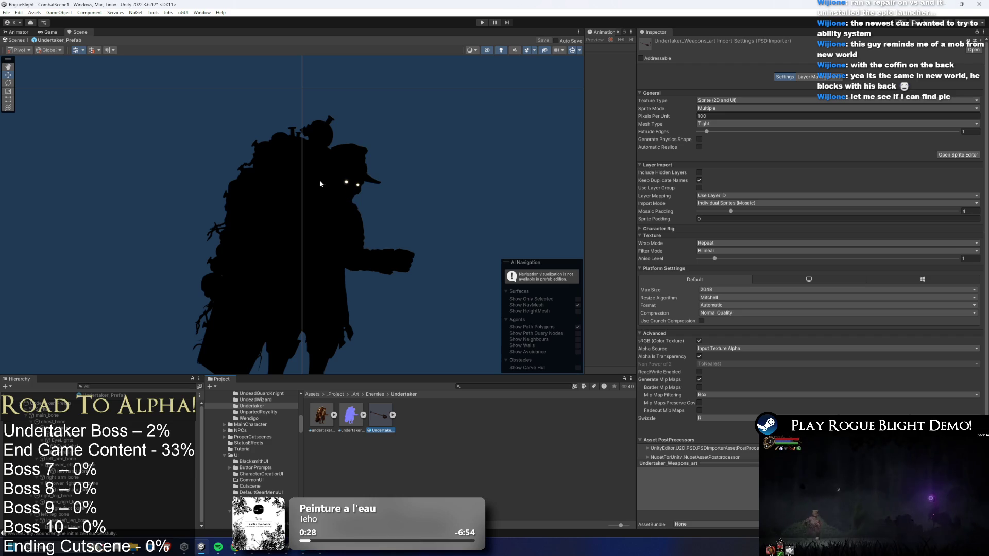
Set Undertaker_Weapons_art to 2500 pixels per unit with High Quality compression.
{"action": "left_click", "coordinate": [346, 421]}
{"action": "left_click", "coordinate": [704, 117]}
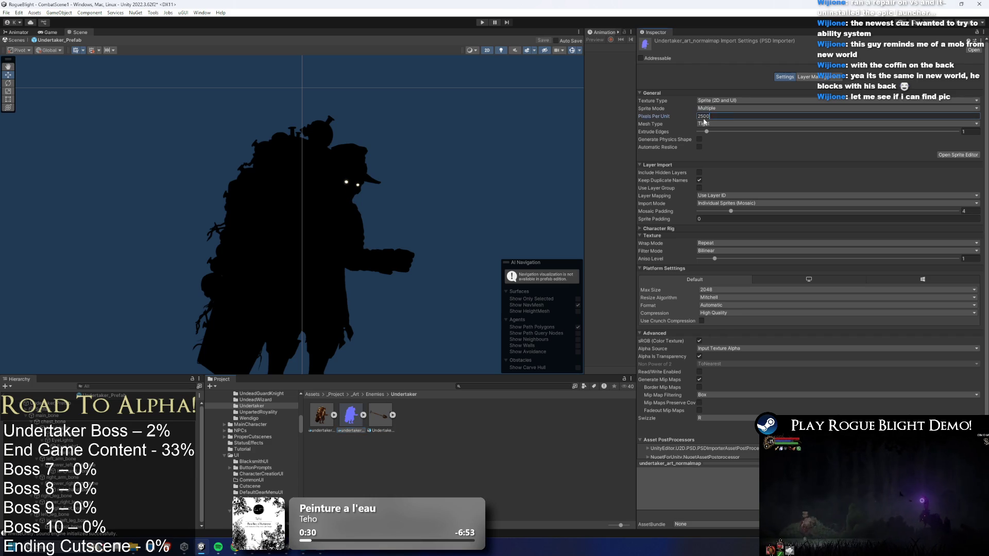
{"action": "left_click", "coordinate": [380, 416]}
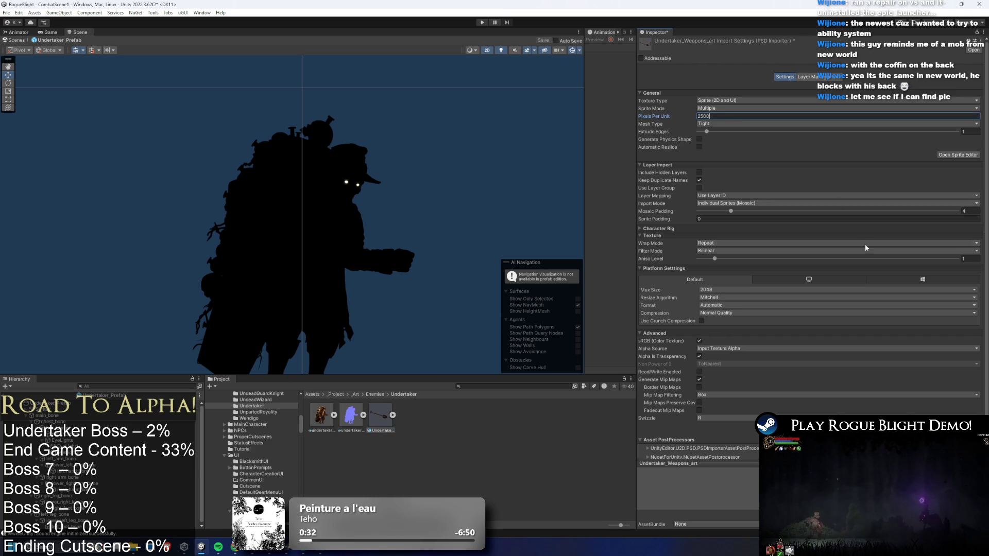
{"action": "key", "text": "Return"}
{"action": "left_click", "coordinate": [705, 313]}
{"action": "left_click", "coordinate": [721, 345]}
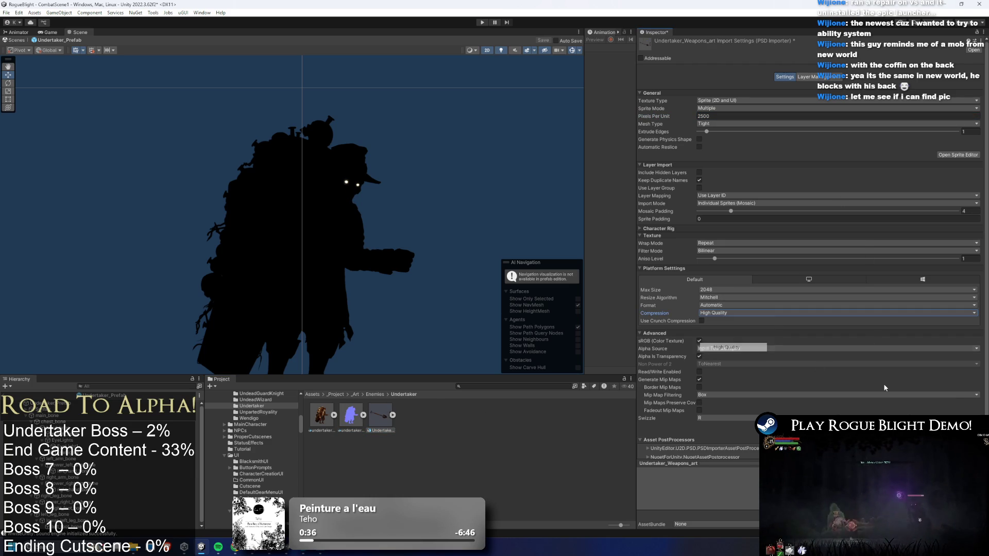
{"action": "double_click", "coordinate": [381, 413]}
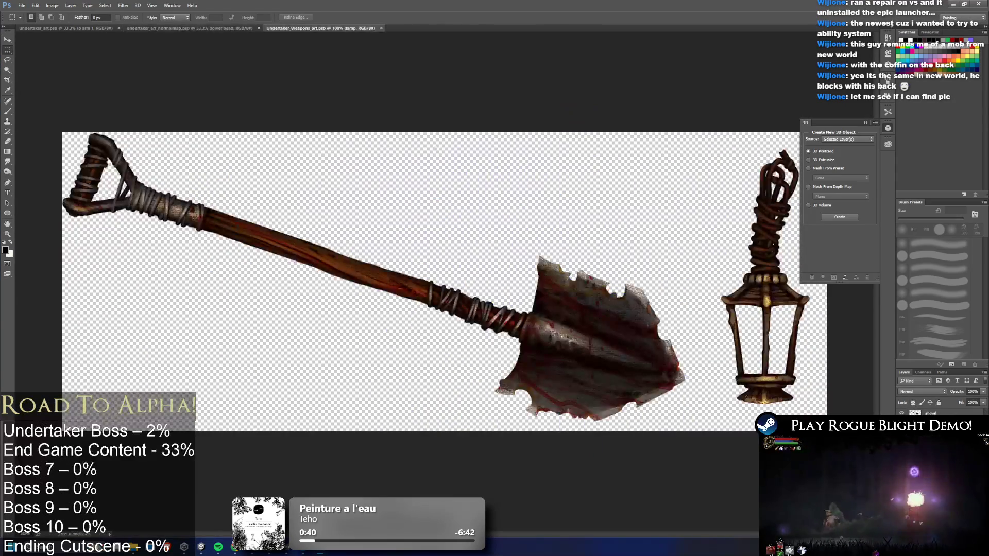
Close the weapons artwork and check how the weapons sprites are sliced in Unity.
{"action": "left_click", "coordinate": [381, 29]}
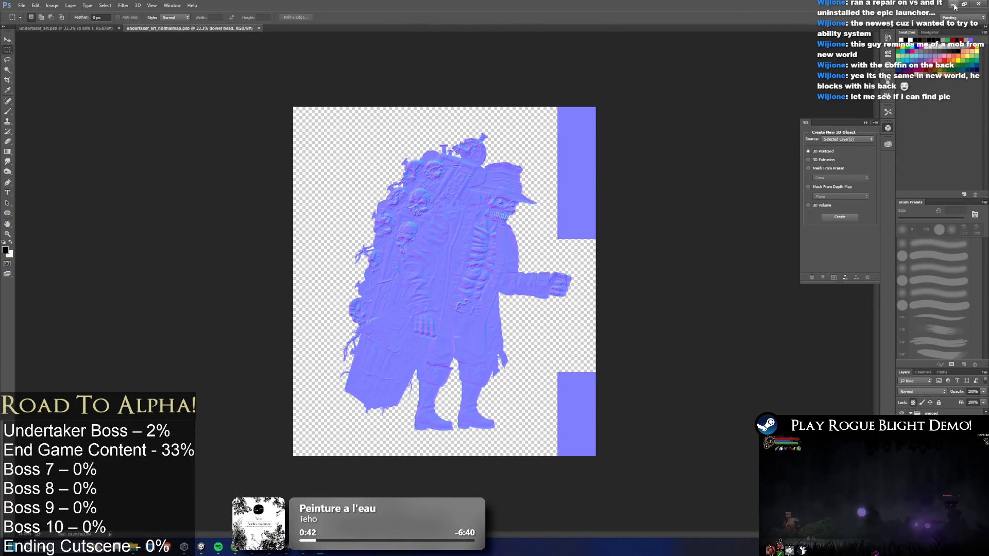
{"action": "left_click", "coordinate": [956, 4]}
{"action": "left_click", "coordinate": [957, 155]}
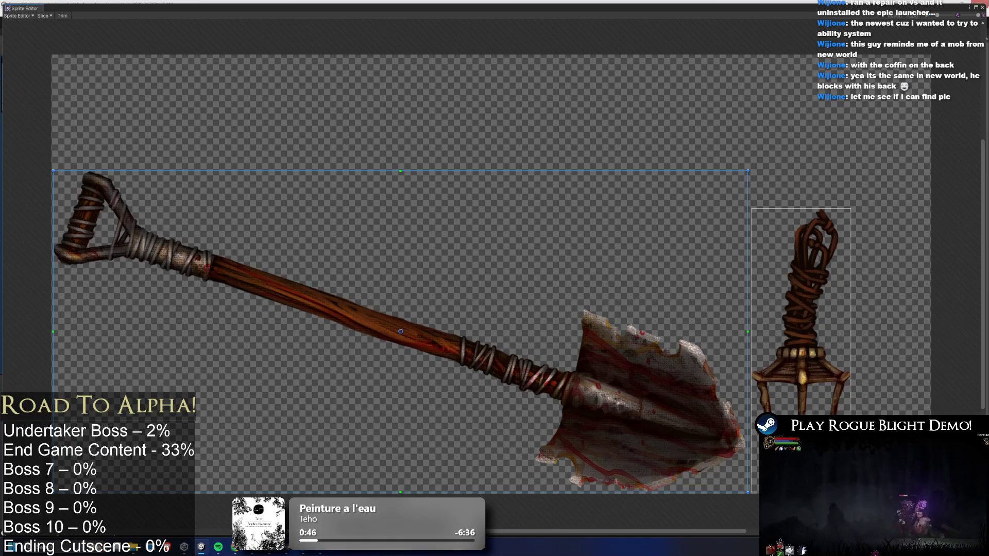
{"action": "left_click", "coordinate": [984, 8]}
Duplicate the weapons art asset and rename the copy Undertaker_Weapons_normal_map.
{"action": "key", "text": "ctrl+d"}
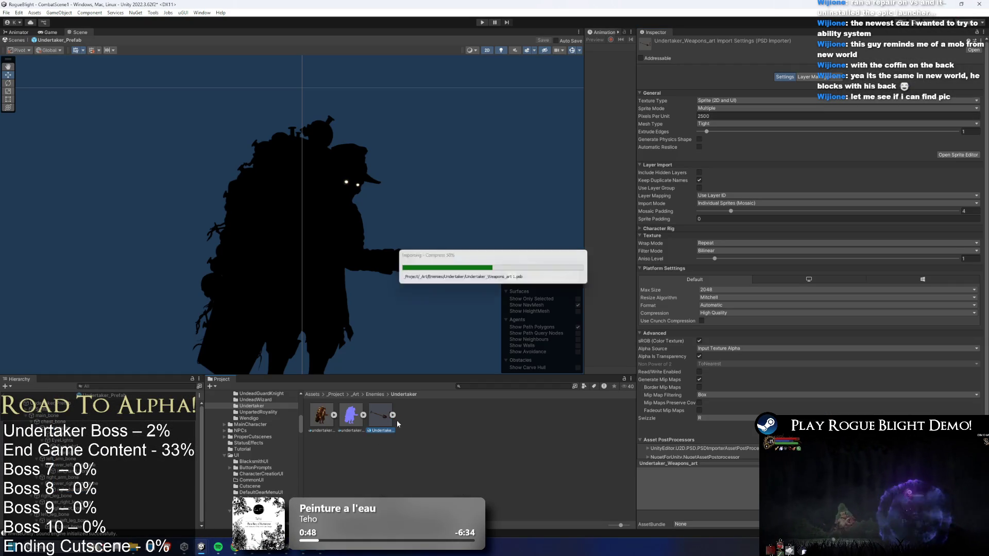
{"action": "right_click", "coordinate": [407, 403]}
{"action": "left_click", "coordinate": [432, 183]}
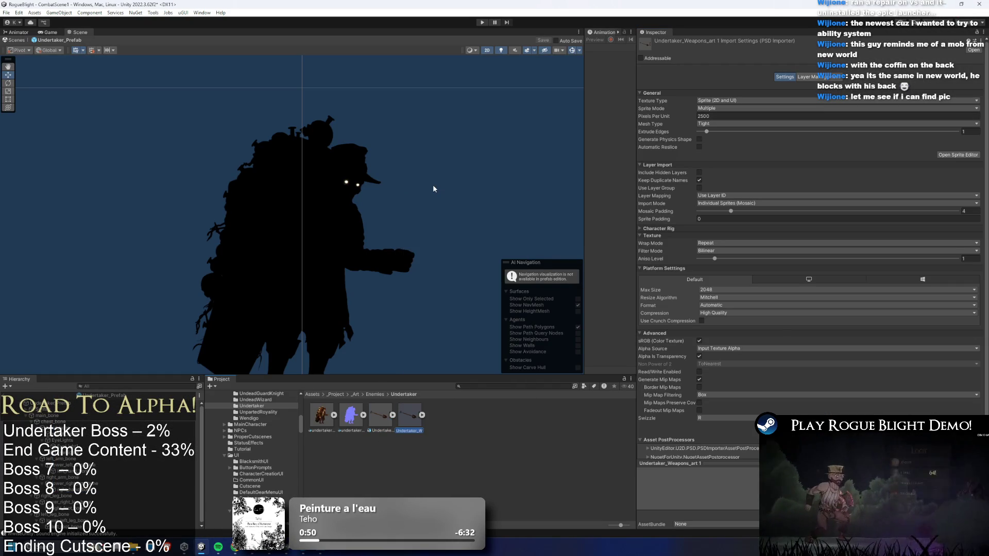
{"action": "type", "text": "Weapons_nor"}
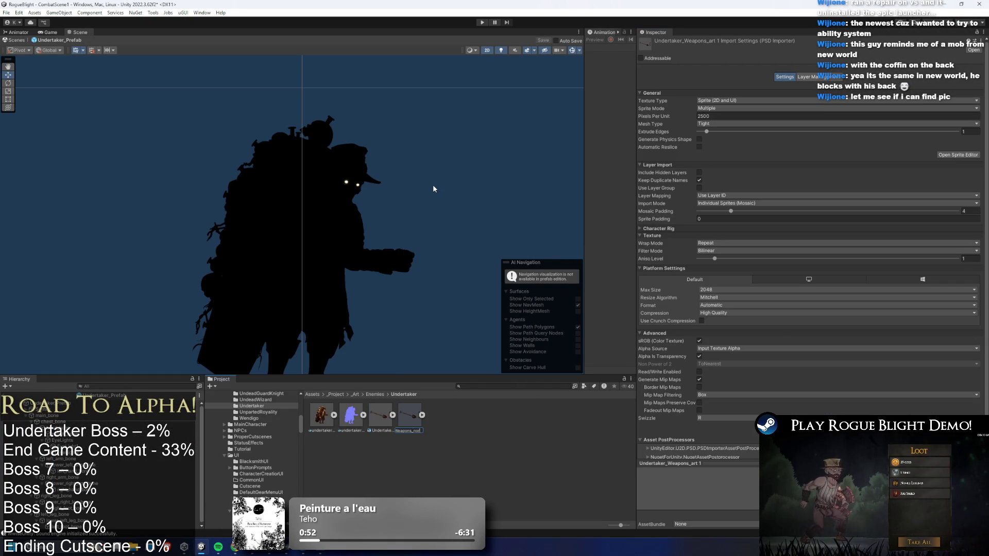
{"action": "type", "text": "mal_map"}
{"action": "key", "text": "Return"}
{"action": "key", "text": "Return"}
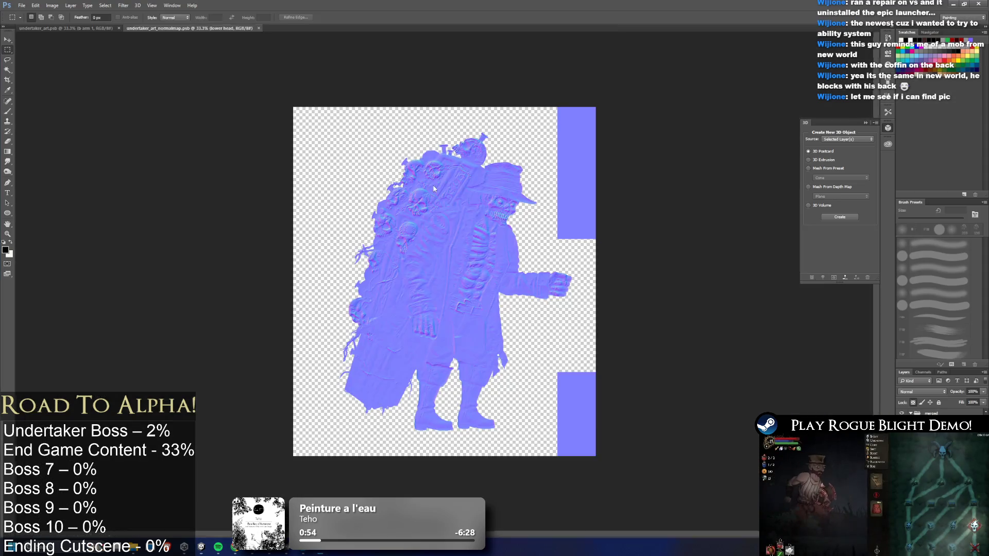
Convert the lantern and shovel layers to normal-map colours in Photoshop.
{"action": "key", "text": "ctrl+f"}
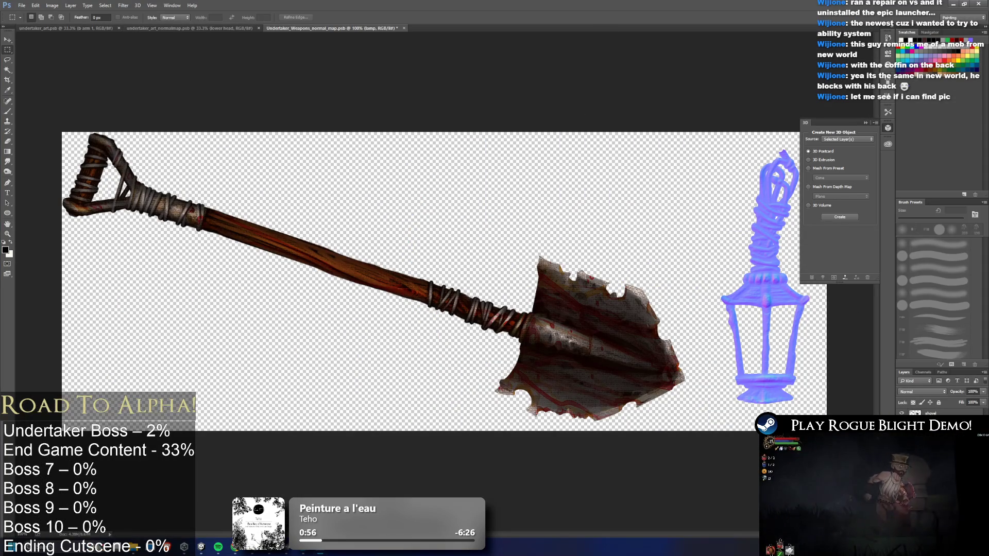
{"action": "key", "text": "alt+]"}
{"action": "key", "text": "ctrl+f"}
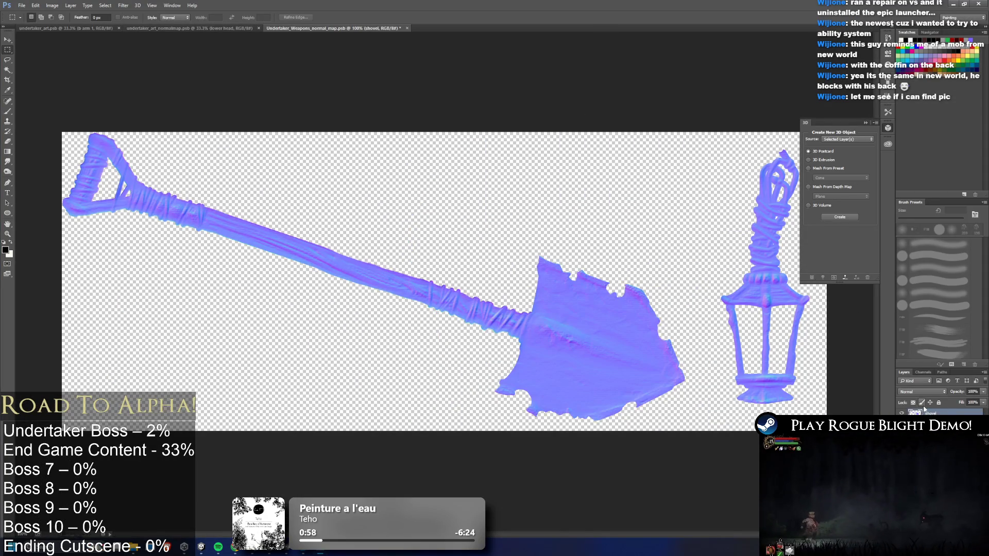
{"action": "left_click", "coordinate": [953, 3]}
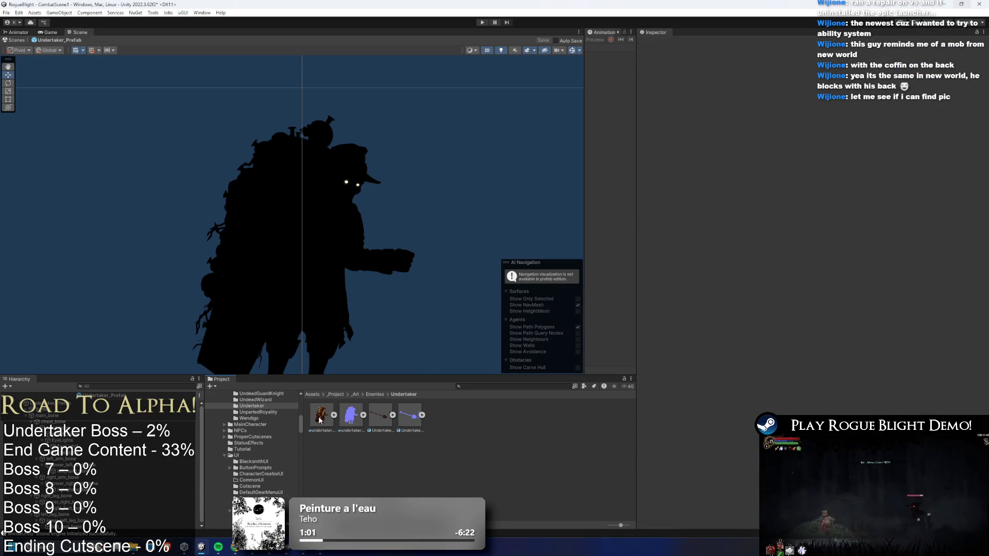
Duplicate UndertakerMaterial and rename the copy Undertaker_WeaponsMaterial.
{"action": "left_click", "coordinate": [64, 416]}
{"action": "key", "text": "Left"}
{"action": "key", "text": "Down"}
{"action": "left_click", "coordinate": [883, 155]}
{"action": "left_click", "coordinate": [419, 498]}
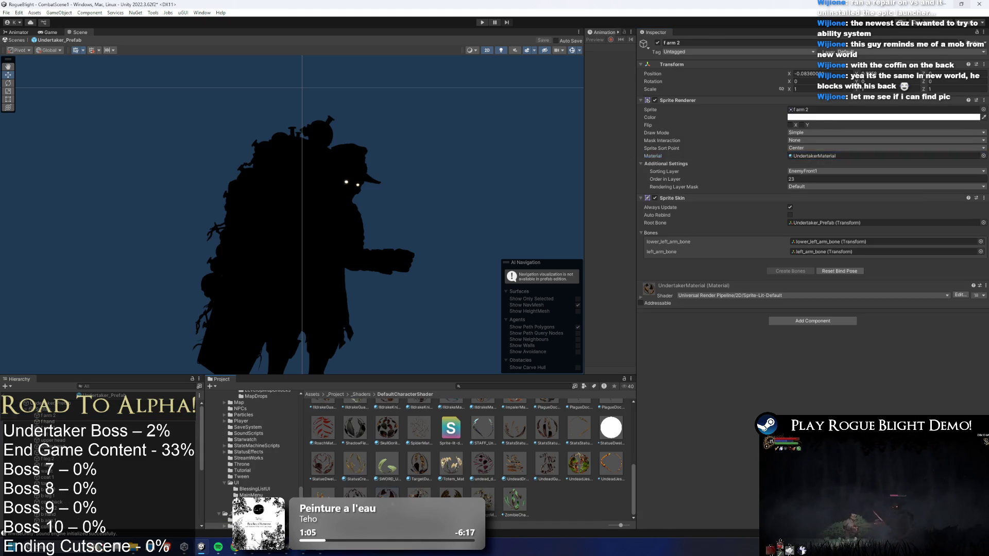
{"action": "right_click", "coordinate": [420, 497]}
{"action": "left_click", "coordinate": [452, 287]}
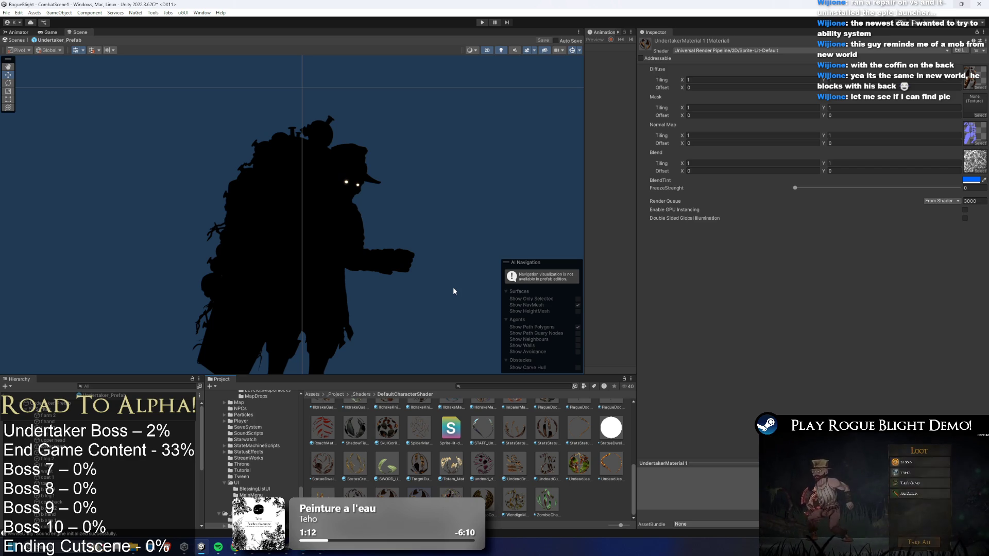
{"action": "key", "text": "Left"}
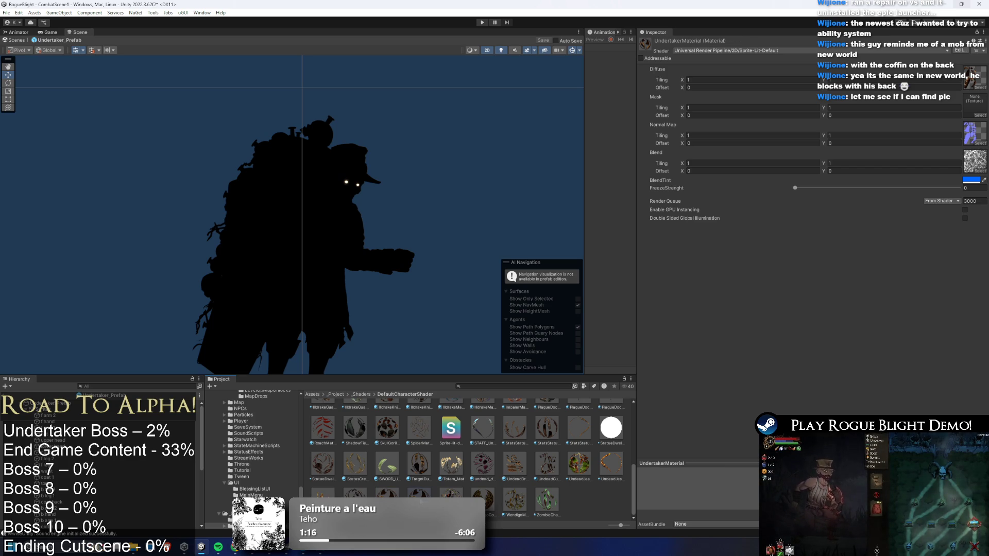
{"action": "key", "text": "Left"}
{"action": "right_click", "coordinate": [402, 493]}
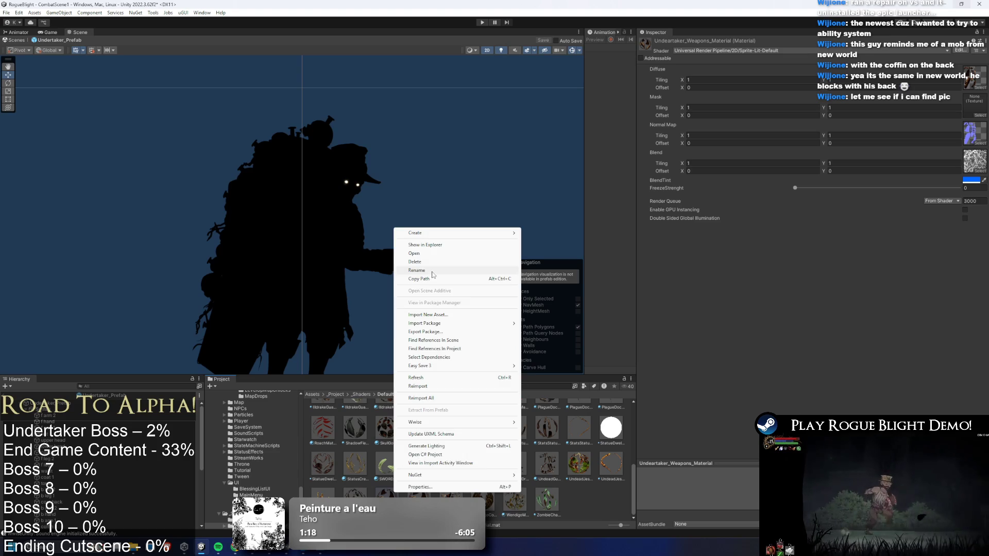
{"action": "left_click", "coordinate": [433, 272]}
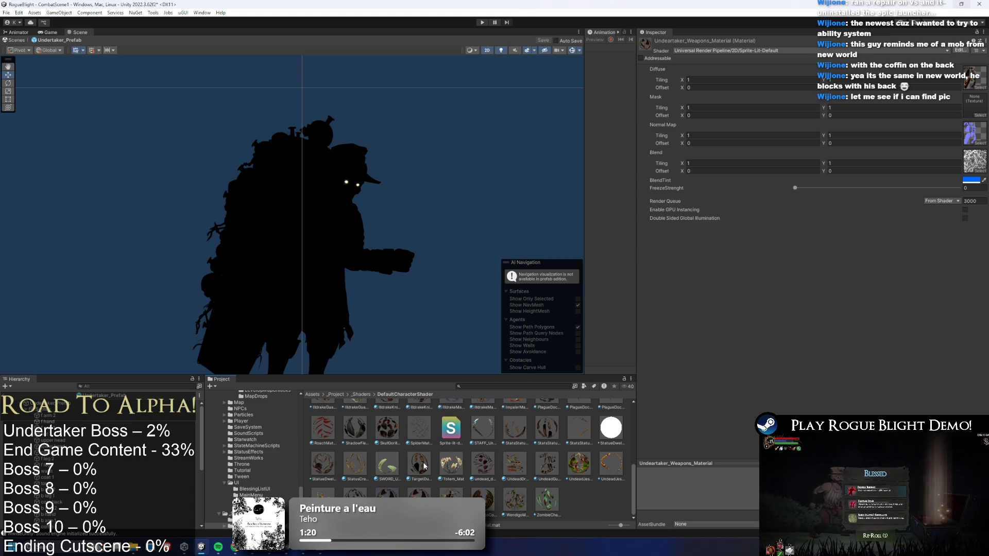
{"action": "key", "text": "Return"}
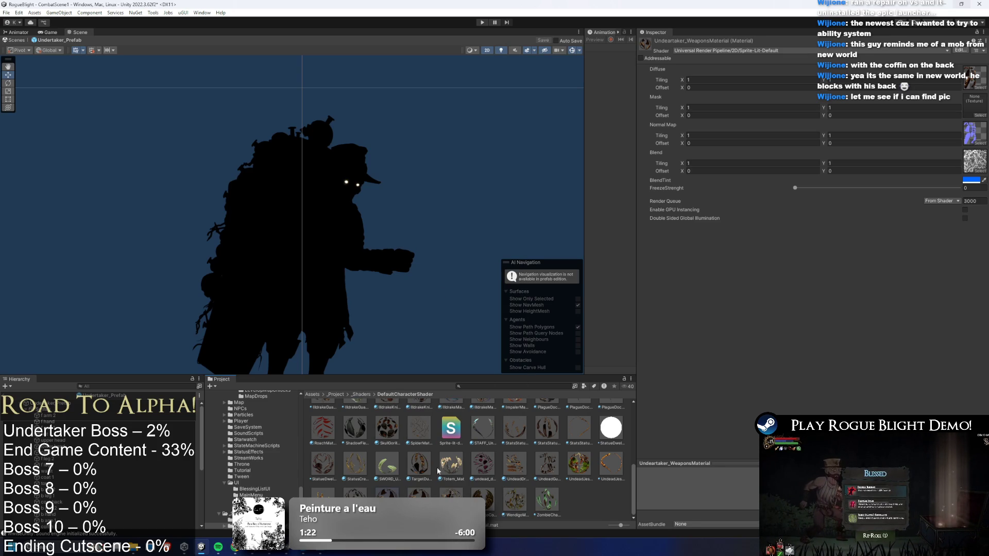
Assign a Diffuse texture and Undertaker_Weapons_normal_map as the weapons material's Normal Map.
{"action": "left_click", "coordinate": [982, 88]}
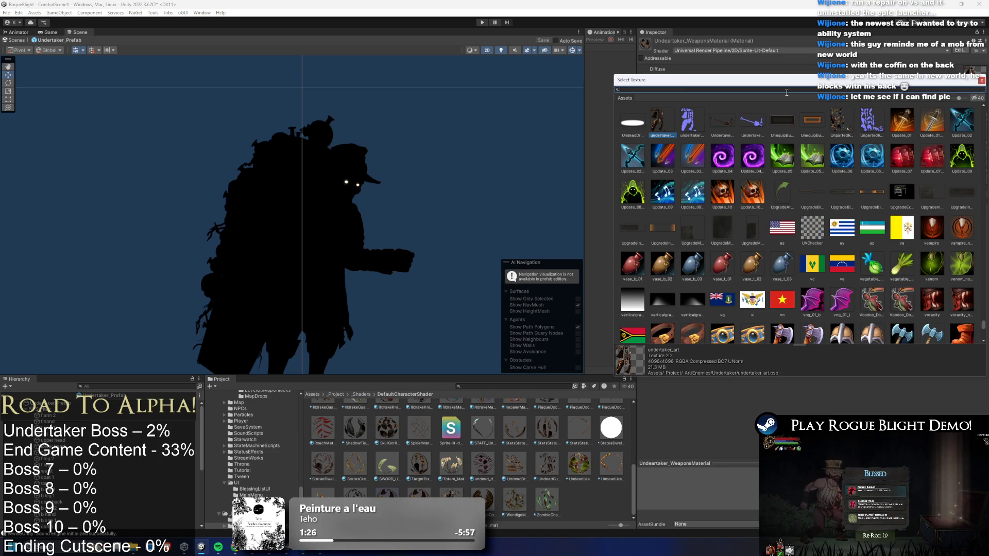
{"action": "double_click", "coordinate": [725, 124]}
{"action": "left_click", "coordinate": [980, 142]}
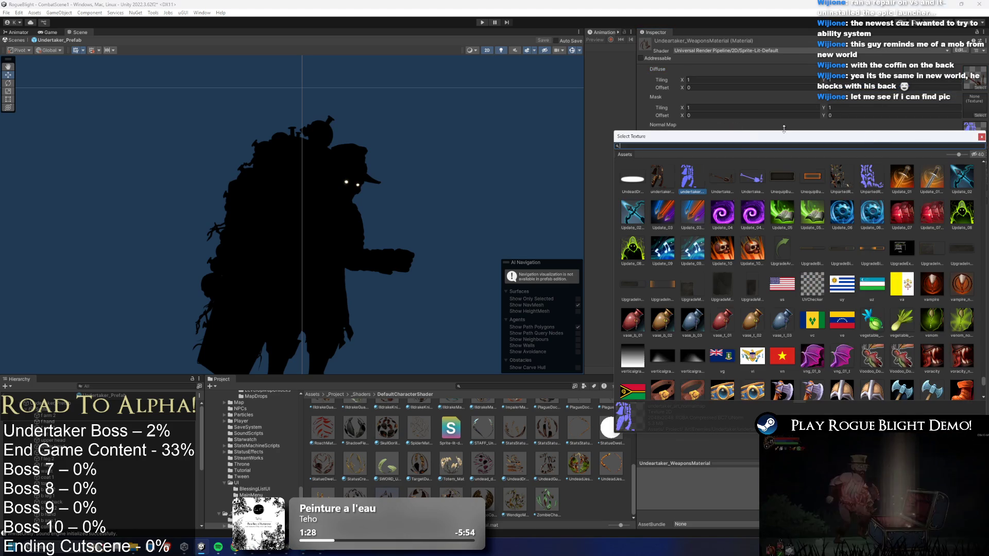
{"action": "double_click", "coordinate": [743, 181]}
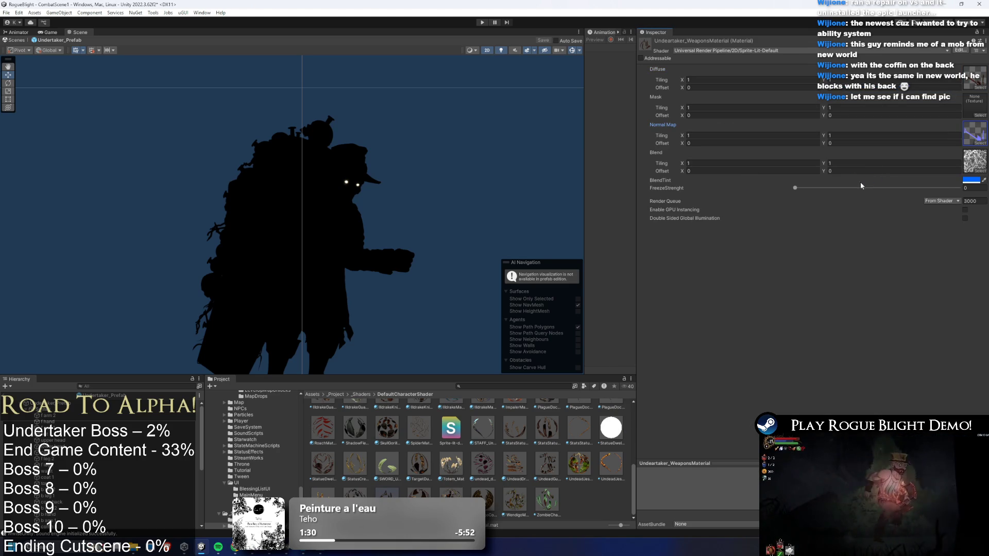
{"action": "scroll", "coordinate": [467, 458], "scroll_direction": "up", "scroll_amount": 5}
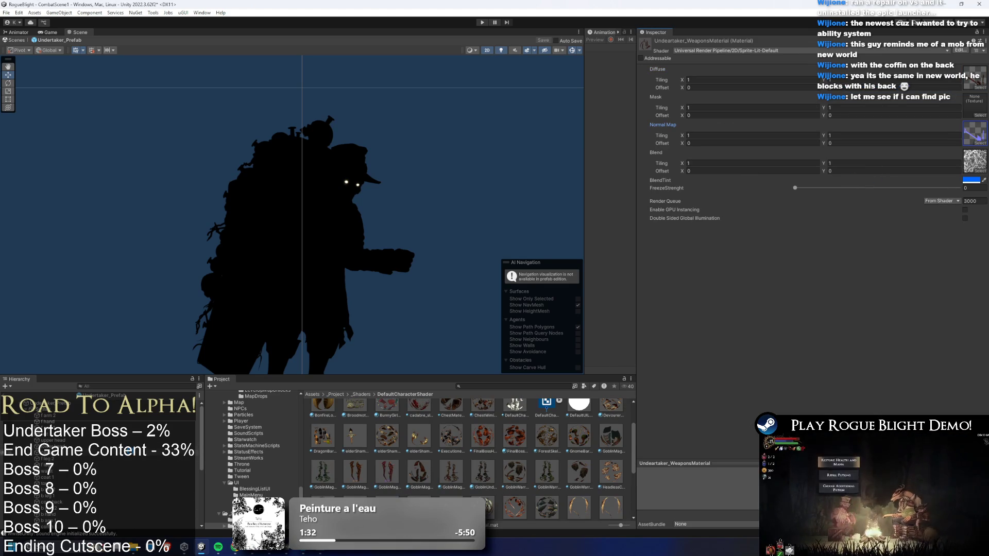
{"action": "left_click", "coordinate": [74, 408]}
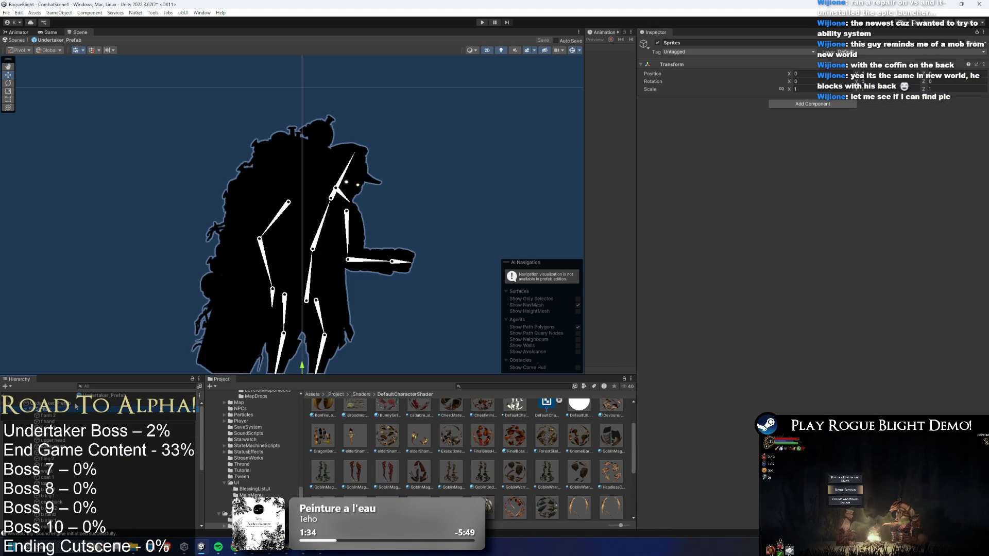
Add the weapons artwork to the Undertaker prefab and fully unpack it.
{"action": "left_click", "coordinate": [392, 262]}
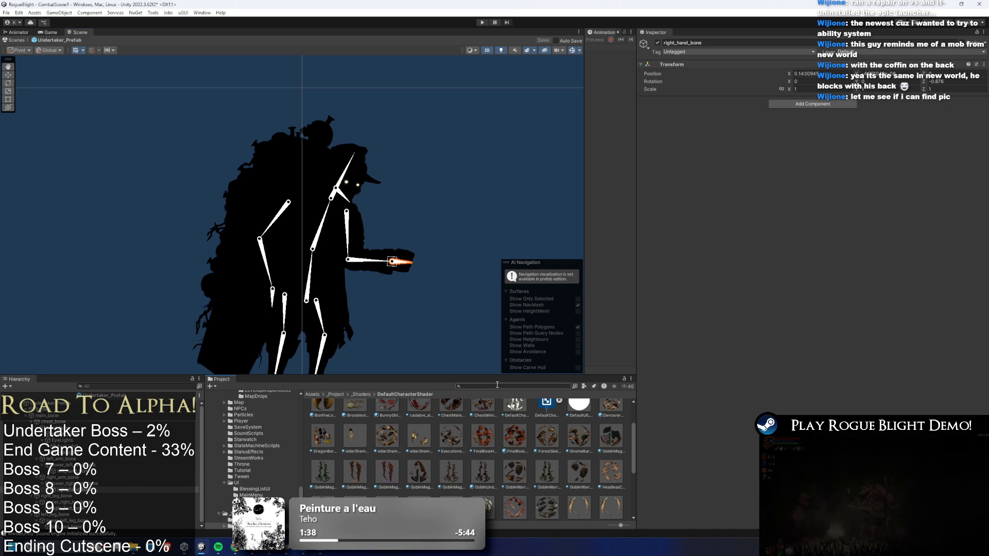
{"action": "type", "text": "undeartaker"}
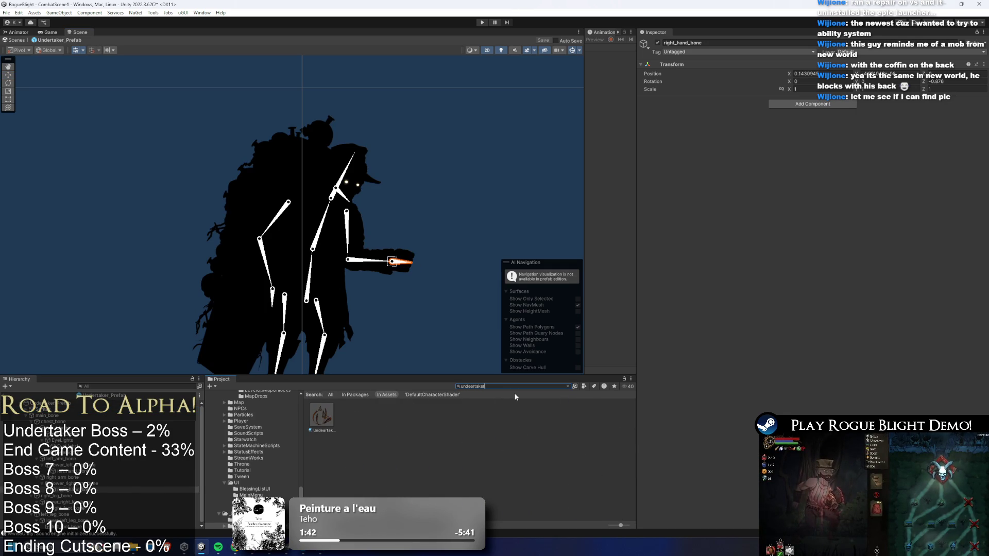
{"action": "key", "text": "BackSpace"}
{"action": "key", "text": "BackSpace"}
{"action": "key", "text": "BackSpace"}
{"action": "key", "text": "BackSpace"}
{"action": "key", "text": "BackSpace"}
{"action": "key", "text": "BackSpace"}
{"action": "key", "text": "BackSpace"}
{"action": "type", "text": "r"}
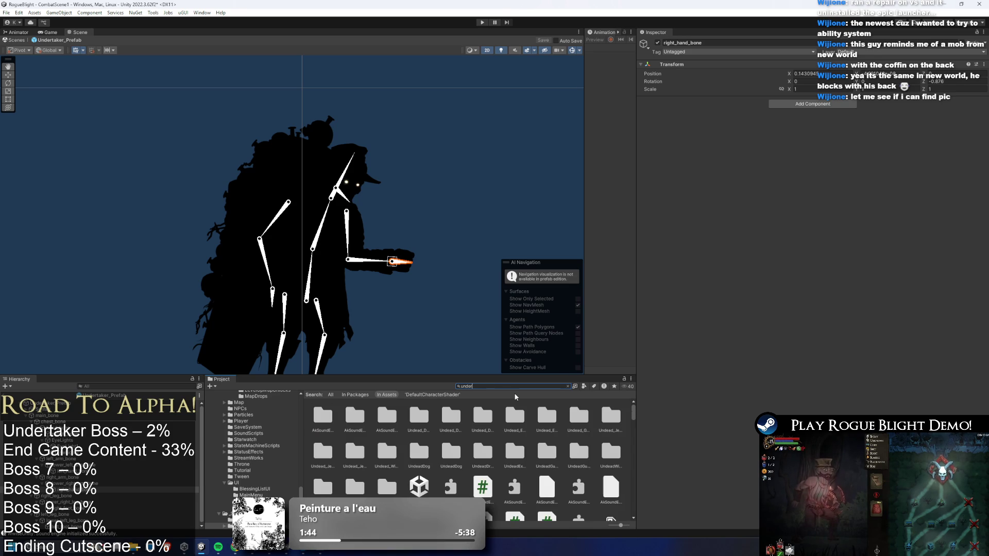
{"action": "left_click_drag", "start_coordinate": [548, 417], "coordinate": [103, 489]}
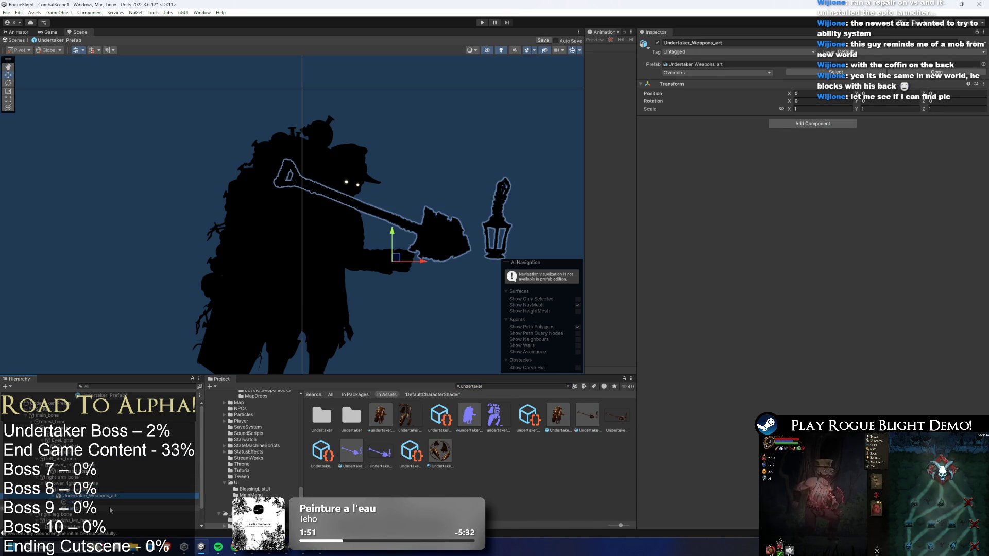
{"action": "right_click", "coordinate": [102, 504]}
{"action": "mouse_move", "coordinate": [155, 288]}
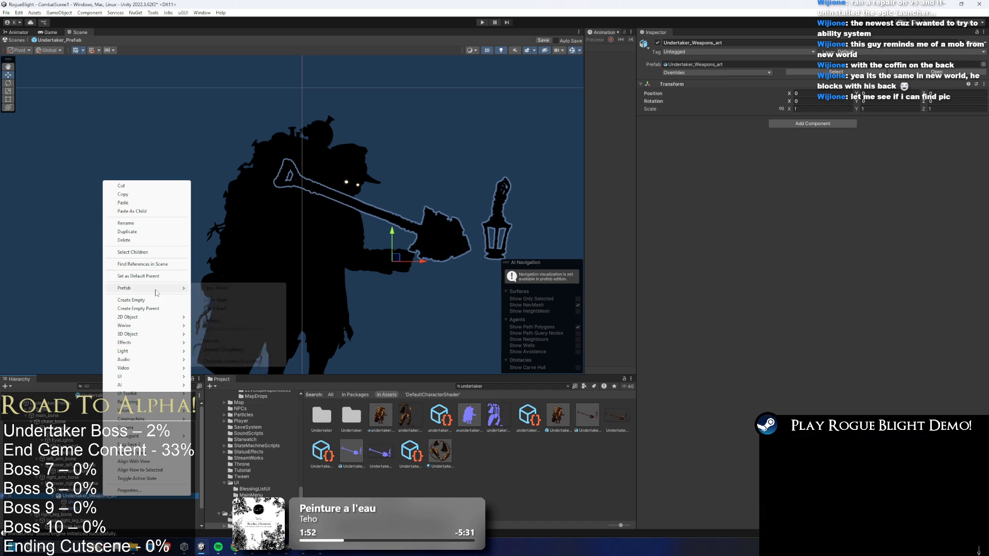
{"action": "left_click", "coordinate": [234, 350]}
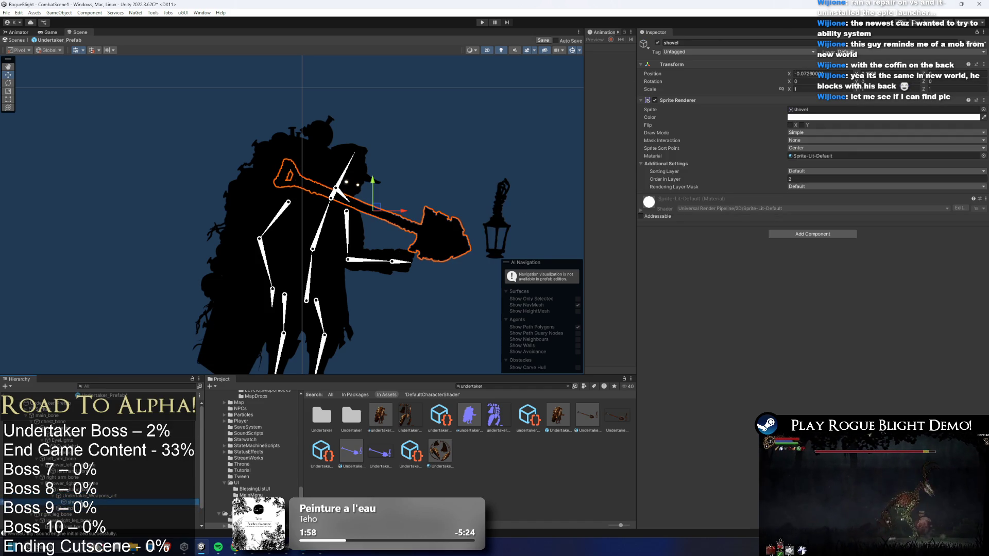
Parent the shovel to the left hand bone and zero its position.
{"action": "scroll", "coordinate": [103, 475], "scroll_direction": "down", "scroll_amount": 1}
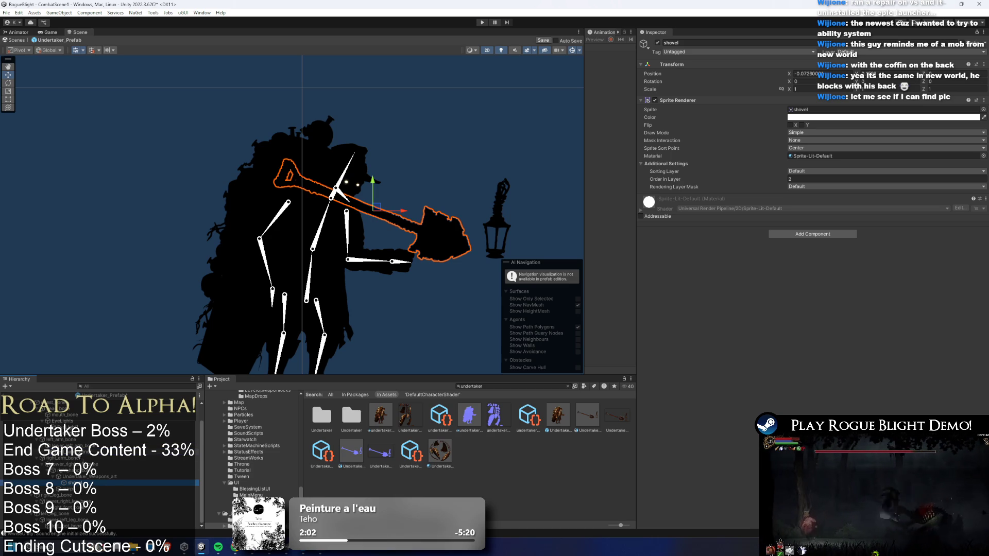
{"action": "left_click_drag", "start_coordinate": [70, 482], "coordinate": [79, 458]}
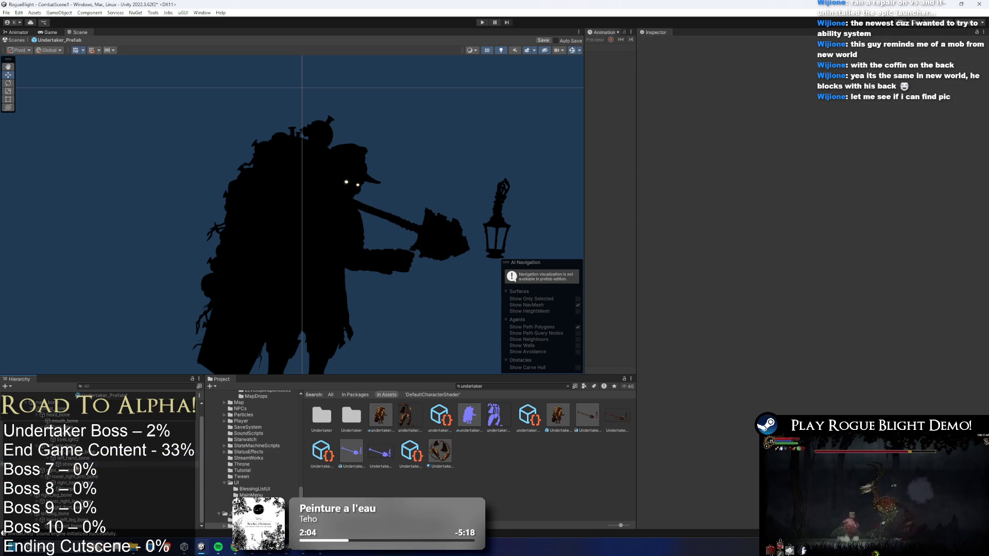
{"action": "type", "text": "0"}
{"action": "key", "text": "Tab"}
{"action": "type", "text": "0"}
{"action": "key", "text": "Return"}
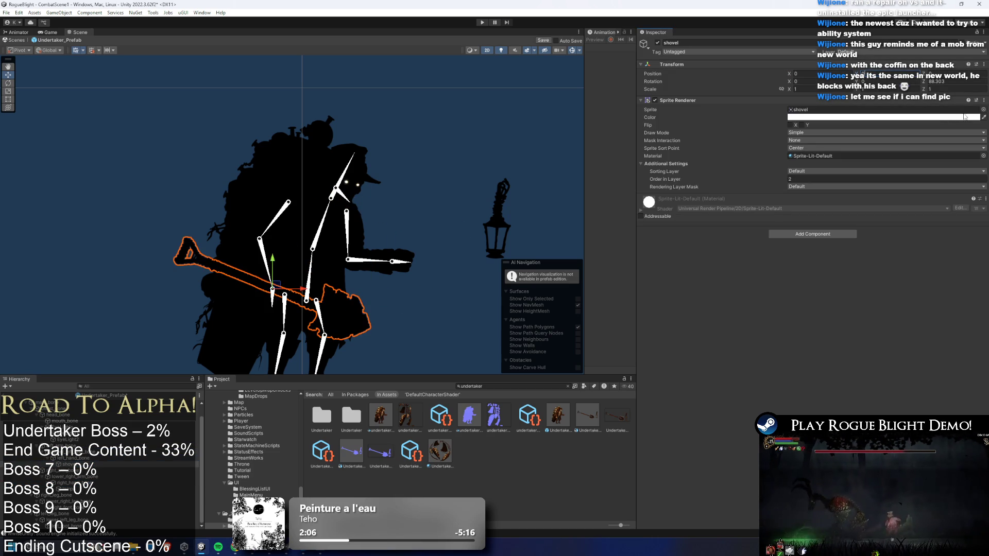
{"action": "left_click", "coordinate": [964, 81]}
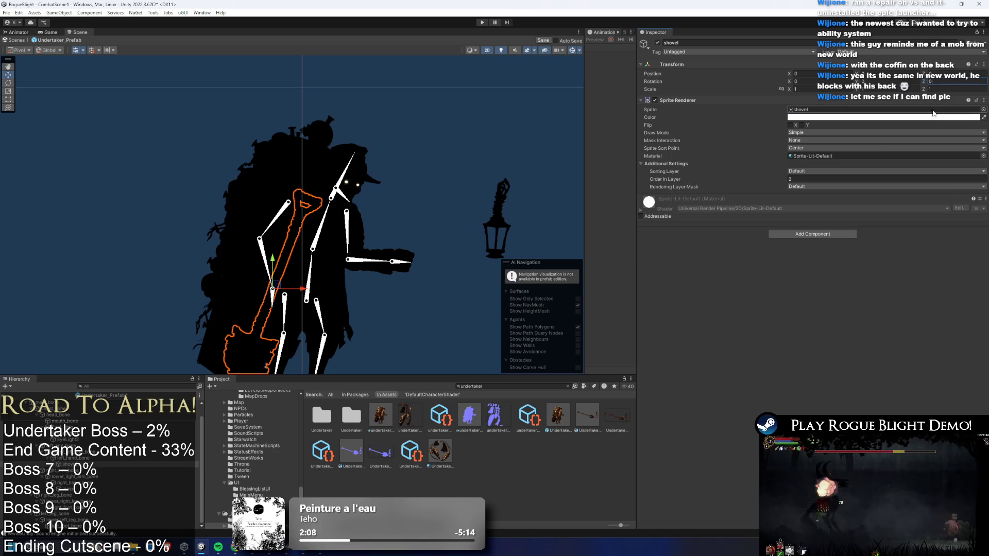
Set the lantern's X position to 0 and move it down to the hand.
{"action": "left_click", "coordinate": [78, 493]}
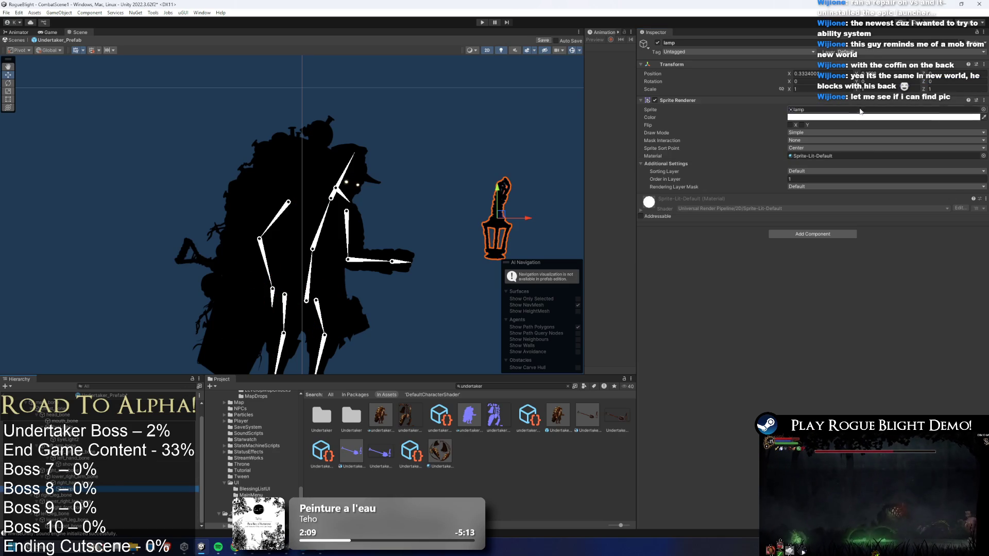
{"action": "left_click", "coordinate": [809, 74]}
{"action": "type", "text": "0"}
{"action": "left_click_drag", "start_coordinate": [398, 209], "coordinate": [411, 297]}
{"action": "scroll", "coordinate": [397, 244], "scroll_direction": "up", "scroll_amount": 4}
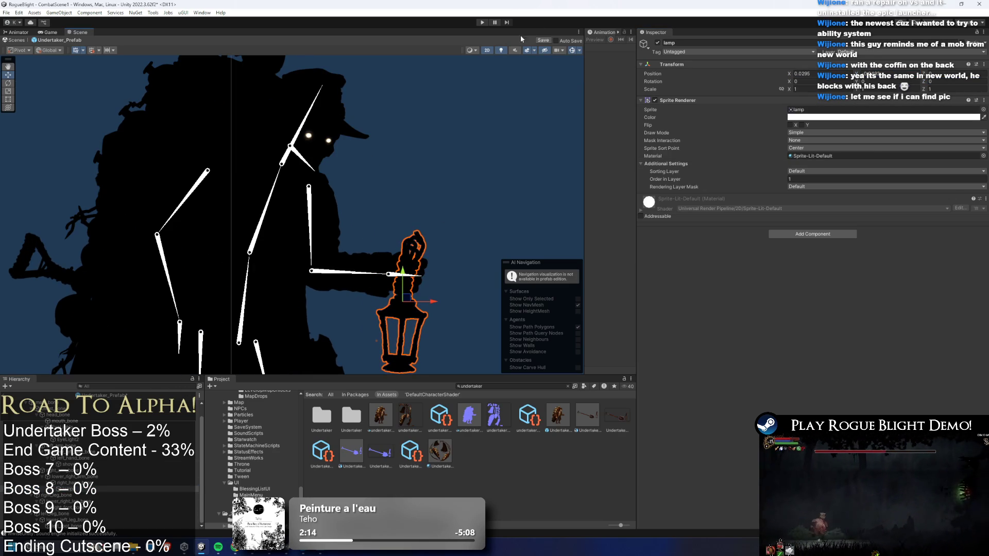
With scene lighting on, nudge the lamp right to X 0.0335.
{"action": "left_click", "coordinate": [501, 50]}
{"action": "left_click_drag", "start_coordinate": [423, 256], "coordinate": [415, 165]}
{"action": "scroll", "coordinate": [405, 221], "scroll_direction": "up", "scroll_amount": 5}
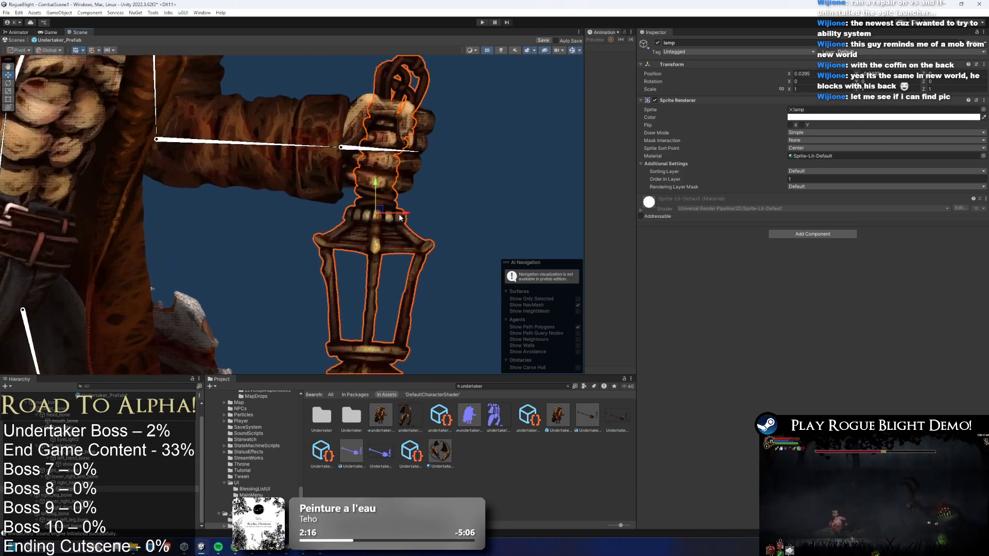
{"action": "left_click_drag", "start_coordinate": [379, 220], "coordinate": [513, 201]}
{"action": "scroll", "coordinate": [383, 220], "scroll_direction": "down", "scroll_amount": 6}
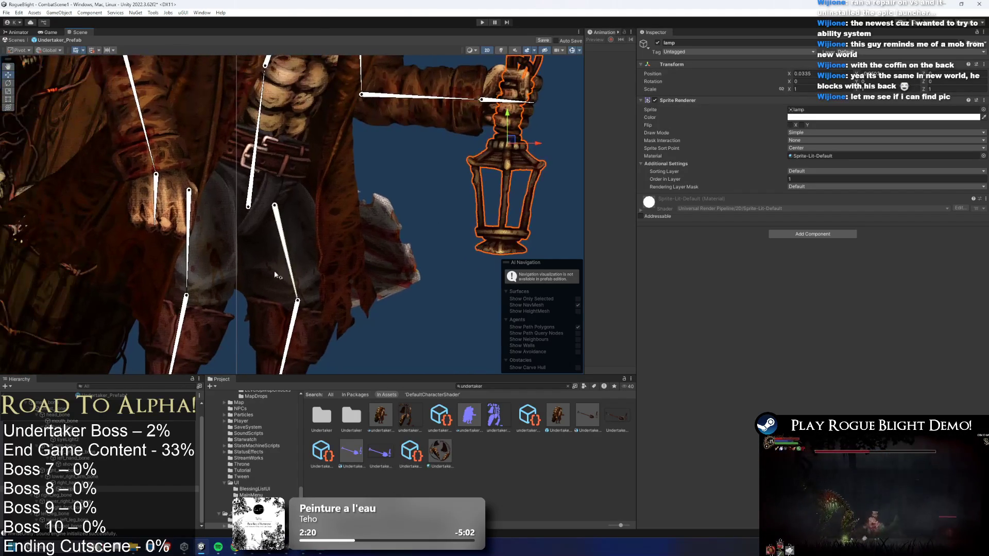
{"action": "left_click", "coordinate": [822, 171]}
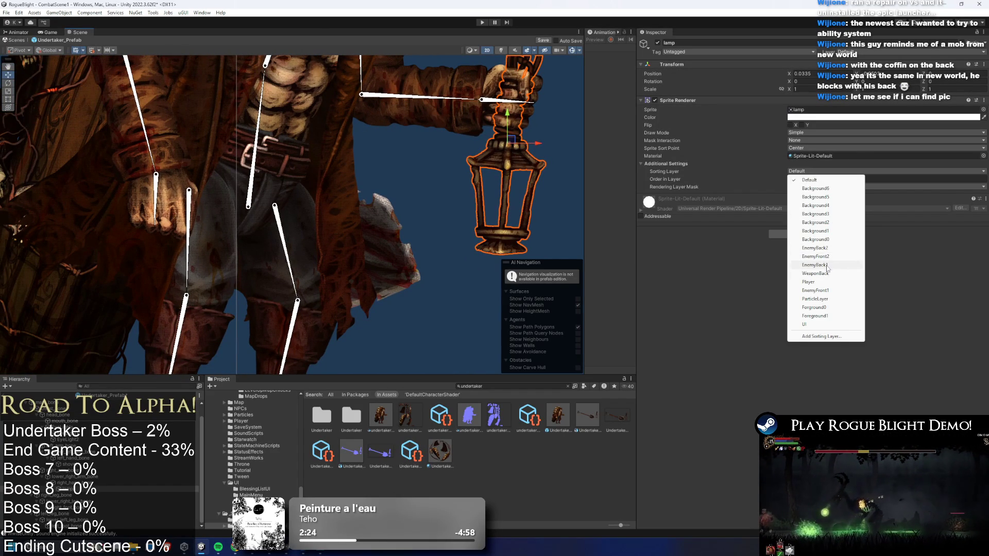
Put the lamp sprite on the EnemyBack1 sorting layer and give it UndertakerMaterial.
{"action": "left_click", "coordinate": [819, 265]}
{"action": "left_click_drag", "start_coordinate": [528, 147], "coordinate": [474, 164]}
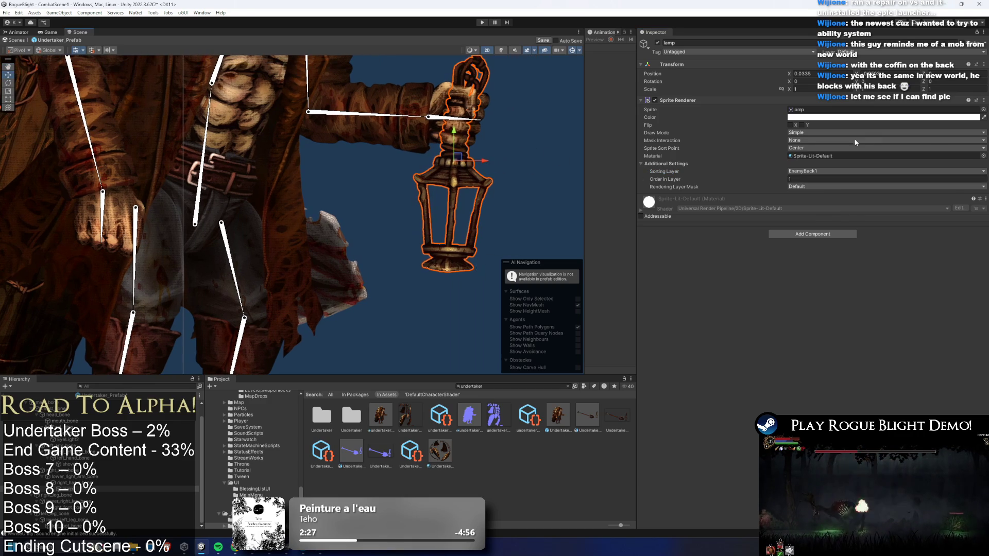
{"action": "left_click", "coordinate": [984, 155]}
{"action": "type", "text": "under"}
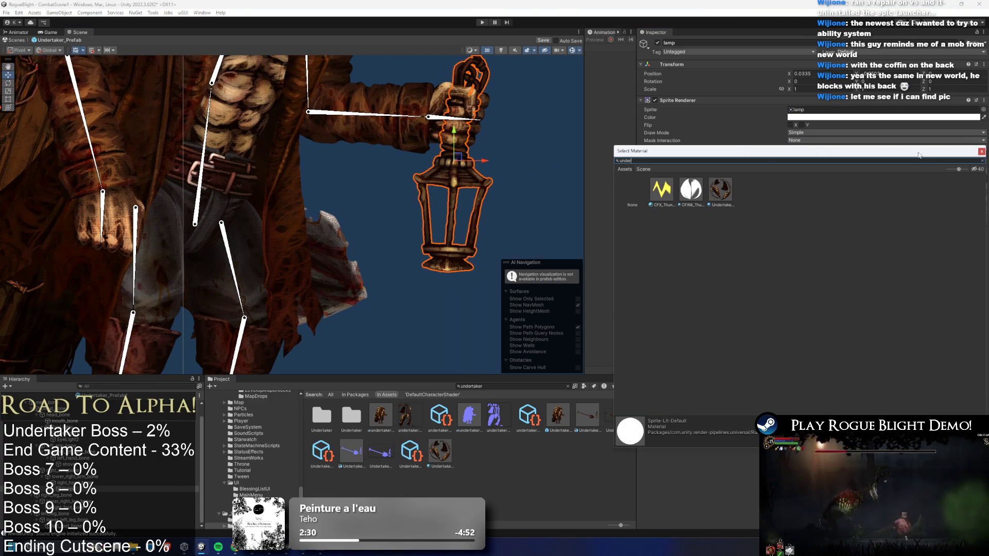
{"action": "left_click", "coordinate": [714, 194]}
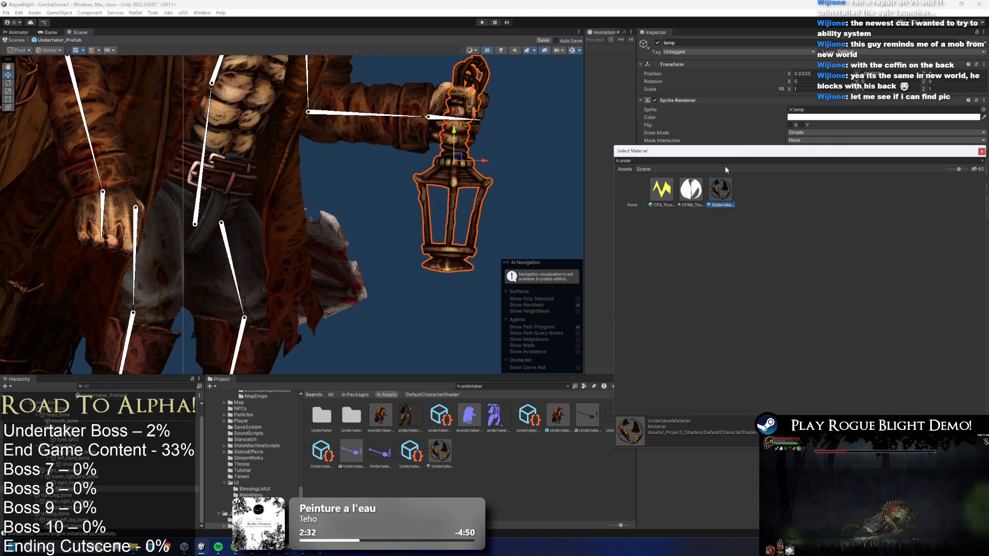
{"action": "key", "text": "Return"}
{"action": "left_click", "coordinate": [821, 157]}
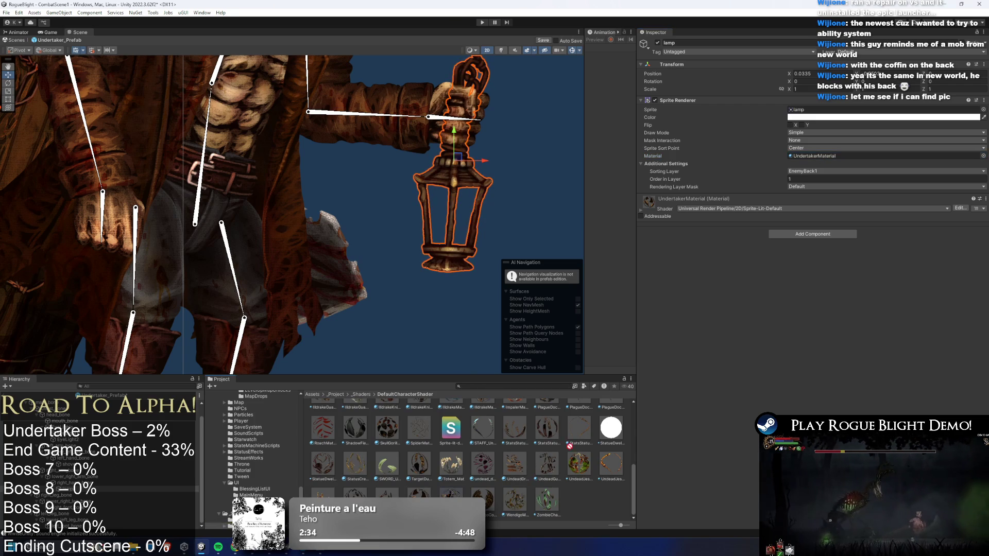
{"action": "right_click", "coordinate": [390, 500]}
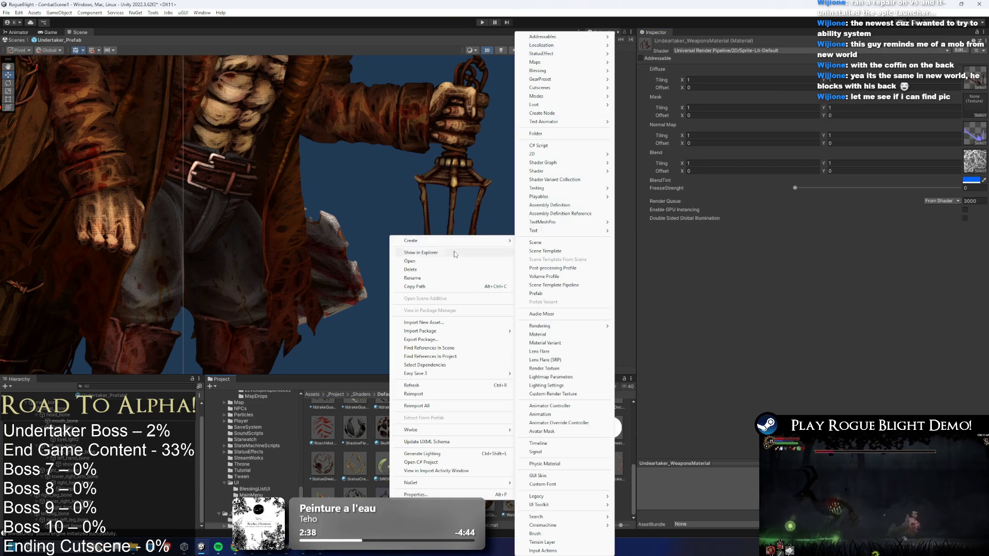
Drag UndertakerMaterial into the shovel sprite's Material field.
{"action": "left_click", "coordinate": [415, 283]}
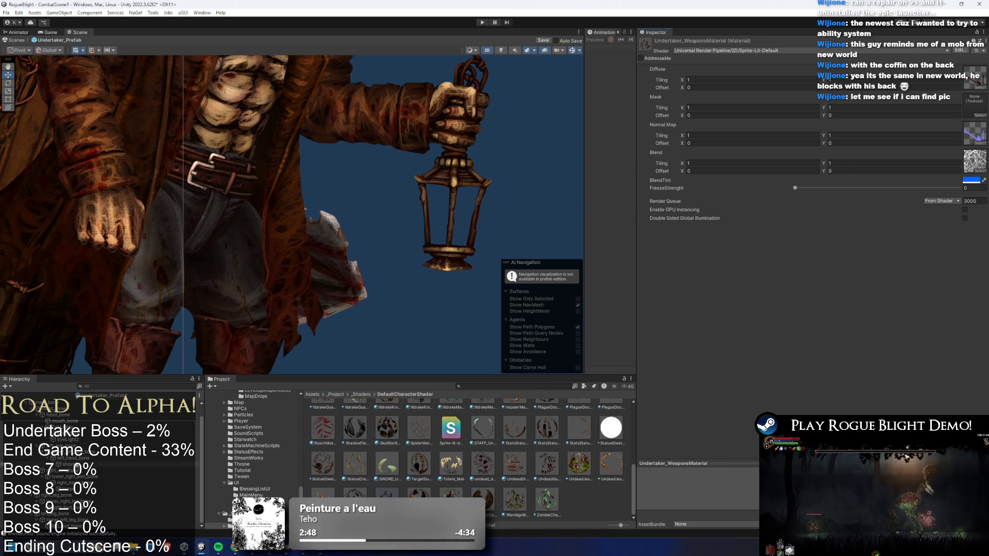
{"action": "left_click", "coordinate": [67, 464]}
{"action": "mouse_move", "coordinate": [389, 467]}
{"action": "left_mouse_down"}
{"action": "mouse_move", "coordinate": [670, 309]}
{"action": "mouse_move", "coordinate": [876, 155]}
{"action": "left_mouse_up"}
{"action": "left_click_drag", "start_coordinate": [419, 497], "coordinate": [876, 156]}
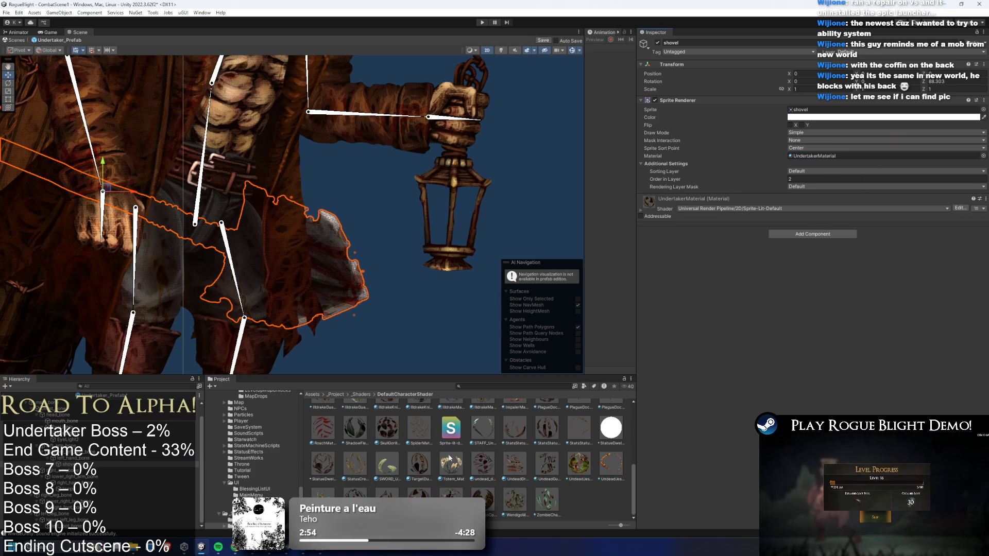
Give the shovel Undertaker_WeaponsMaterial and paste the same material onto the lamp.
{"action": "left_click_drag", "start_coordinate": [852, 184], "coordinate": [845, 156]}
{"action": "right_click", "coordinate": [830, 160]}
{"action": "left_click", "coordinate": [822, 184]}
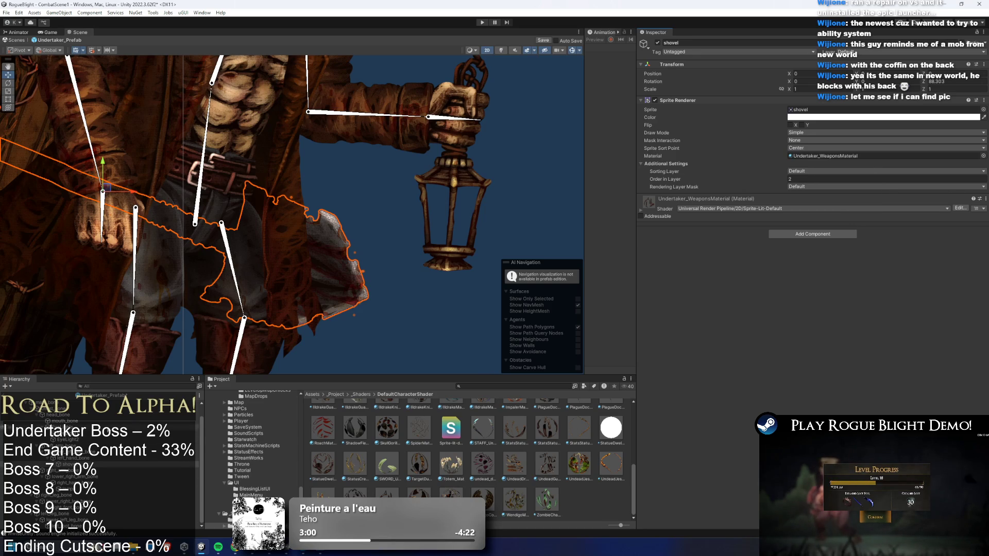
{"action": "left_click", "coordinate": [67, 488]}
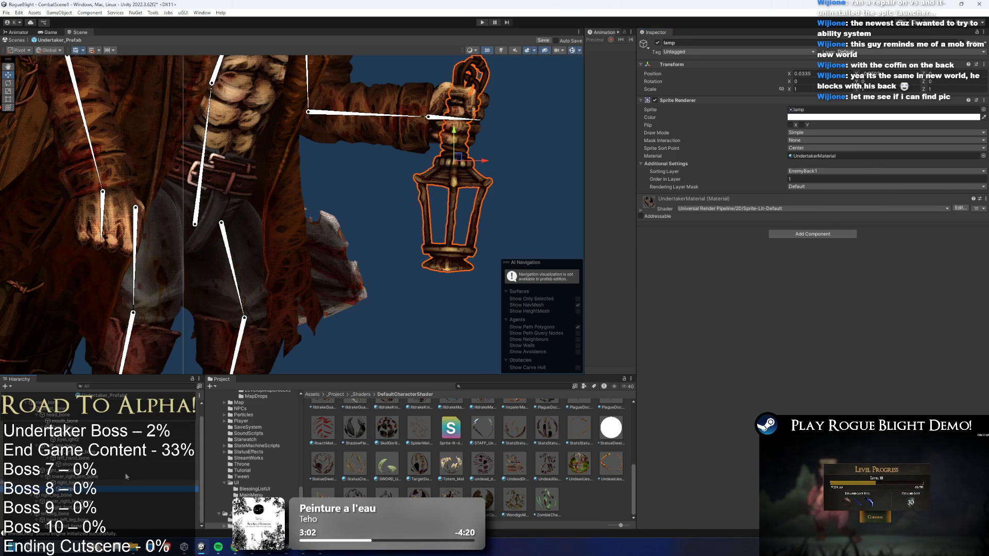
{"action": "right_click", "coordinate": [793, 157]}
{"action": "left_click", "coordinate": [816, 202]}
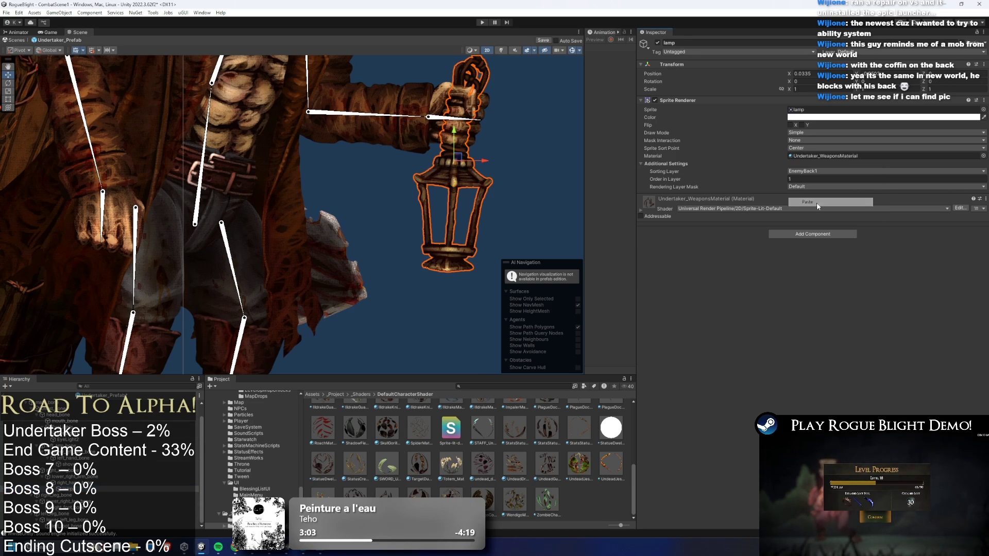
{"action": "scroll", "coordinate": [338, 143], "scroll_direction": "down", "scroll_amount": 5}
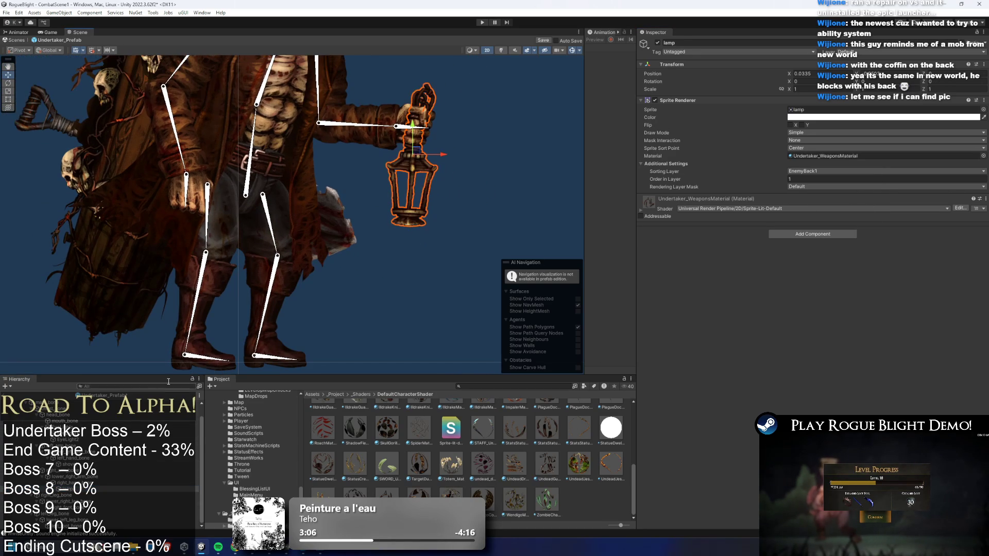
Move the shovel onto the EnemyFront1 sorting layer, in front of the body.
{"action": "left_click", "coordinate": [62, 464]}
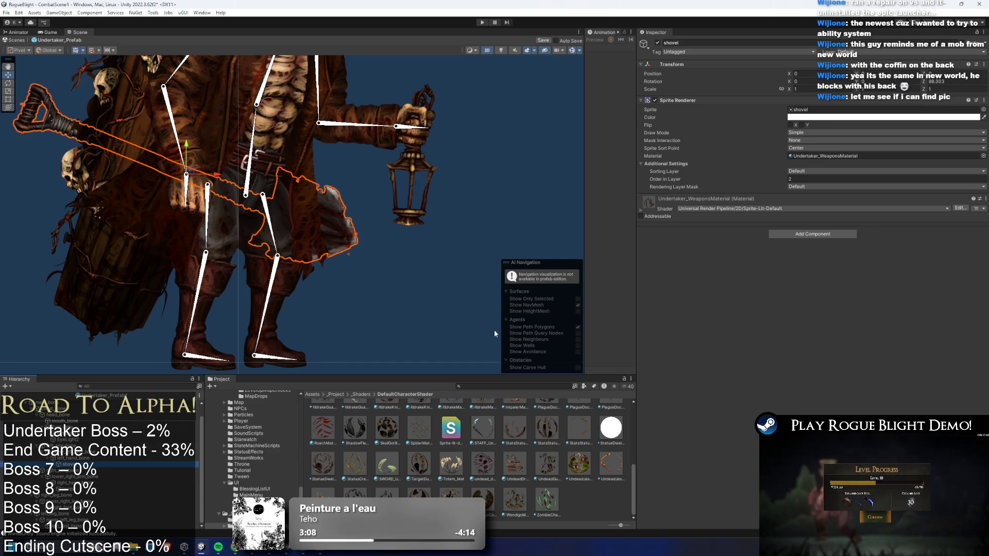
{"action": "left_click", "coordinate": [807, 164]}
{"action": "left_click", "coordinate": [808, 171]}
{"action": "left_click", "coordinate": [791, 175]}
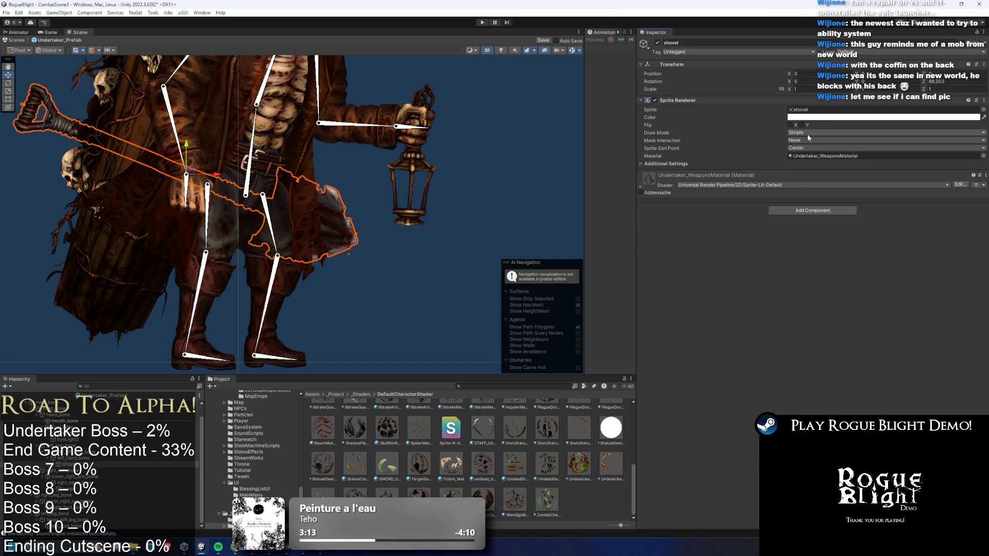
{"action": "left_click", "coordinate": [730, 165]}
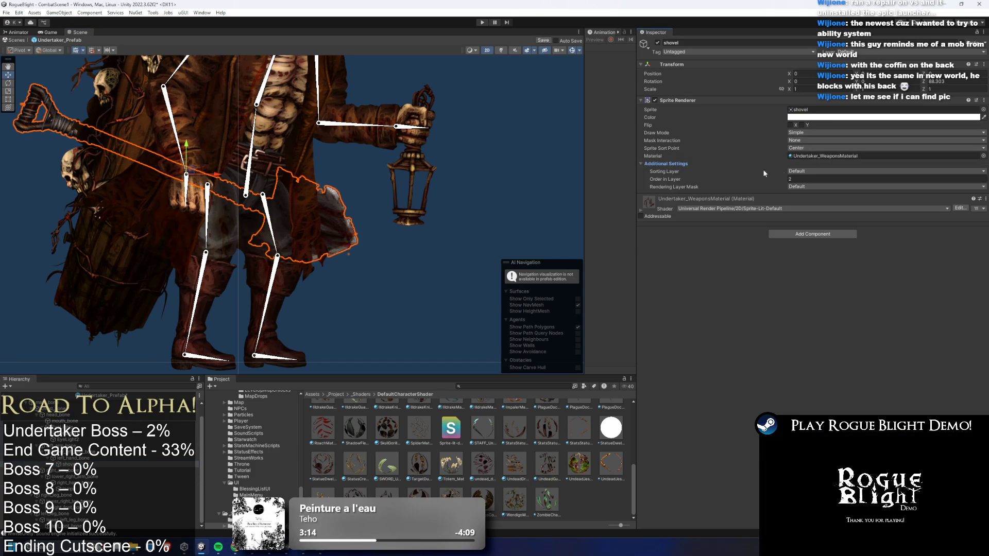
{"action": "left_click", "coordinate": [813, 172]}
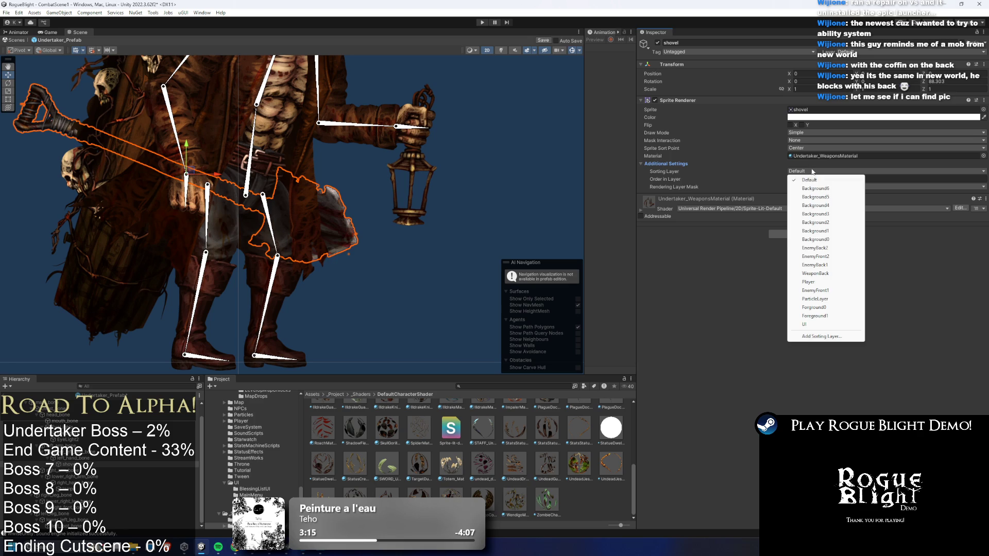
{"action": "left_click", "coordinate": [825, 291]}
{"action": "scroll", "coordinate": [226, 168], "scroll_direction": "up", "scroll_amount": 3}
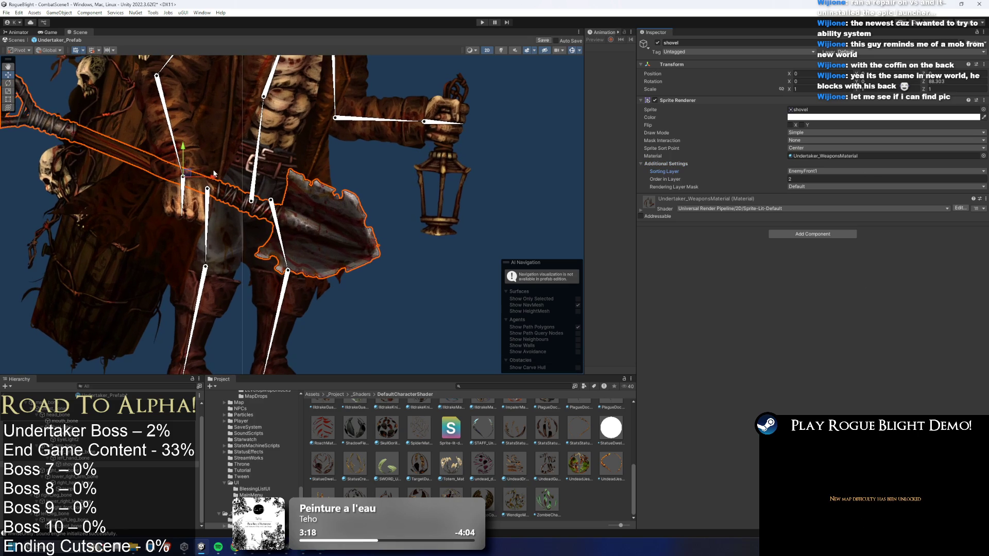
{"action": "mouse_move", "coordinate": [195, 172]}
{"action": "left_mouse_down"}
{"action": "mouse_move", "coordinate": [237, 220]}
{"action": "mouse_move", "coordinate": [276, 232]}
{"action": "left_mouse_up"}
{"action": "left_click", "coordinate": [190, 174]}
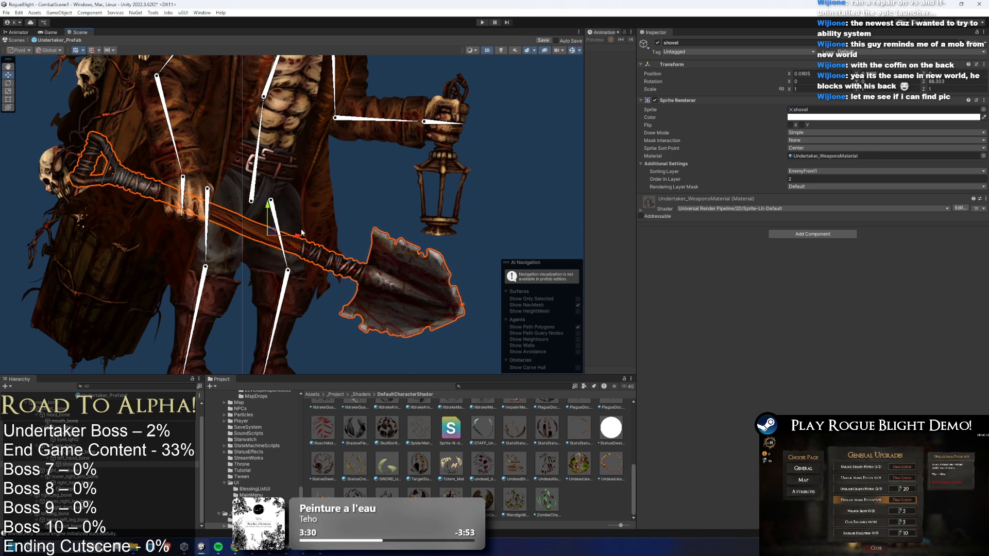
{"action": "left_click", "coordinate": [351, 204]}
{"action": "scroll", "coordinate": [352, 204], "scroll_direction": "down", "scroll_amount": 3}
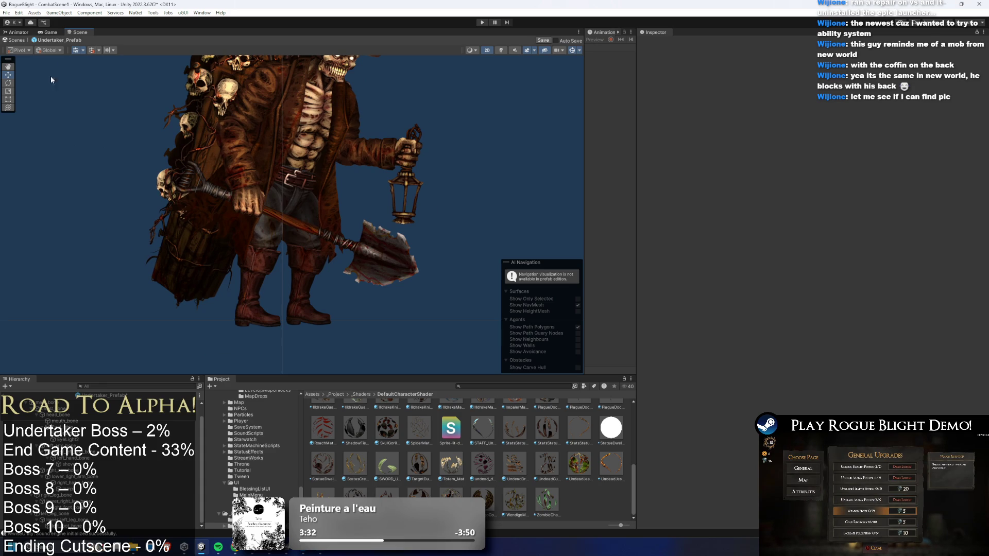
Search for 'post' and place a LampPost1_ON_Prefab beside the Undertaker.
{"action": "scroll", "coordinate": [132, 287], "scroll_direction": "down", "scroll_amount": 2}
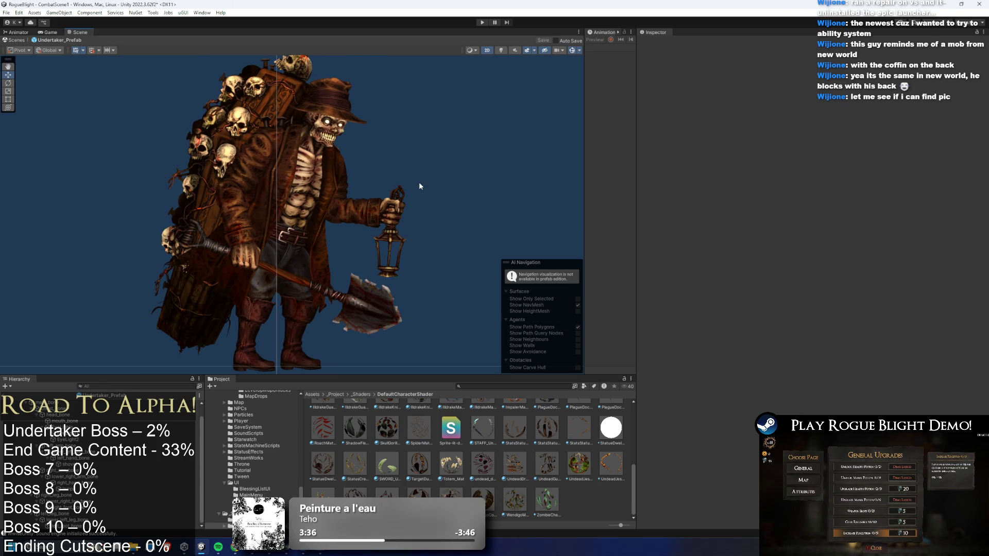
{"action": "left_click", "coordinate": [501, 50]}
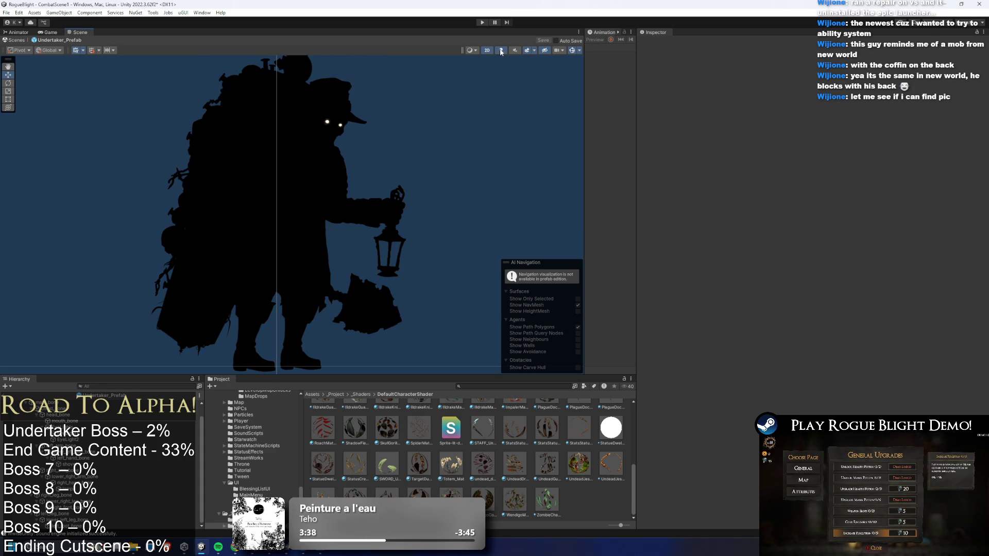
{"action": "left_click", "coordinate": [501, 50]}
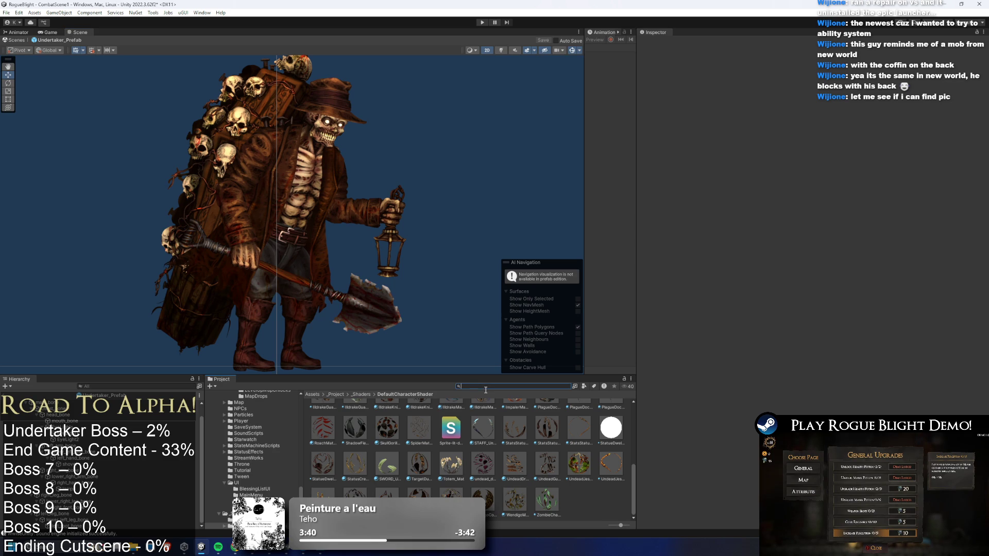
{"action": "type", "text": "lampost"}
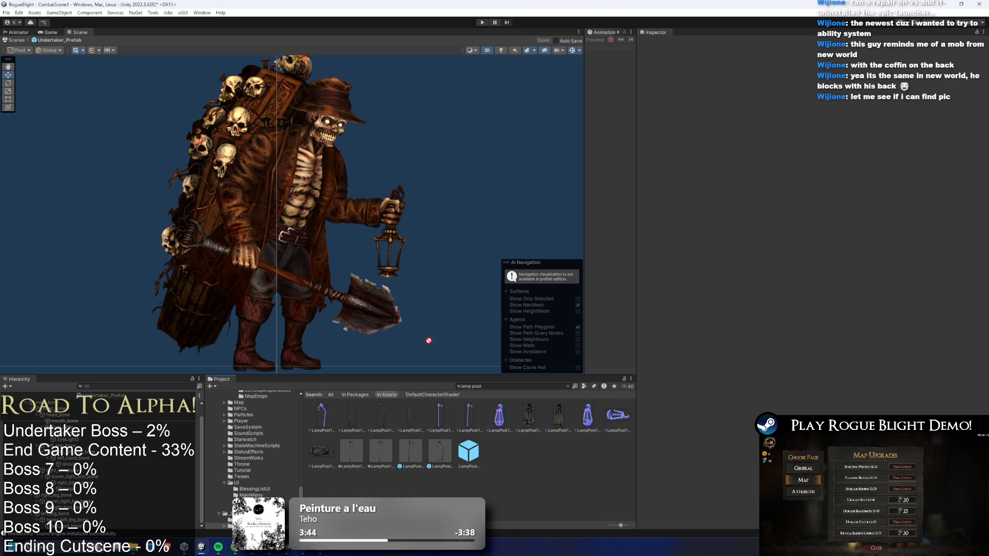
{"action": "left_click", "coordinate": [427, 244]}
{"action": "left_click", "coordinate": [487, 315]}
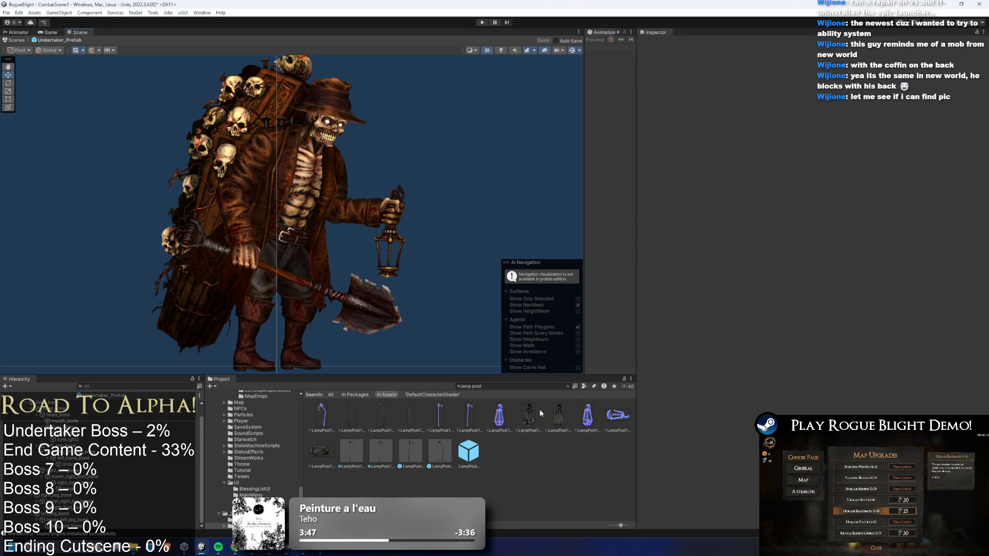
{"action": "mouse_move", "coordinate": [355, 454]}
{"action": "left_mouse_down"}
{"action": "mouse_move", "coordinate": [464, 361]}
{"action": "mouse_move", "coordinate": [379, 464]}
{"action": "mouse_move", "coordinate": [456, 298]}
{"action": "left_mouse_up"}
{"action": "left_click_drag", "start_coordinate": [381, 451], "coordinate": [436, 298]}
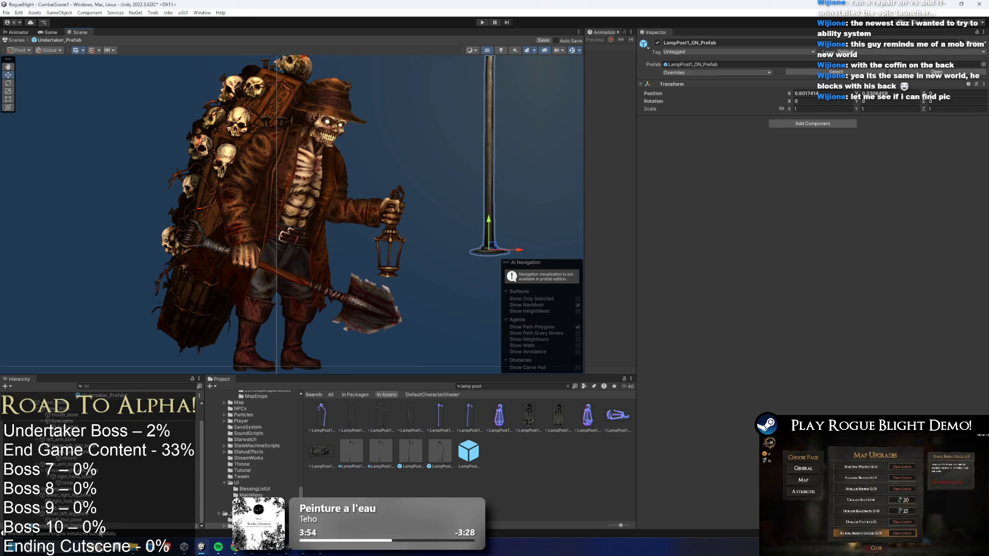
Expand the lamp post hierarchy down to its TorchFrontWithFlame light.
{"action": "key", "text": "Right"}
{"action": "key", "text": "Down"}
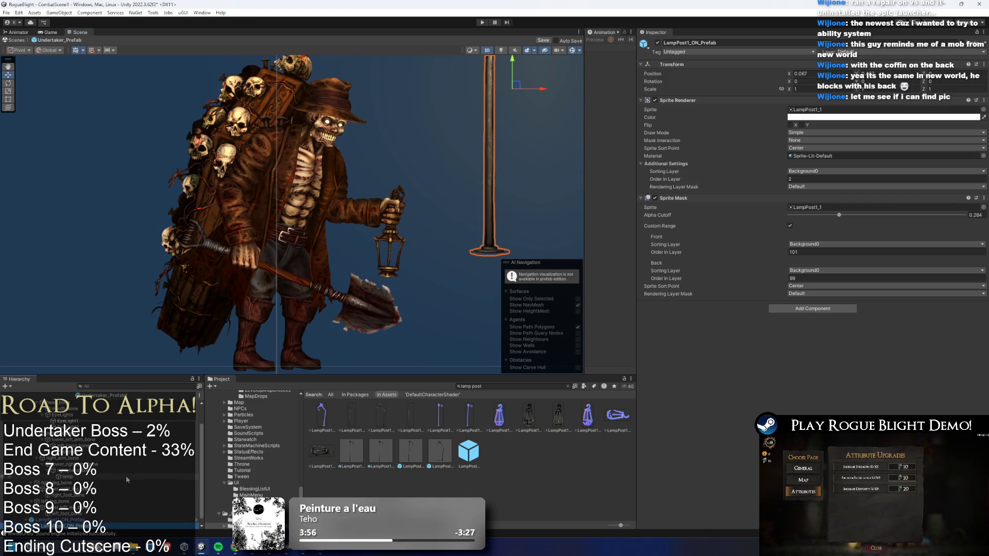
{"action": "key", "text": "Down"}
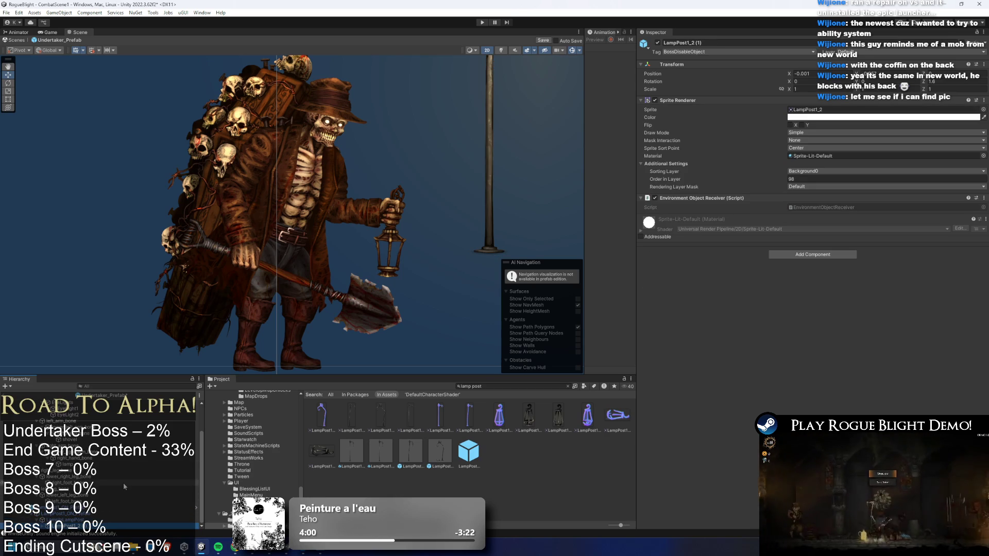
{"action": "key", "text": "Right"}
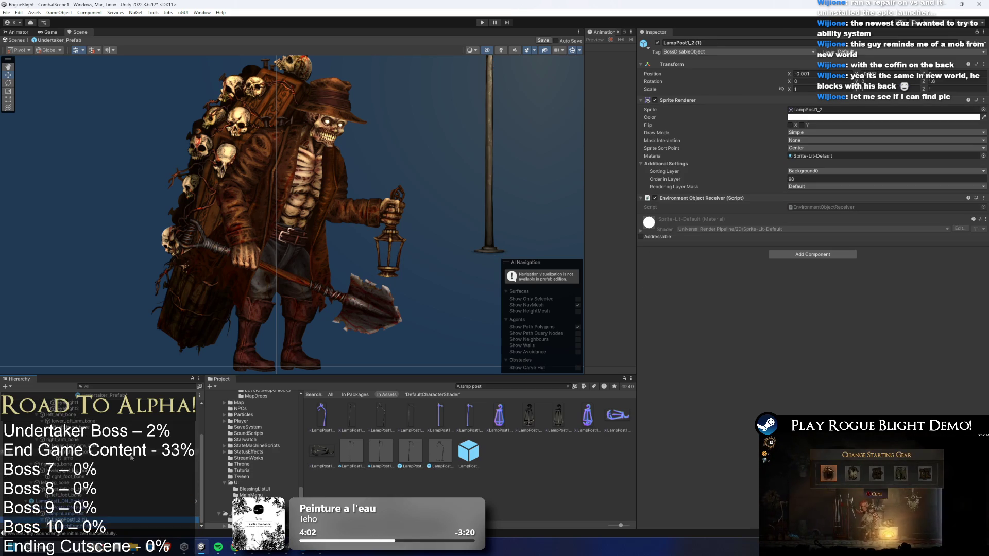
{"action": "key", "text": "Down"}
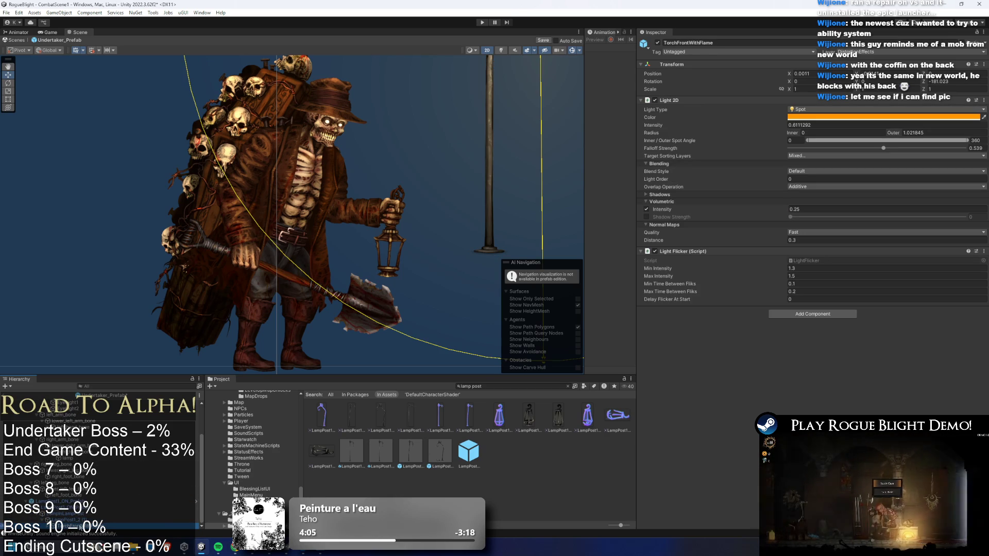
Delete the lamp post and paste the torch light under the lantern.
{"action": "right_click", "coordinate": [78, 525]}
{"action": "left_click", "coordinate": [122, 223]}
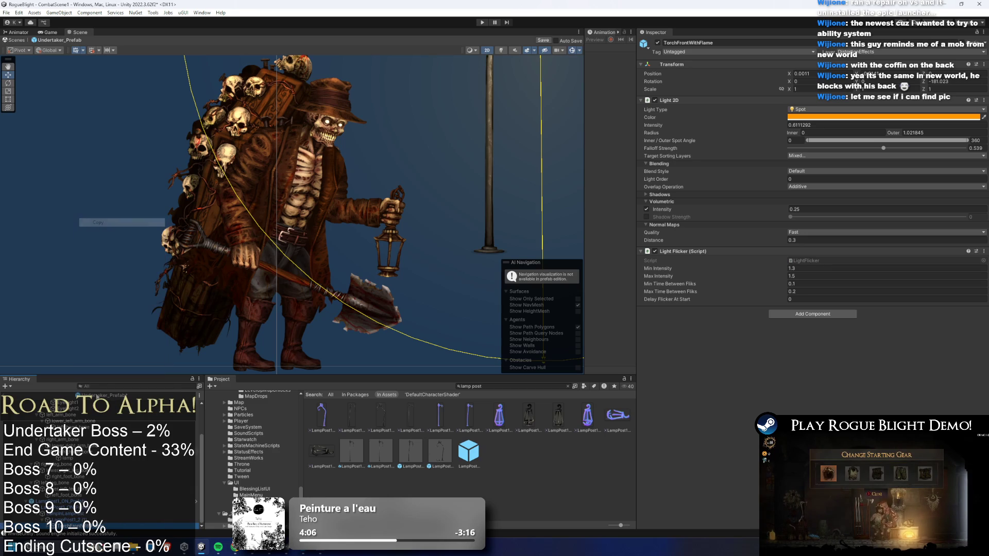
{"action": "key", "text": "ctrl+z"}
{"action": "left_click", "coordinate": [394, 256]}
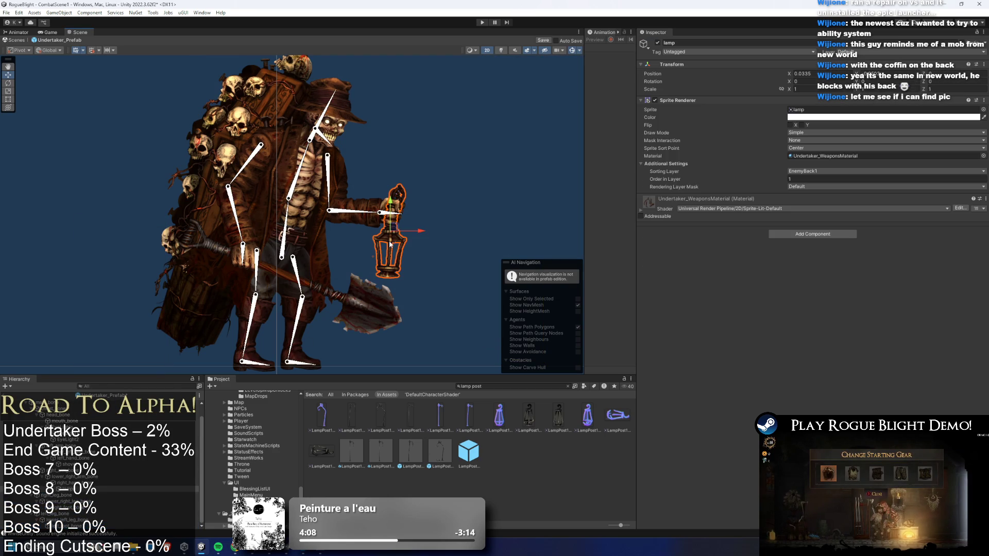
{"action": "right_click", "coordinate": [65, 495]}
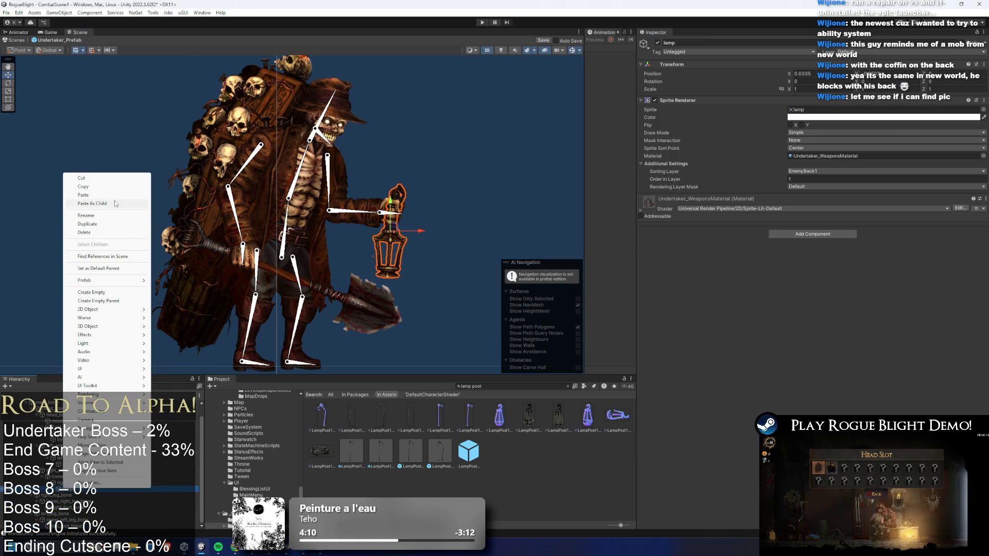
{"action": "left_click", "coordinate": [83, 495]}
{"action": "scroll", "coordinate": [396, 244], "scroll_direction": "up", "scroll_amount": 2}
{"action": "mouse_move", "coordinate": [395, 244]}
{"action": "left_mouse_down"}
{"action": "mouse_move", "coordinate": [397, 227]}
{"action": "mouse_move", "coordinate": [395, 281]}
{"action": "mouse_move", "coordinate": [389, 260]}
{"action": "left_mouse_up"}
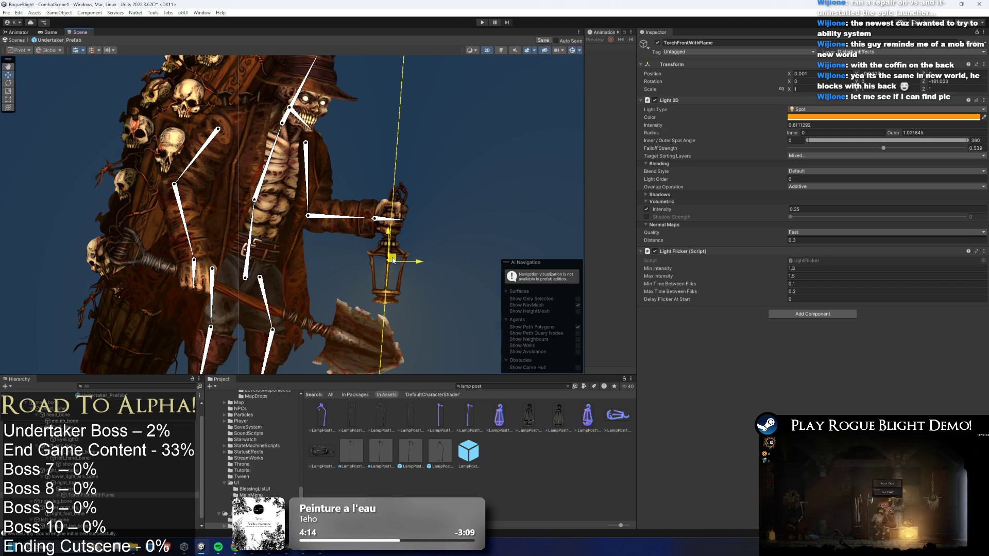
Duplicate the lantern's torch flame particles and select both flames.
{"action": "scroll", "coordinate": [389, 261], "scroll_direction": "down", "scroll_amount": 3}
{"action": "scroll", "coordinate": [390, 260], "scroll_direction": "down", "scroll_amount": 3}
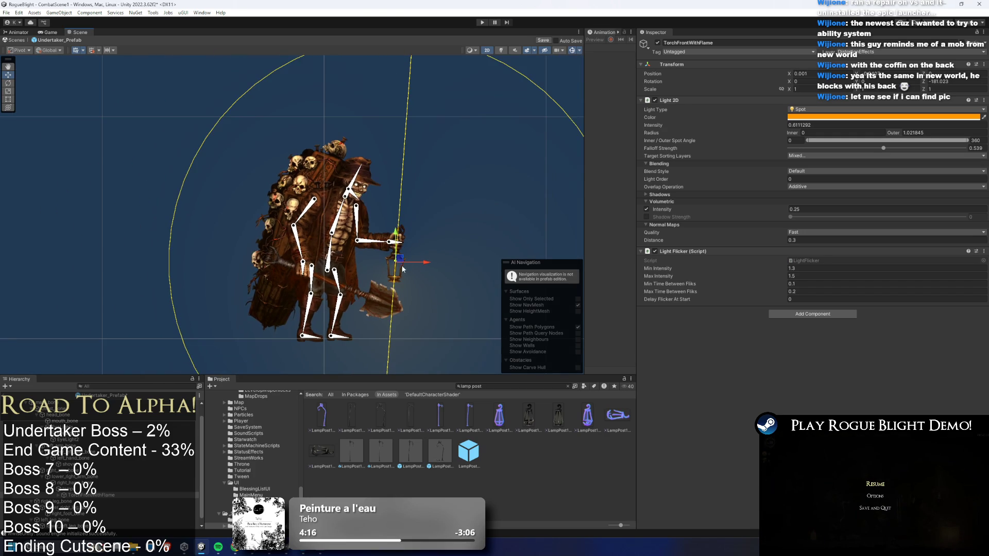
{"action": "left_click", "coordinate": [123, 502]}
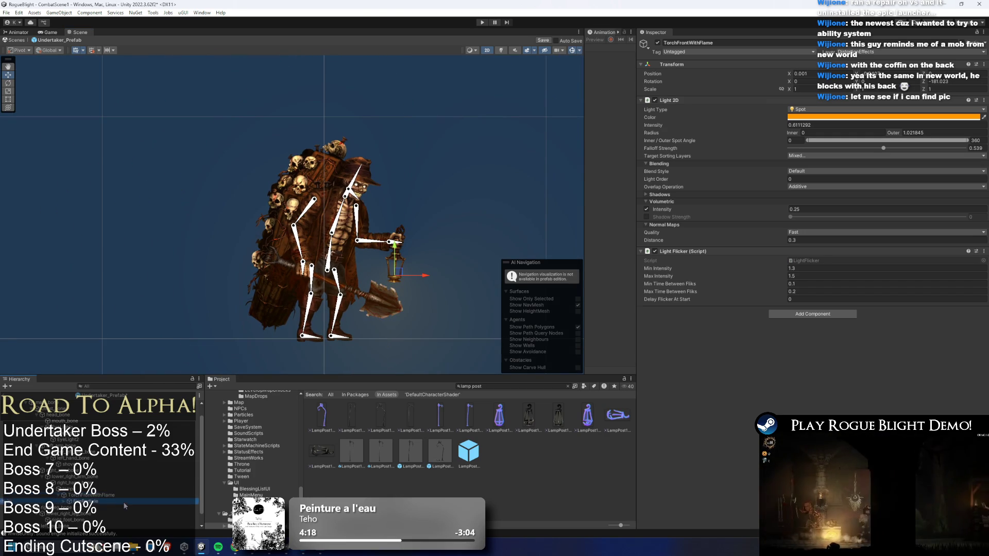
{"action": "key", "text": "ctrl+v"}
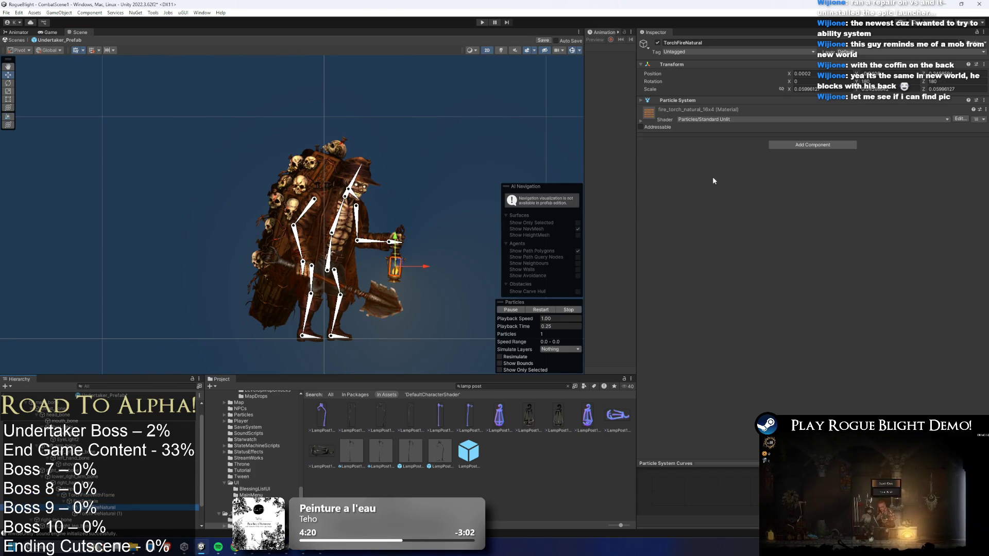
{"action": "scroll", "coordinate": [378, 299], "scroll_direction": "up", "scroll_amount": 3}
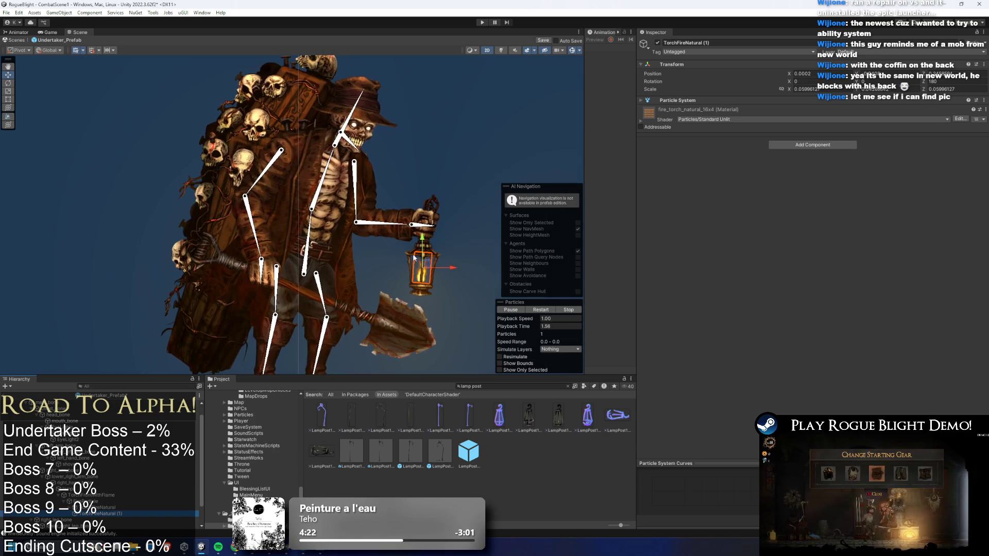
{"action": "left_click", "coordinate": [119, 503], "text": "ctrl"}
{"action": "scroll", "coordinate": [410, 238], "scroll_direction": "up", "scroll_amount": 3}
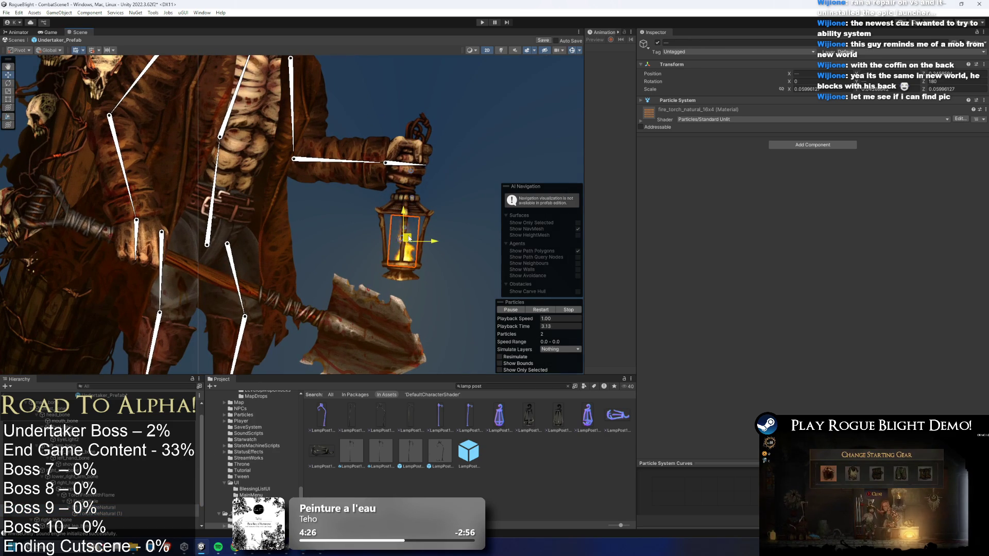
Scale the two flames larger and narrower inside the lantern.
{"action": "key", "text": "r"}
{"action": "mouse_move", "coordinate": [407, 242]}
{"action": "left_mouse_down"}
{"action": "mouse_move", "coordinate": [425, 241]}
{"action": "mouse_move", "coordinate": [409, 231]}
{"action": "left_mouse_up"}
{"action": "key", "text": "w"}
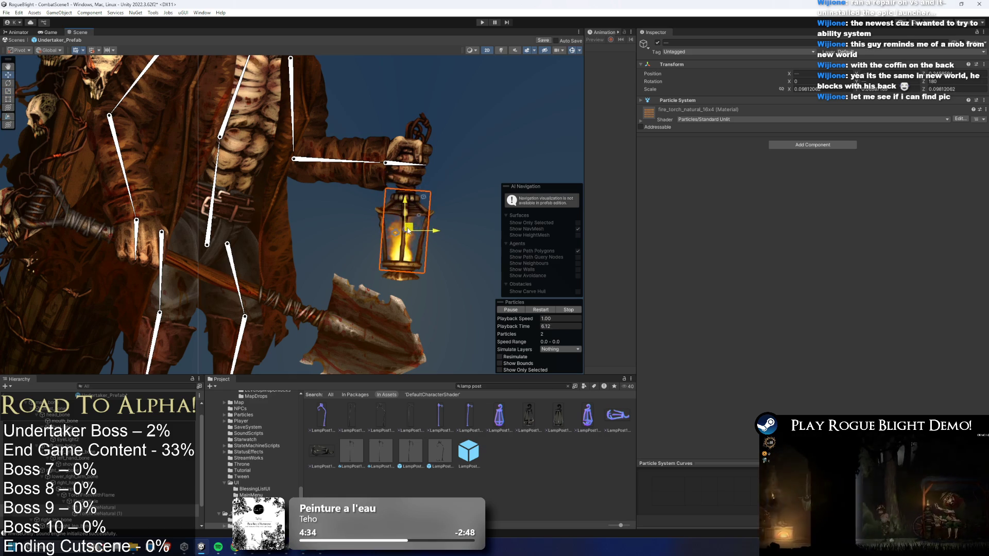
{"action": "key", "text": "r"}
{"action": "left_click_drag", "start_coordinate": [436, 230], "coordinate": [424, 237]}
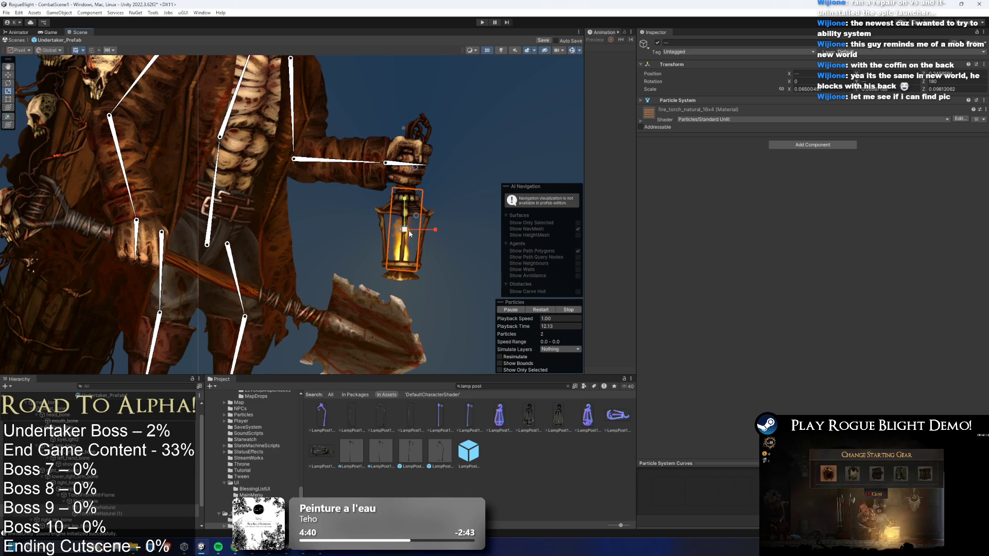
{"action": "key", "text": "w"}
{"action": "left_click", "coordinate": [101, 497]}
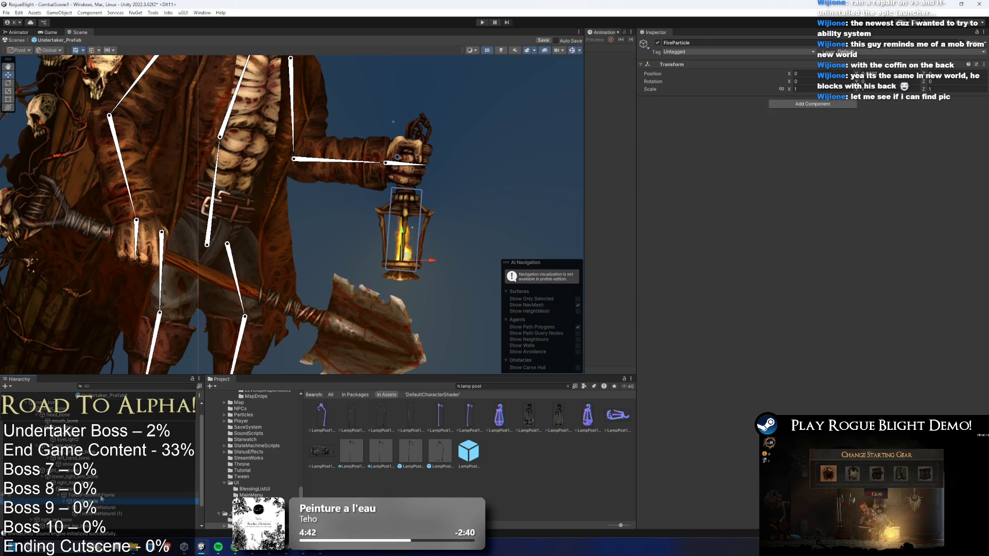
Turn on scene lighting and enlarge the spot light's outer radius.
{"action": "scroll", "coordinate": [412, 222], "scroll_direction": "down", "scroll_amount": 2}
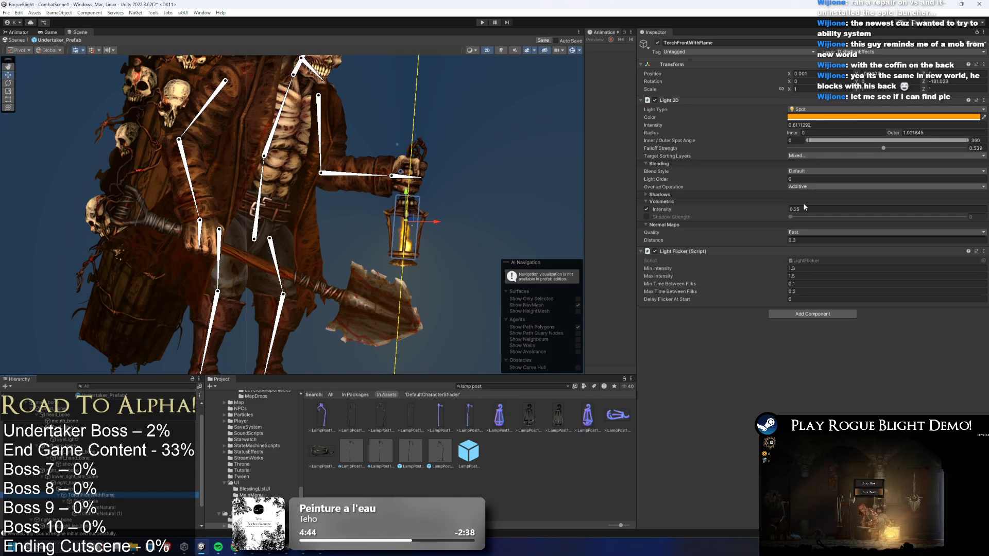
{"action": "scroll", "coordinate": [404, 215], "scroll_direction": "down", "scroll_amount": 2}
{"action": "left_click", "coordinate": [502, 50]}
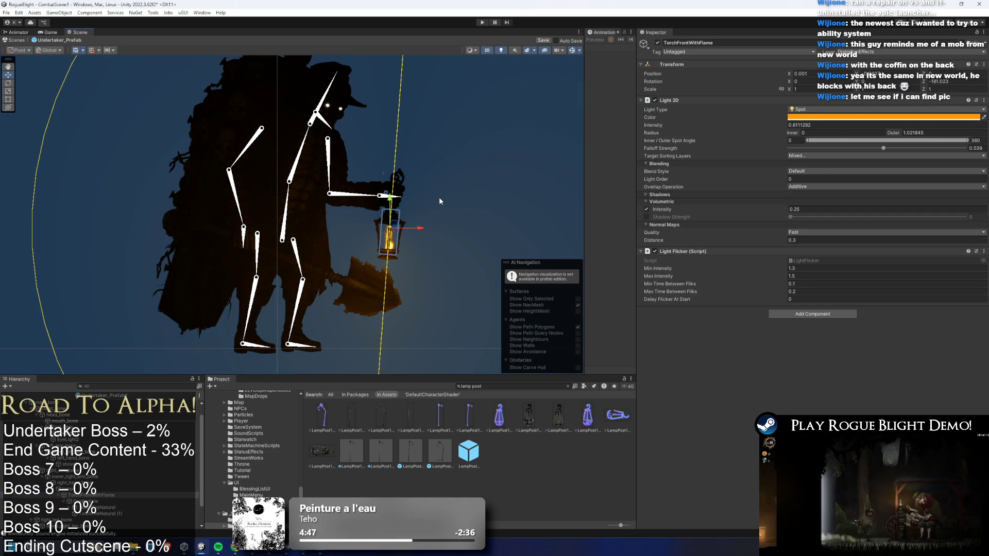
{"action": "left_click", "coordinate": [800, 240]}
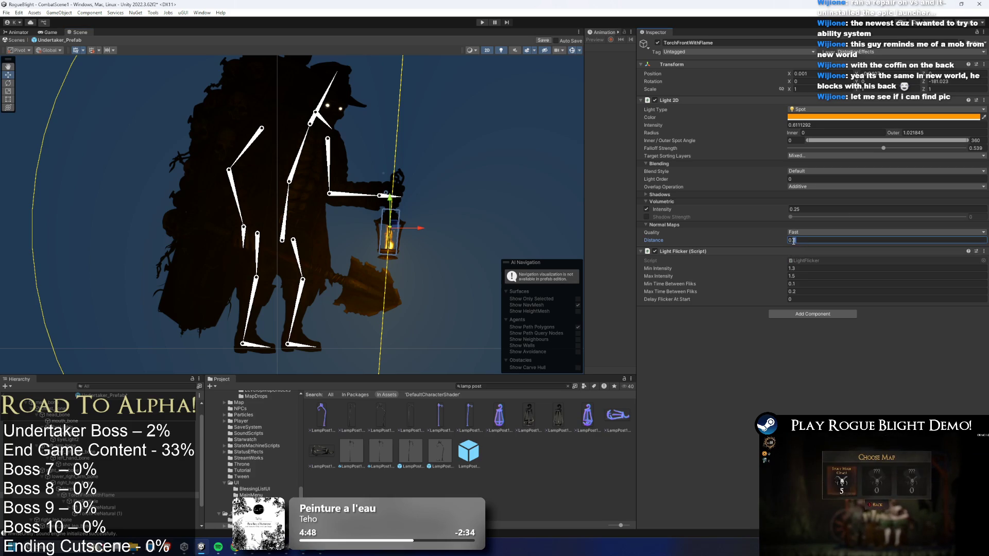
{"action": "type", "text": "0.1"}
{"action": "scroll", "coordinate": [116, 168], "scroll_direction": "down", "scroll_amount": 5}
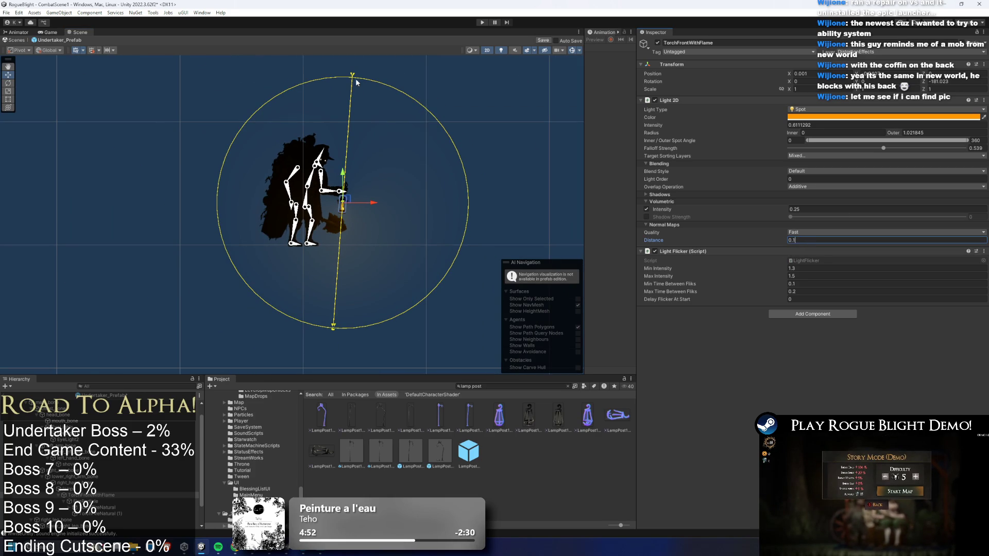
{"action": "mouse_move", "coordinate": [333, 329]}
{"action": "left_mouse_down"}
{"action": "mouse_move", "coordinate": [328, 420]}
{"action": "mouse_move", "coordinate": [258, 403]}
{"action": "mouse_move", "coordinate": [333, 433]}
{"action": "left_mouse_up"}
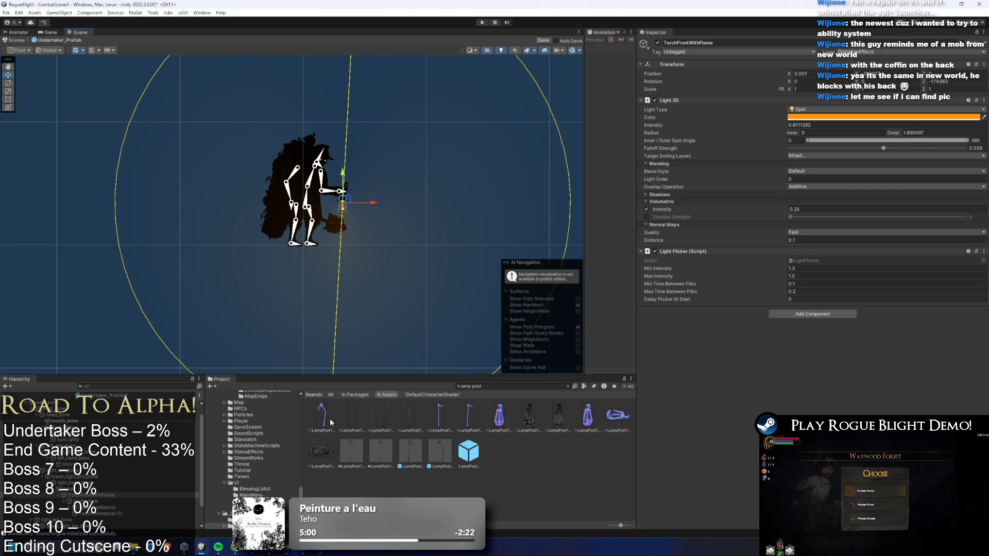
{"action": "scroll", "coordinate": [375, 194], "scroll_direction": "up", "scroll_amount": 2}
Set the spot light's inner radius to 0.
{"action": "left_click", "coordinate": [821, 132]}
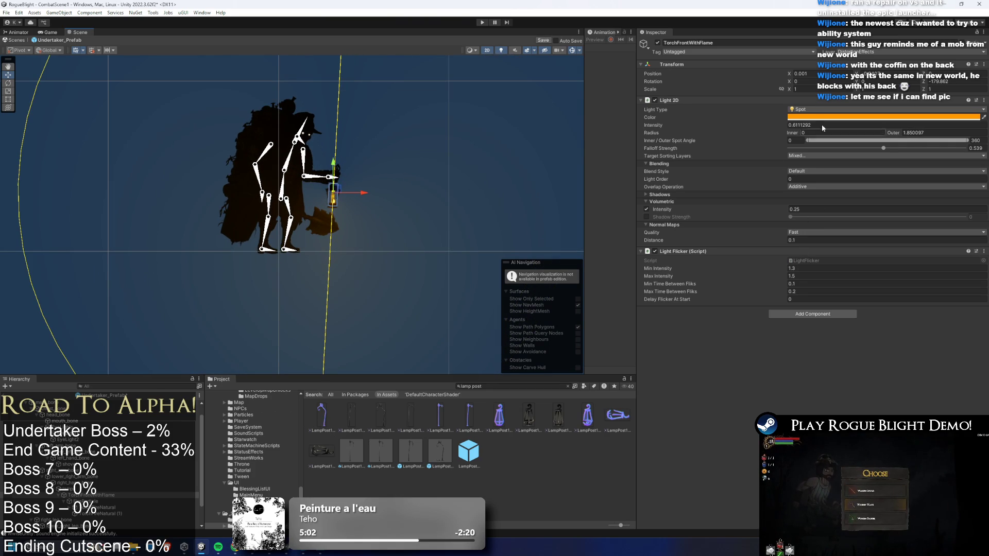
{"action": "type", "text": "1"}
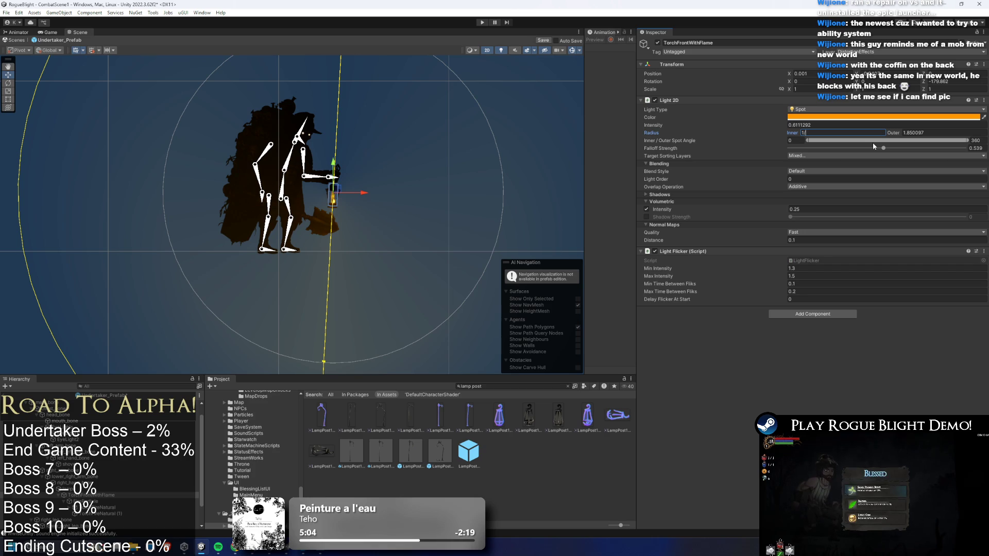
{"action": "type", "text": ".3"}
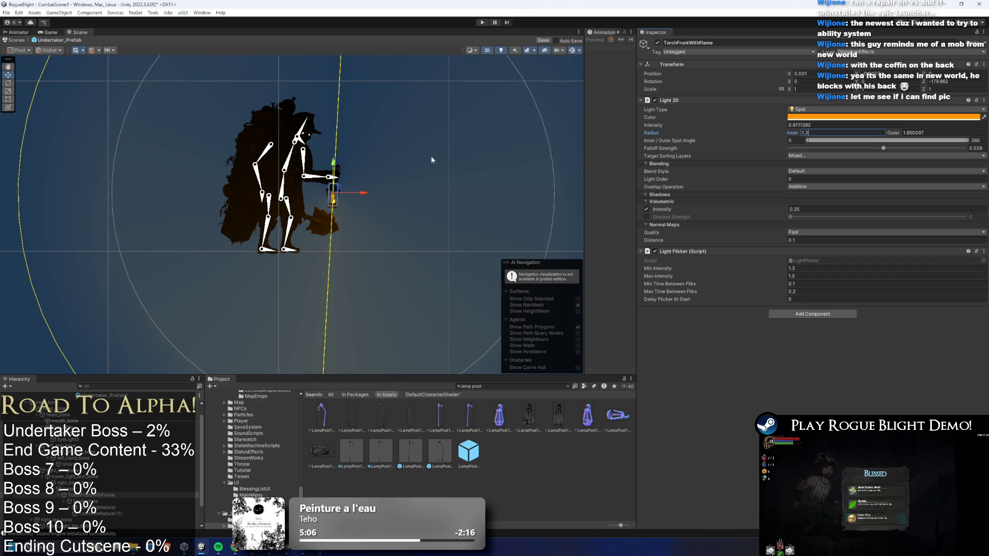
{"action": "scroll", "coordinate": [342, 190], "scroll_direction": "up", "scroll_amount": 5}
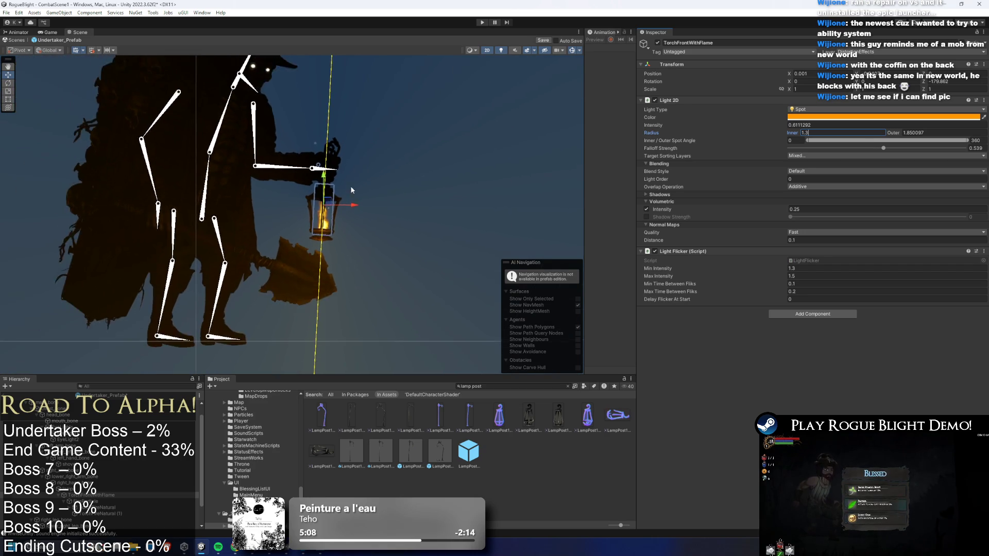
{"action": "scroll", "coordinate": [360, 191], "scroll_direction": "down", "scroll_amount": 5}
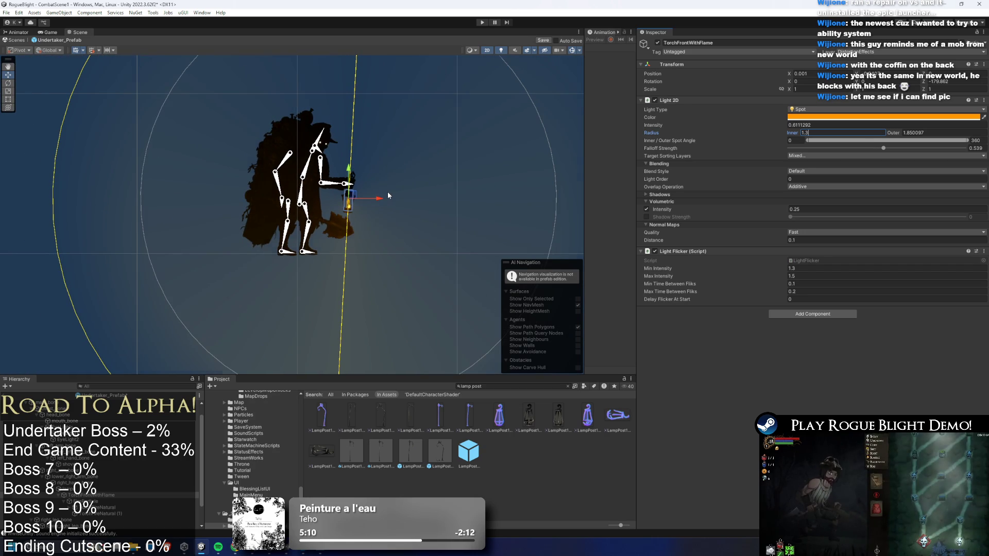
{"action": "key", "text": "BackSpace"}
{"action": "key", "text": "BackSpace"}
{"action": "key", "text": "BackSpace"}
{"action": "type", "text": "0"}
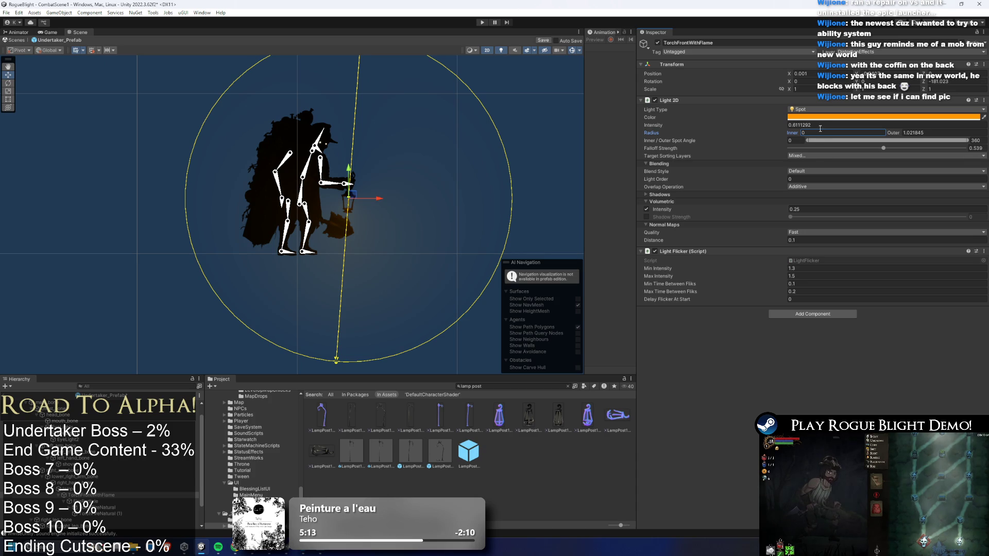
Set the light's intensity to 1.3 and volumetric distance to 0.1.
{"action": "left_click", "coordinate": [820, 126]}
{"action": "type", "text": "1.3"}
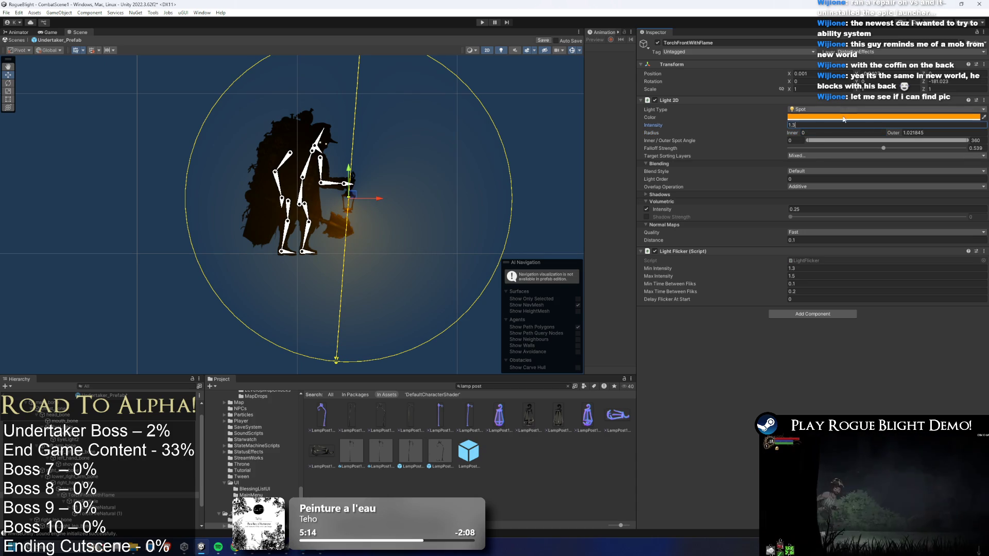
{"action": "scroll", "coordinate": [384, 168], "scroll_direction": "down", "scroll_amount": 3}
{"action": "scroll", "coordinate": [378, 167], "scroll_direction": "up", "scroll_amount": 3}
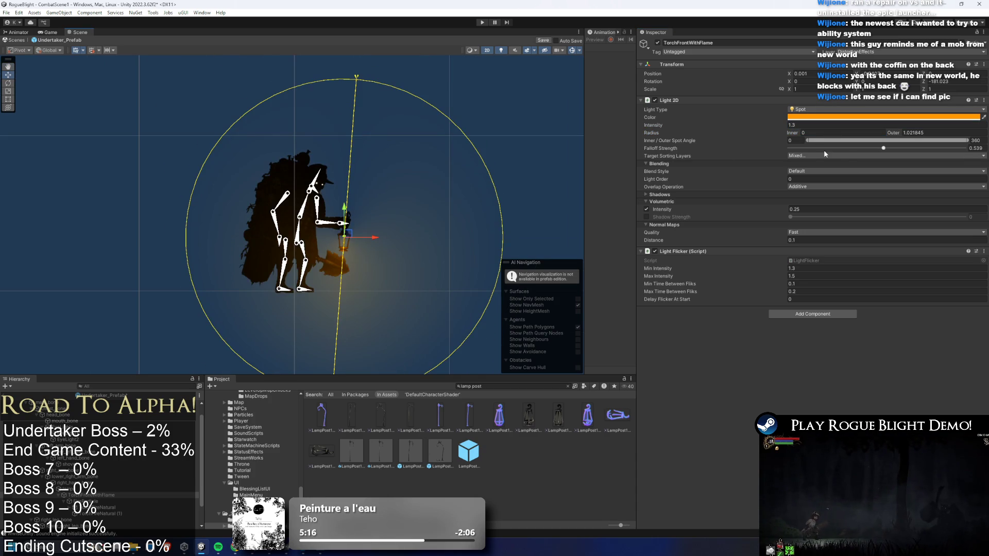
{"action": "left_click", "coordinate": [881, 145]}
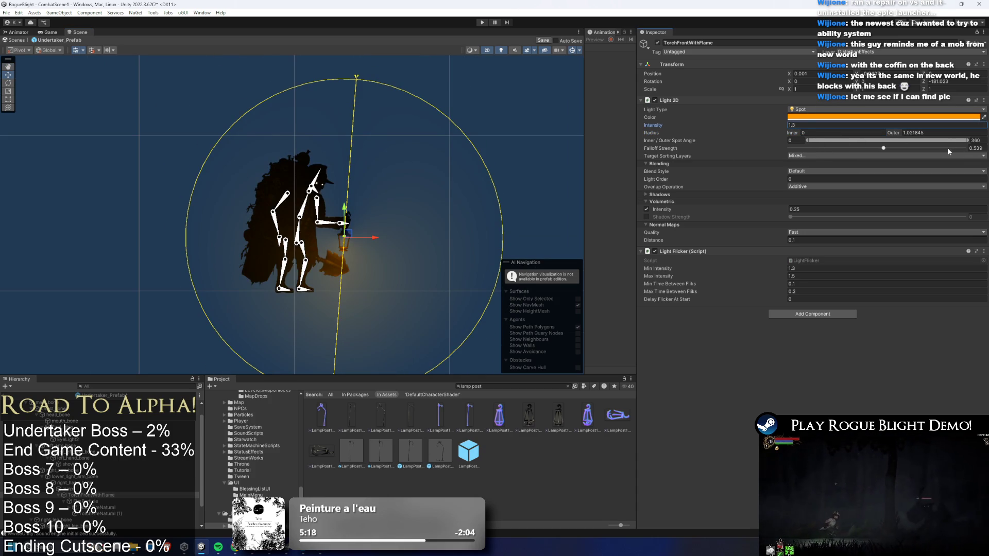
{"action": "left_click", "coordinate": [895, 148]}
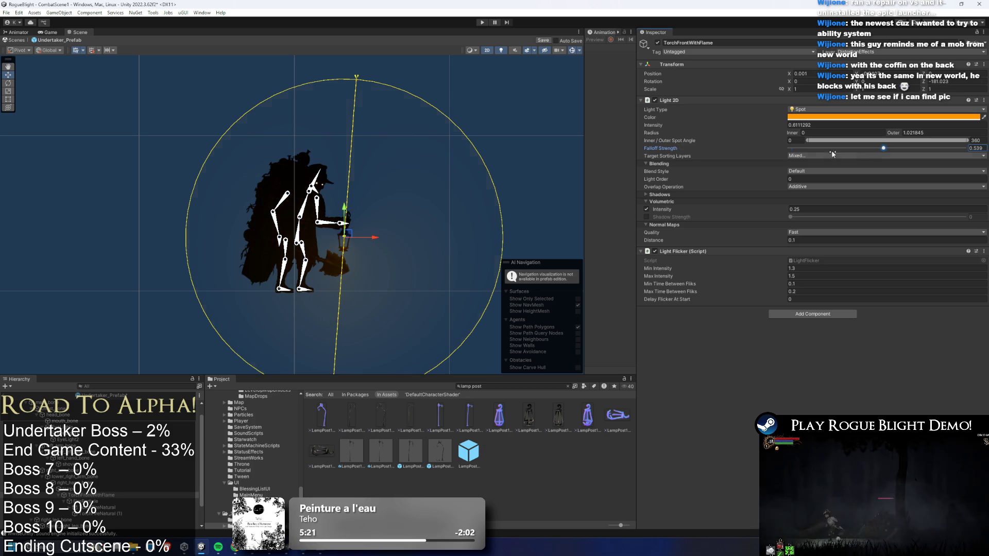
{"action": "left_click", "coordinate": [783, 125]}
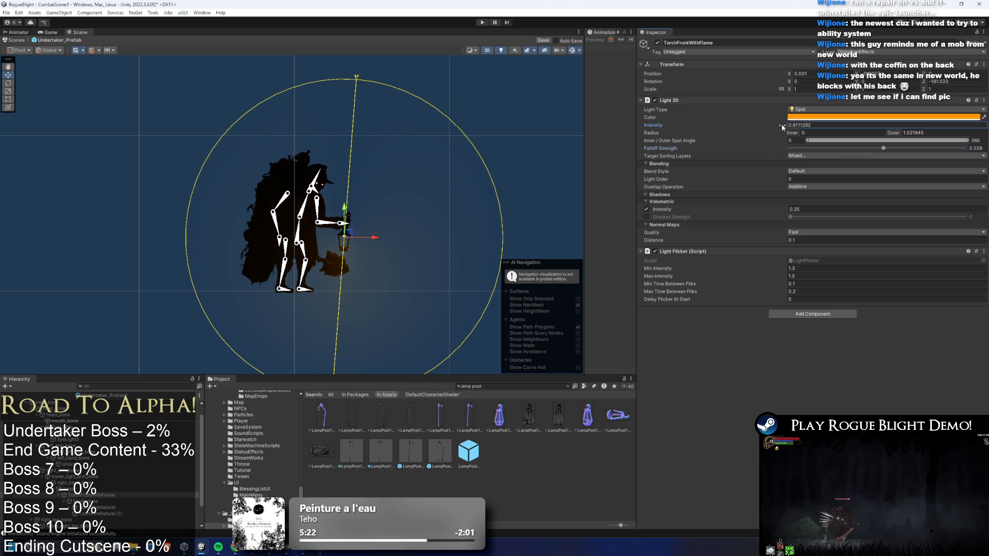
{"action": "type", "text": "1.3"}
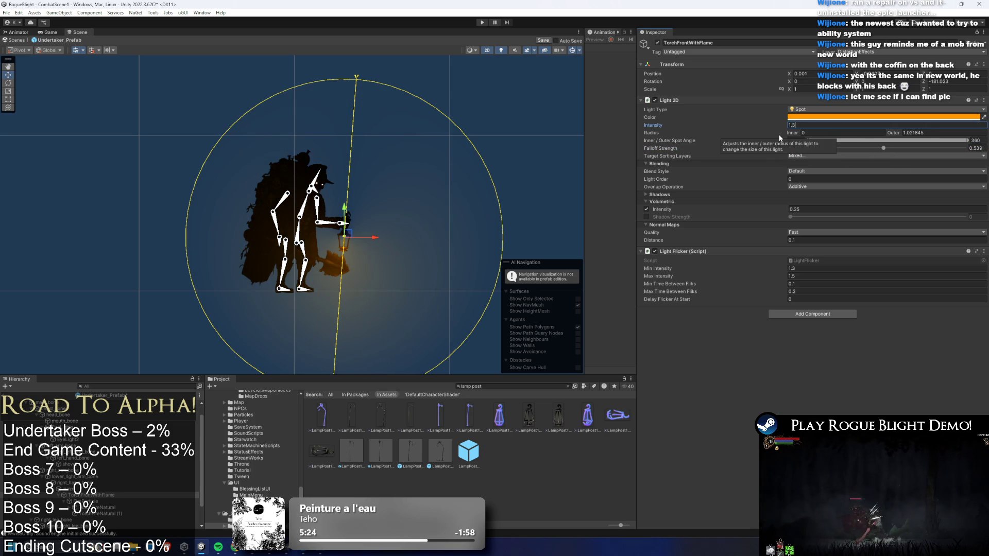
{"action": "left_click", "coordinate": [823, 240]}
{"action": "left_click", "coordinate": [823, 236]}
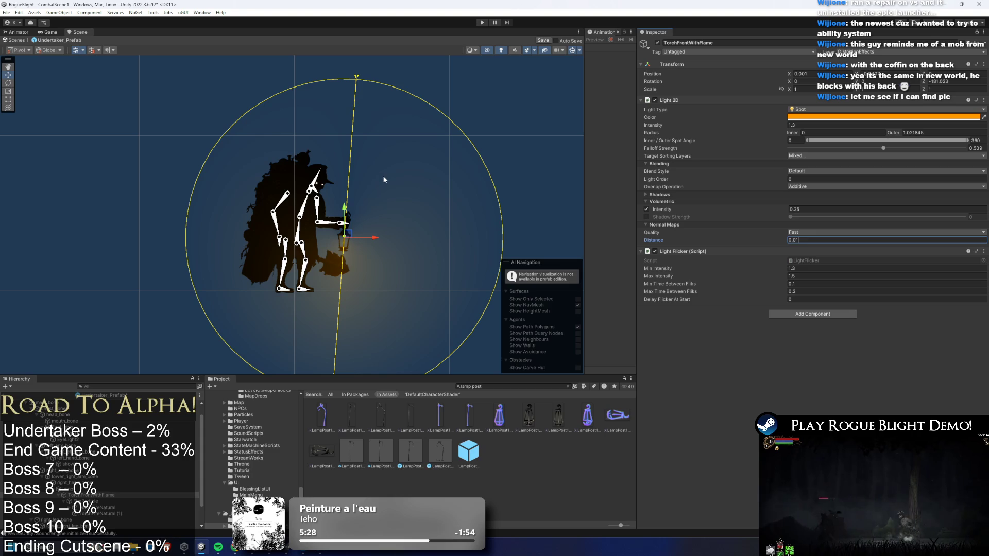
{"action": "scroll", "coordinate": [354, 203], "scroll_direction": "up", "scroll_amount": 3}
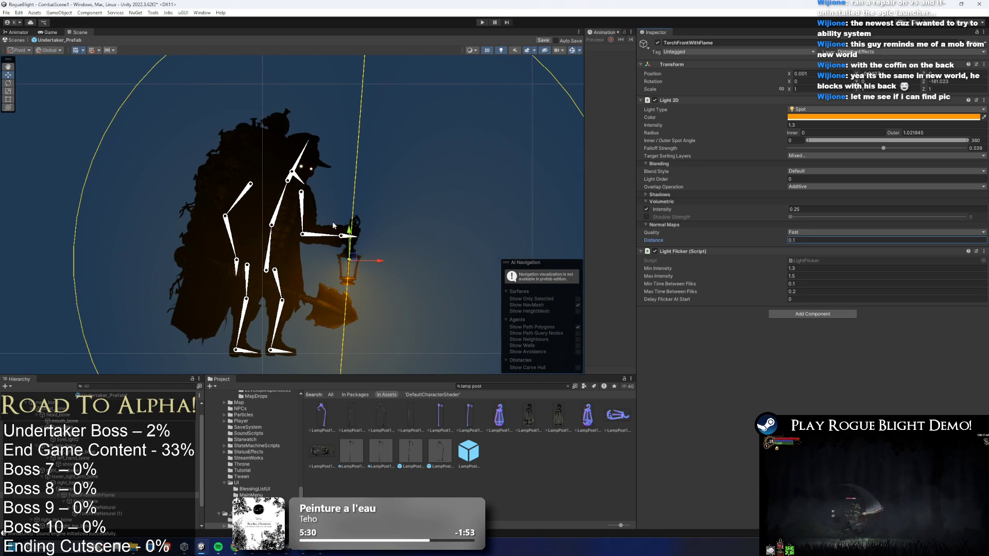
Try the lantern light at about 4.3 intensity and normal-map distances of 1 and 0.4.
{"action": "left_click_drag", "start_coordinate": [770, 128], "coordinate": [807, 125]}
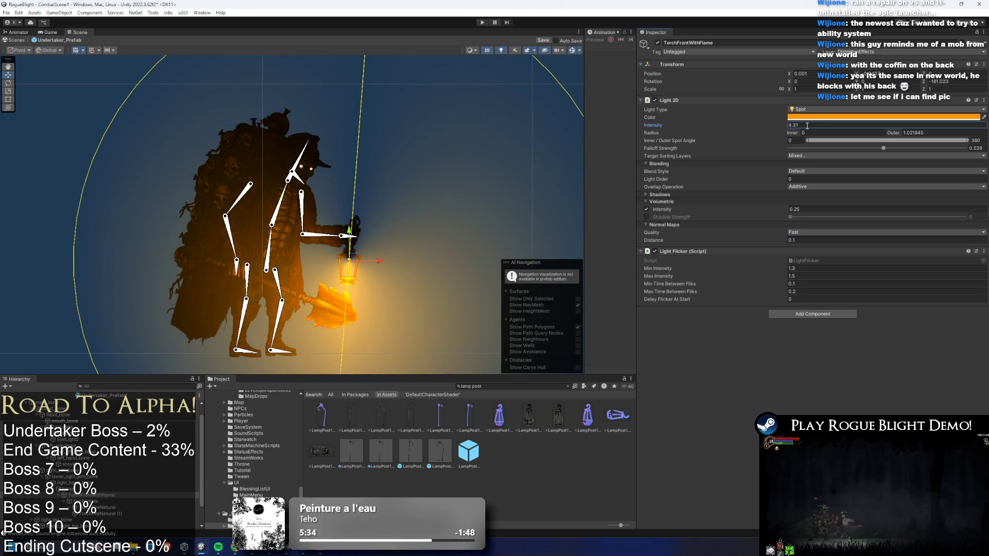
{"action": "left_click_drag", "start_coordinate": [300, 248], "coordinate": [330, 175]}
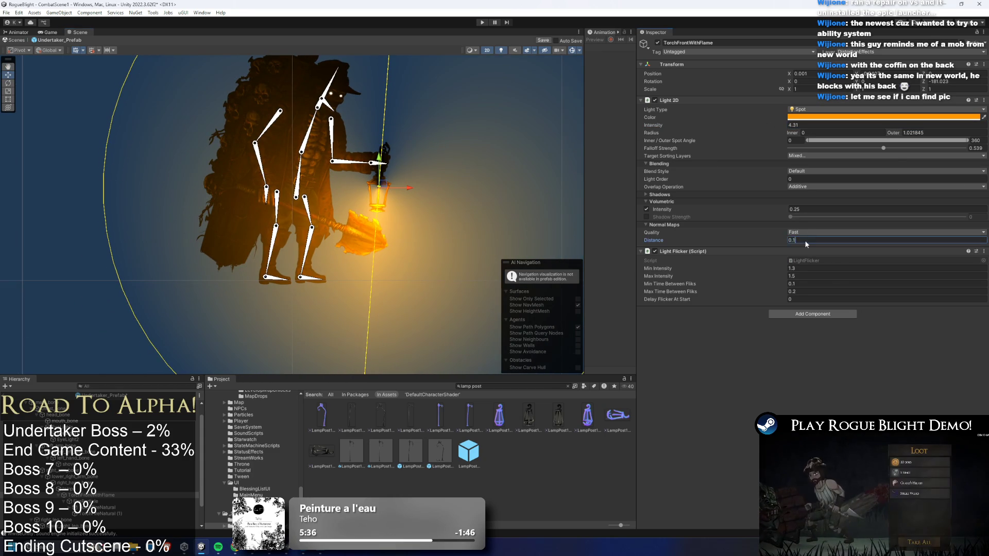
{"action": "type", "text": "1"}
{"action": "key", "text": "Return"}
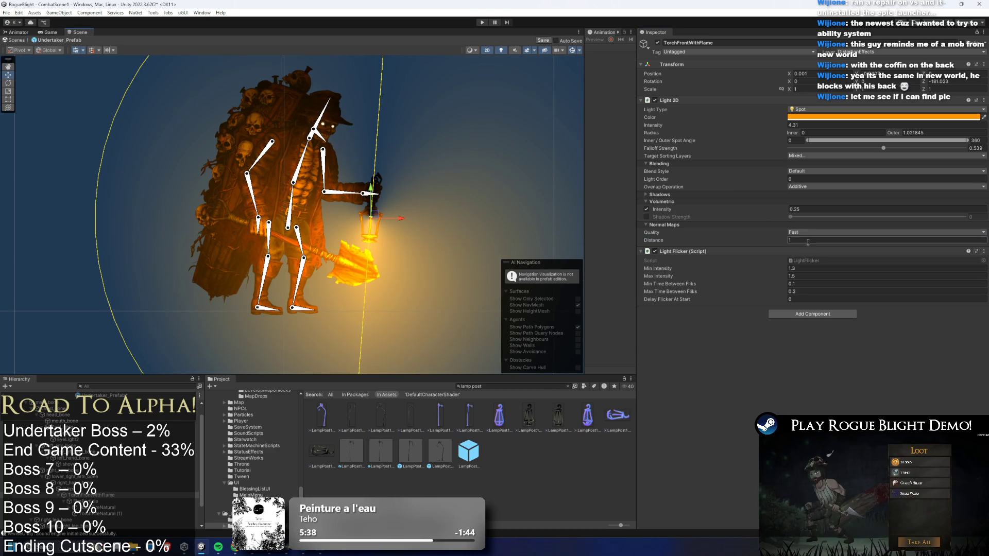
{"action": "key", "text": "BackSpace"}
{"action": "type", "text": "0.2"}
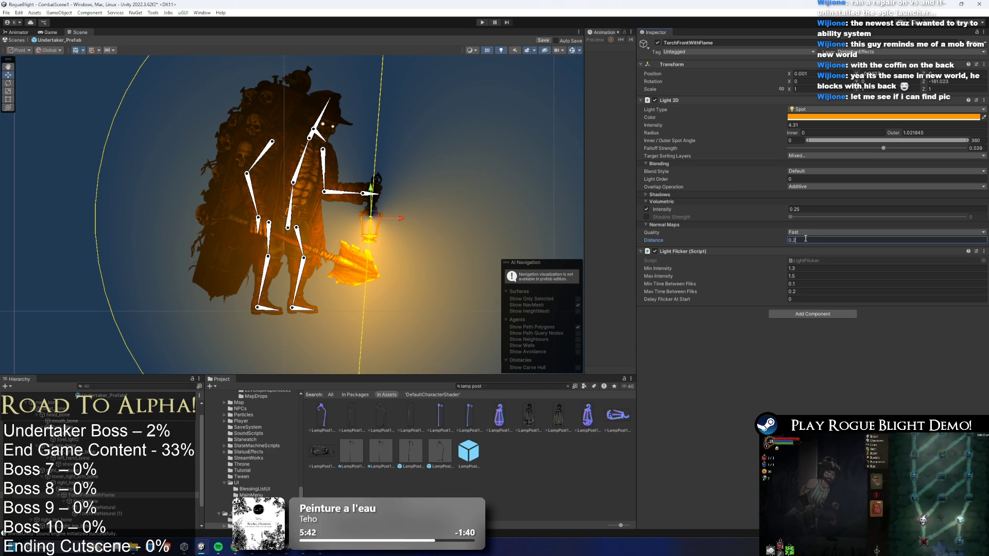
{"action": "type", "text": "4"}
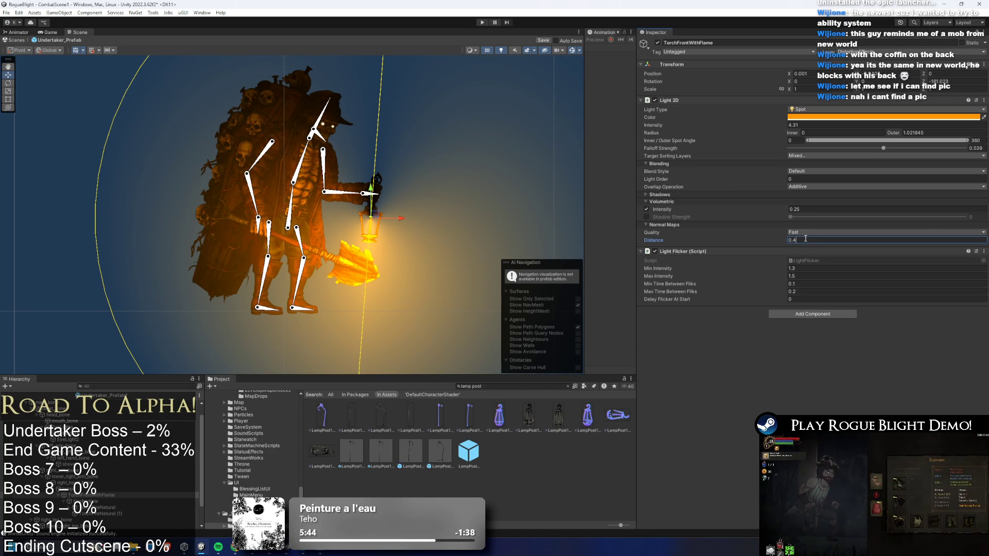
{"action": "key", "text": "BackSpace"}
{"action": "type", "text": "15"}
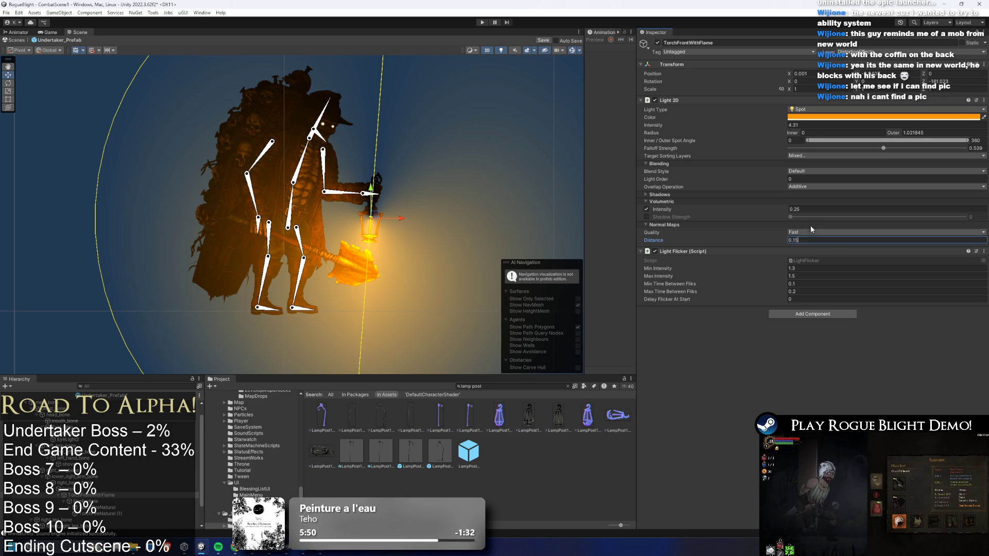
Settle the lantern light at Intensity 3 with Normal Maps Distance 0.3.
{"action": "left_click", "coordinate": [814, 122]}
{"action": "type", "text": "1.3"}
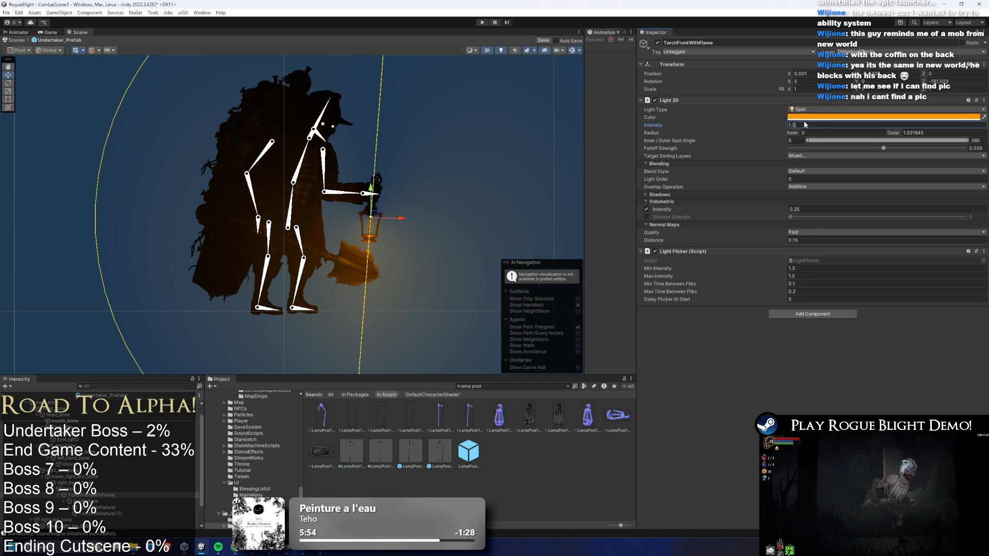
{"action": "key", "text": "BackSpace"}
{"action": "key", "text": "BackSpace"}
{"action": "key", "text": "BackSpace"}
{"action": "type", "text": "2"}
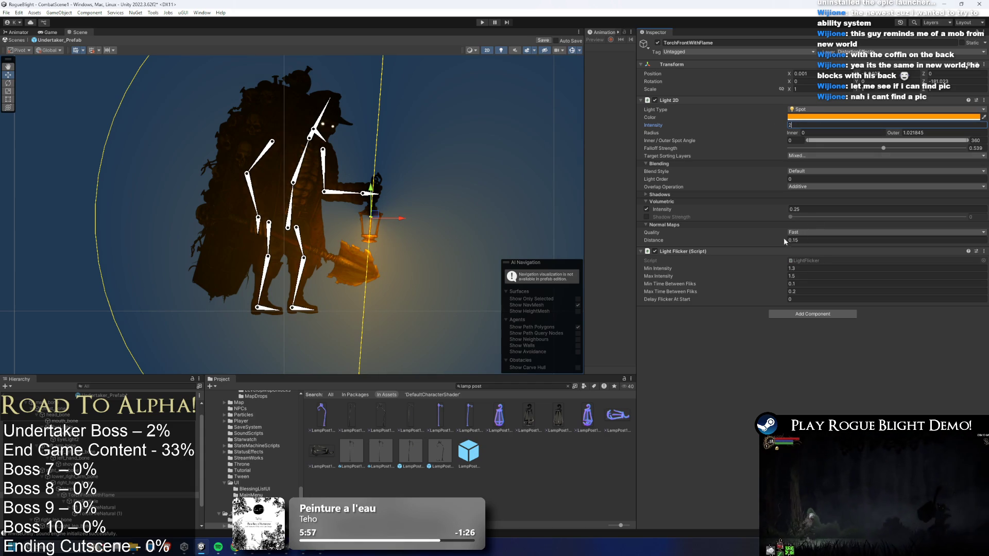
{"action": "type", "text": "3"}
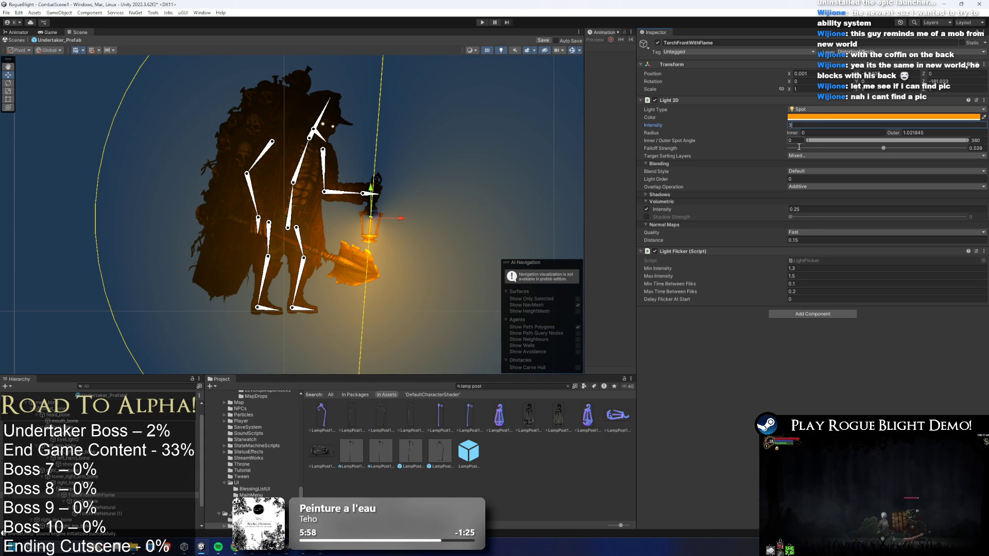
{"action": "left_click", "coordinate": [807, 240]}
{"action": "type", "text": "1"}
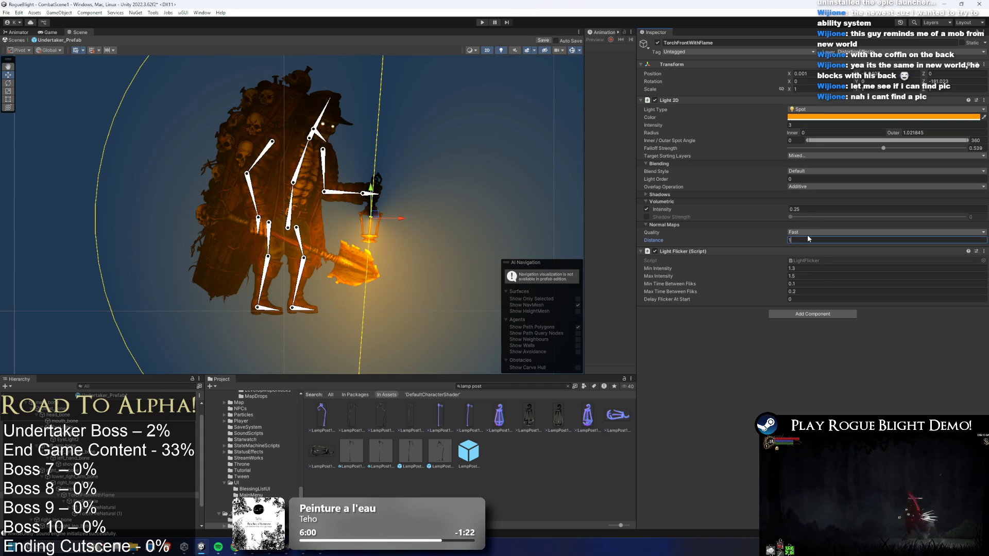
{"action": "left_click", "coordinate": [801, 125]}
{"action": "type", "text": "1"}
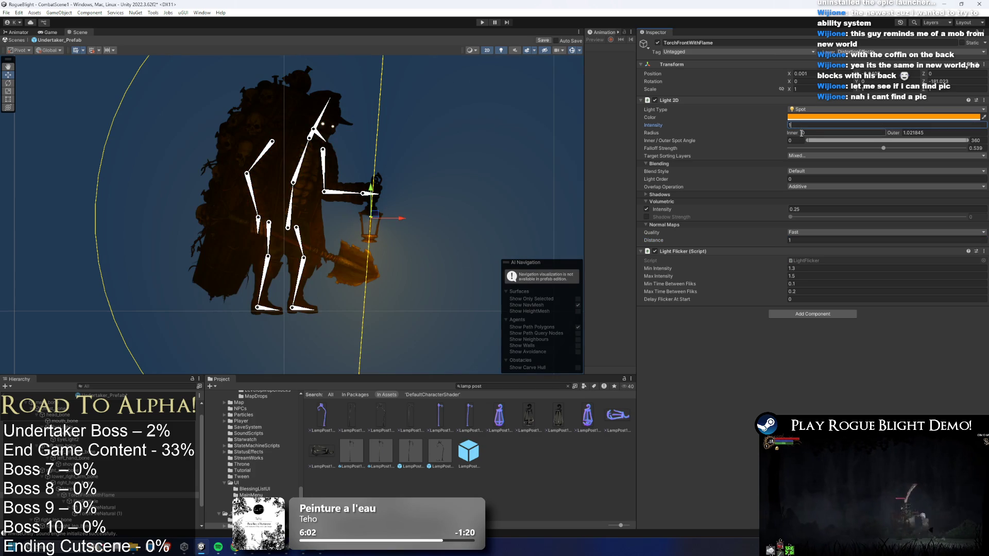
{"action": "key", "text": "BackSpace"}
{"action": "type", "text": "3"}
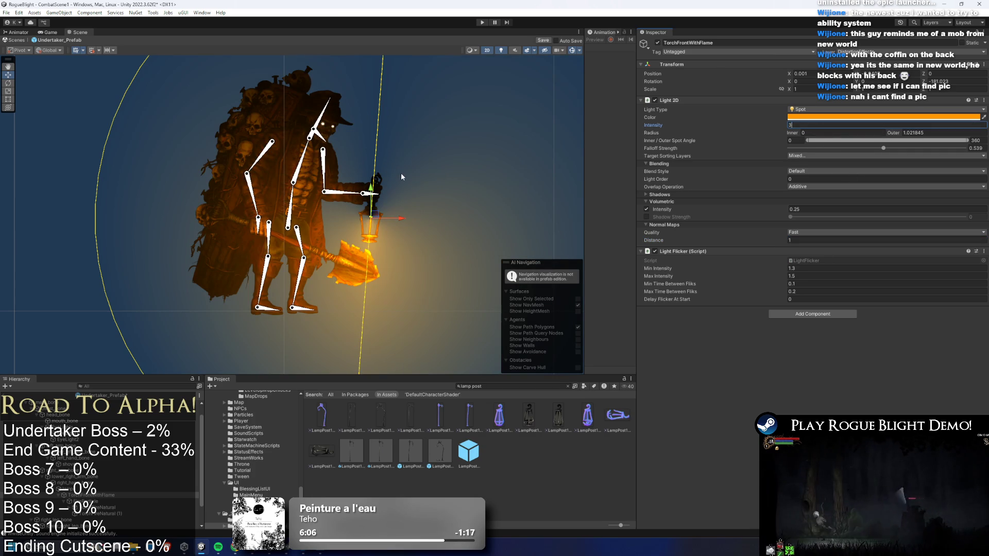
{"action": "type", "text": "0.5"}
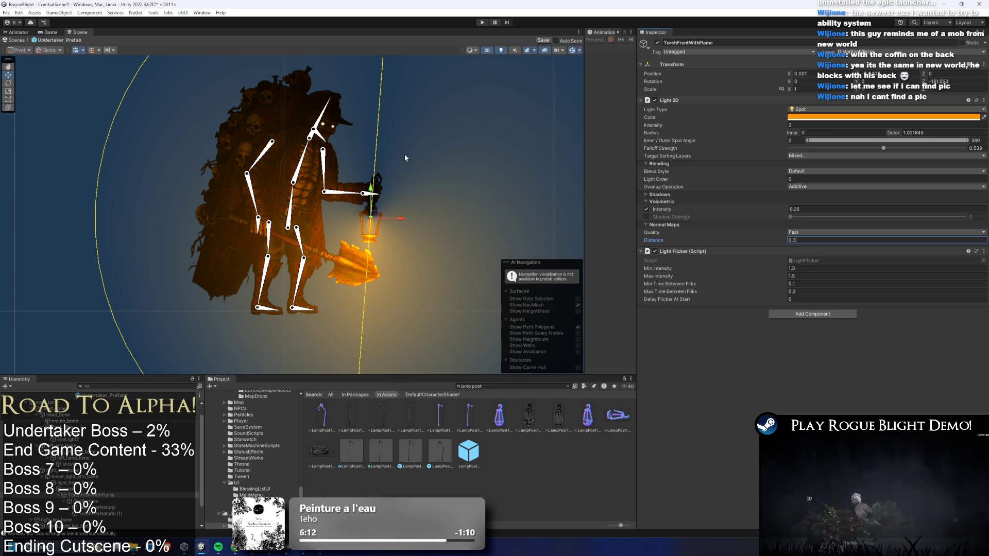
{"action": "key", "text": "Return"}
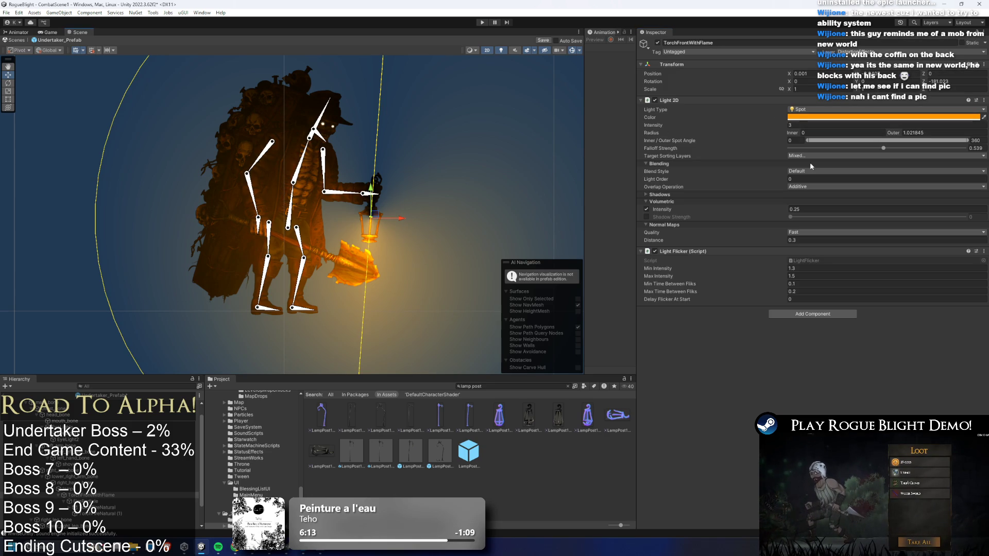
{"action": "type", "text": "3"}
Set the Light Flicker minimum intensity to 2.7.
{"action": "left_click", "coordinate": [810, 268]}
{"action": "type", "text": "2.7"}
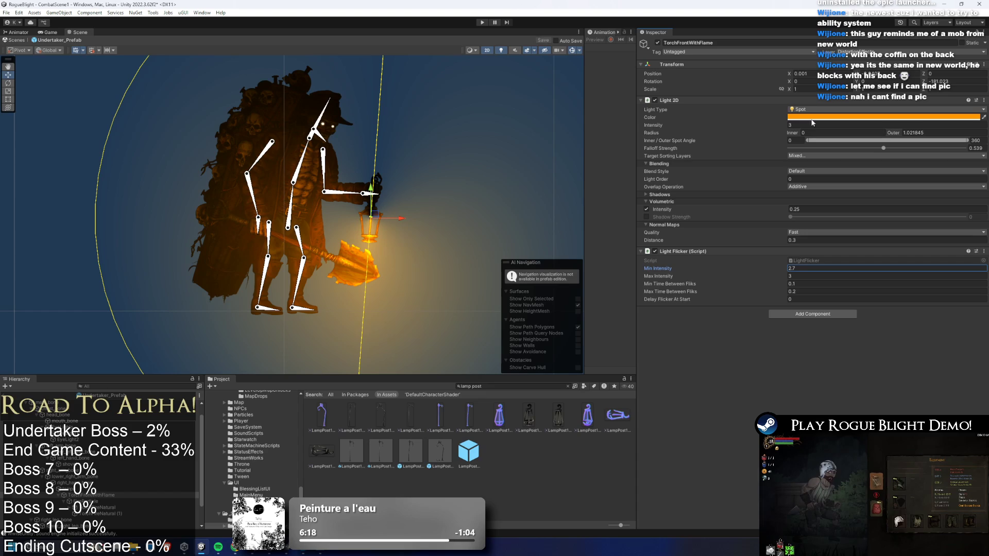
{"action": "left_click", "coordinate": [427, 163]}
Select the Undertaker_Prefab root in the Hierarchy and start Play mode.
{"action": "scroll", "coordinate": [422, 160], "scroll_direction": "down", "scroll_amount": 3}
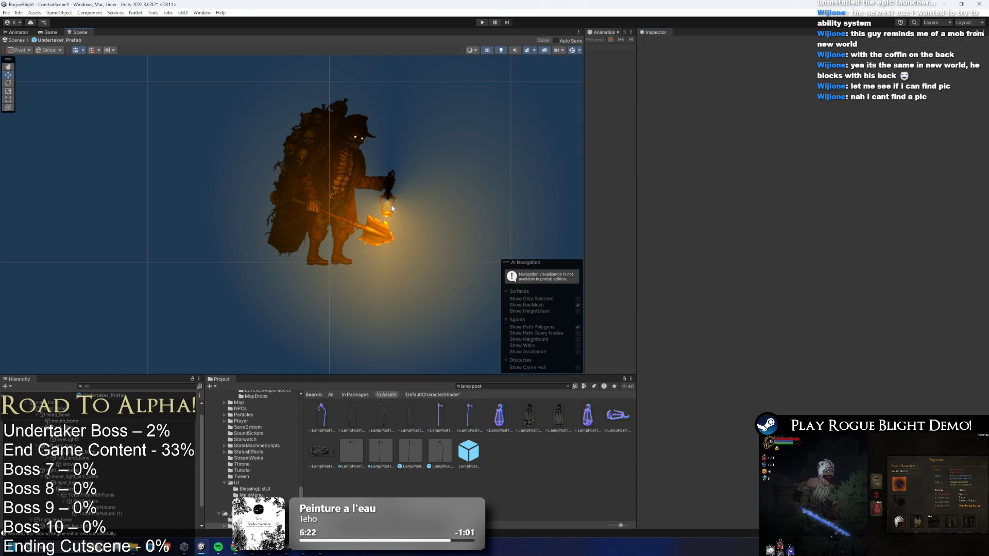
{"action": "scroll", "coordinate": [98, 454], "scroll_direction": "up", "scroll_amount": 3}
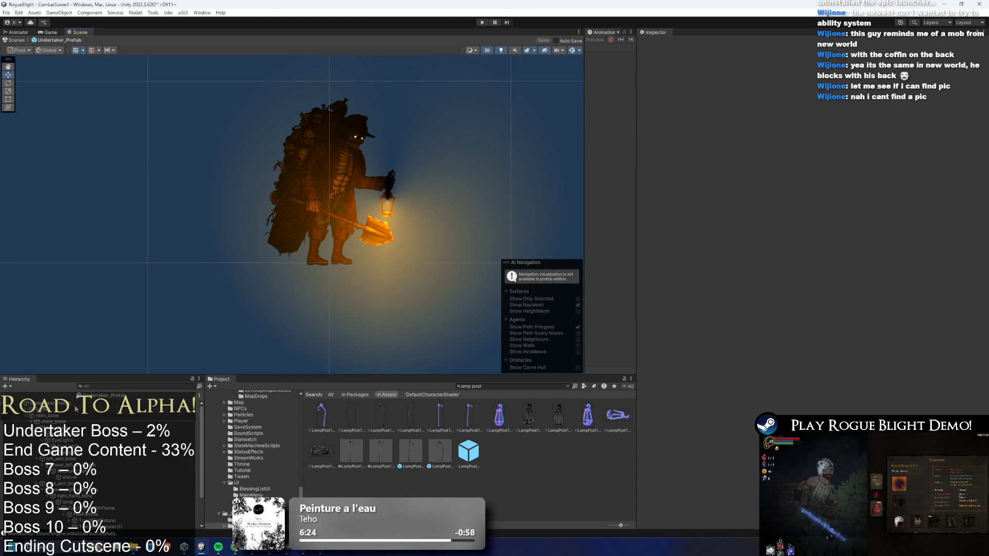
{"action": "left_click", "coordinate": [51, 404]}
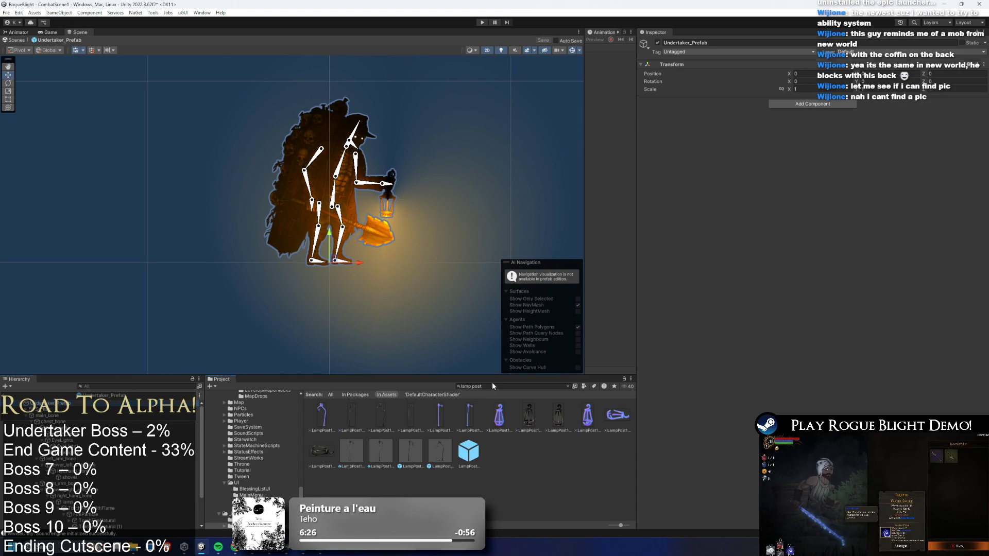
{"action": "left_click", "coordinate": [482, 23]}
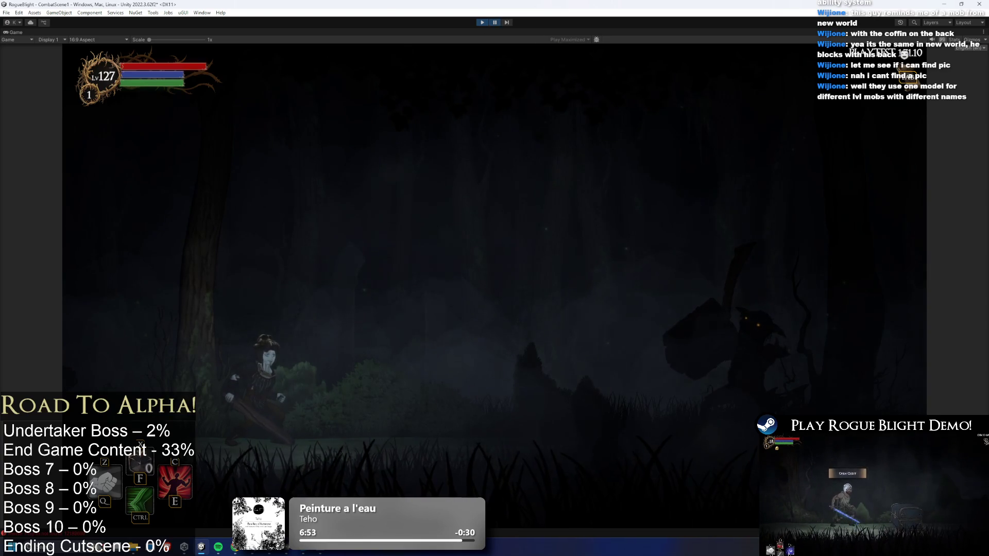
Search the Project panel for 'undert' and drop an Undertaker prefab into the forest scene.
{"action": "key", "text": "ctrl+1"}
{"action": "key", "text": "shift+space"}
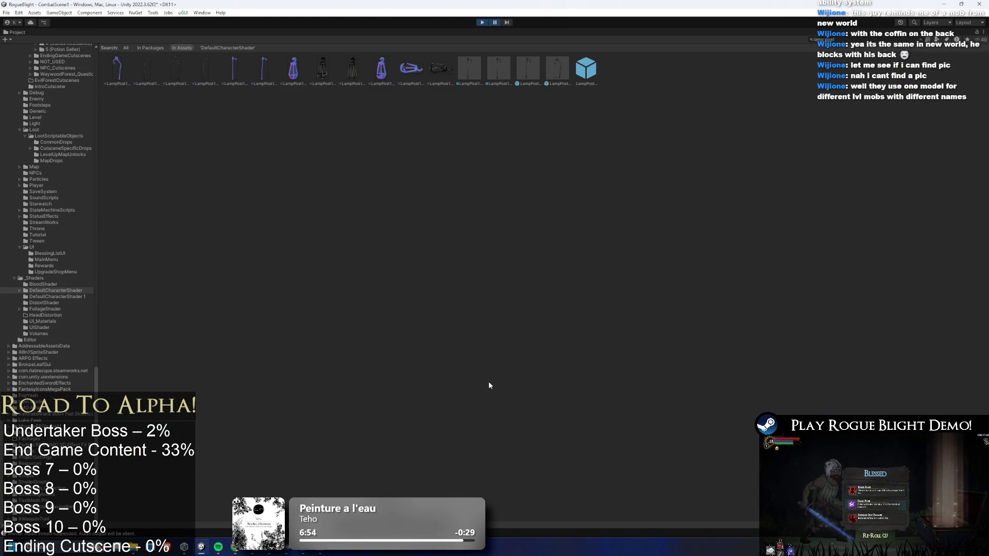
{"action": "key", "text": "shift+space"}
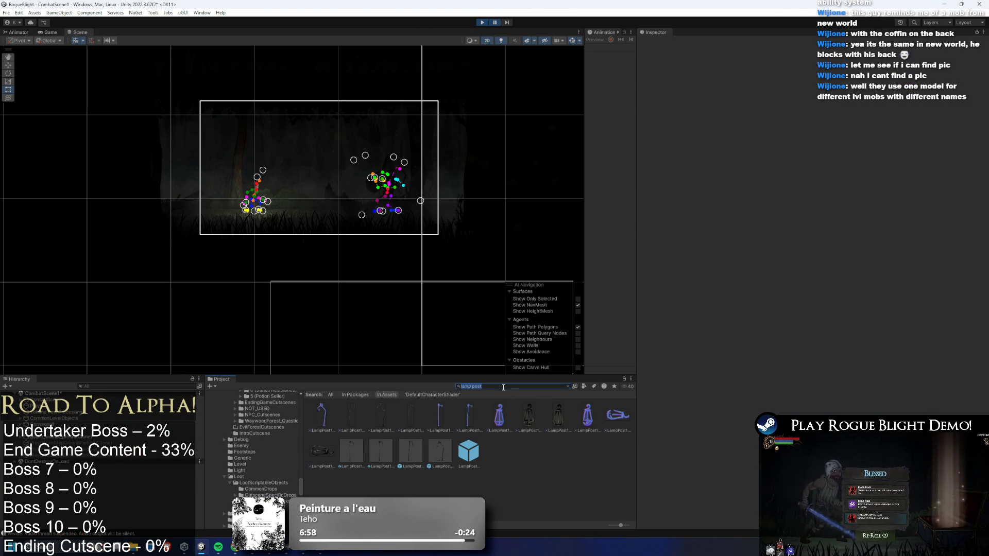
{"action": "type", "text": "undertak"}
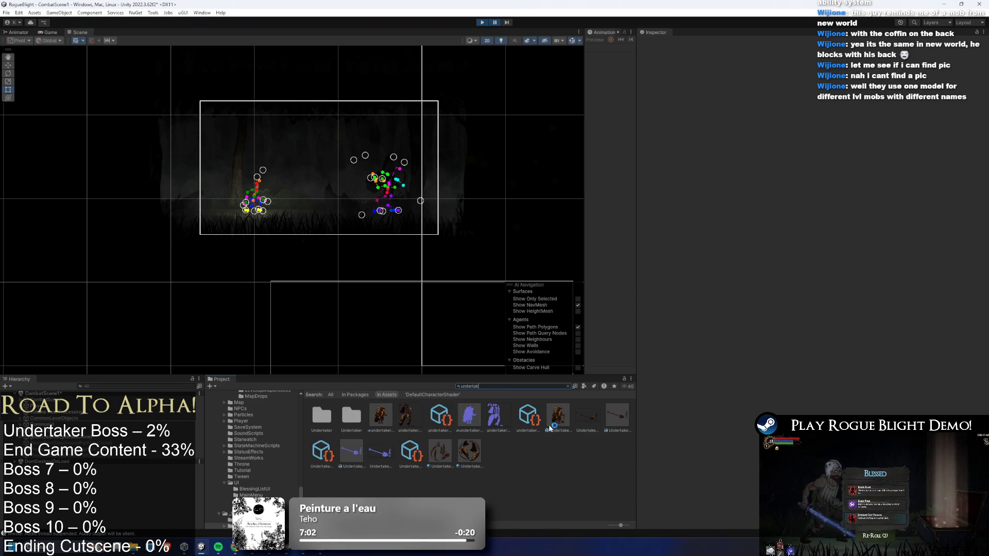
{"action": "mouse_move", "coordinate": [550, 428]}
{"action": "left_mouse_down"}
{"action": "mouse_move", "coordinate": [309, 214]}
{"action": "mouse_move", "coordinate": [303, 221]}
{"action": "left_mouse_up"}
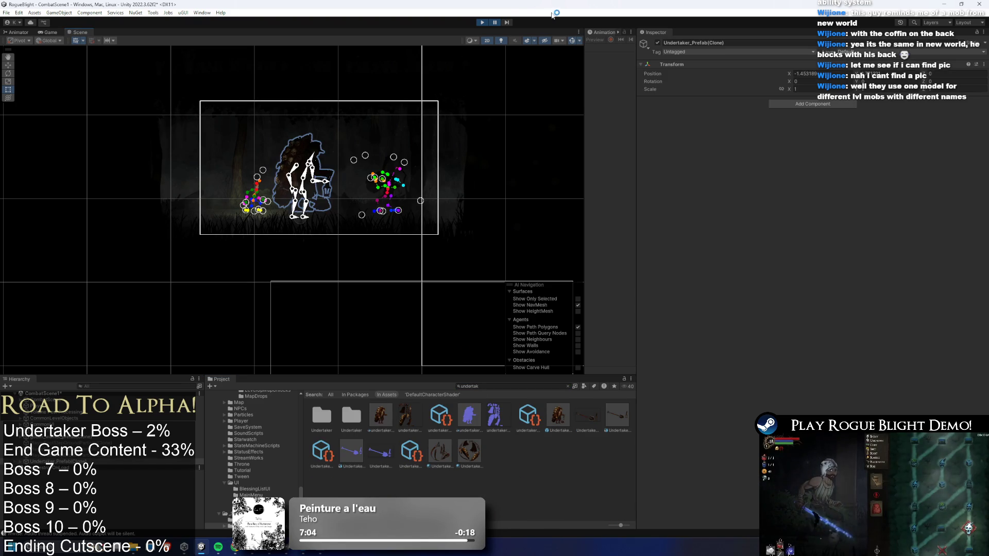
Move the Undertaker left beside the player and resume the running game.
{"action": "left_click", "coordinate": [495, 22]}
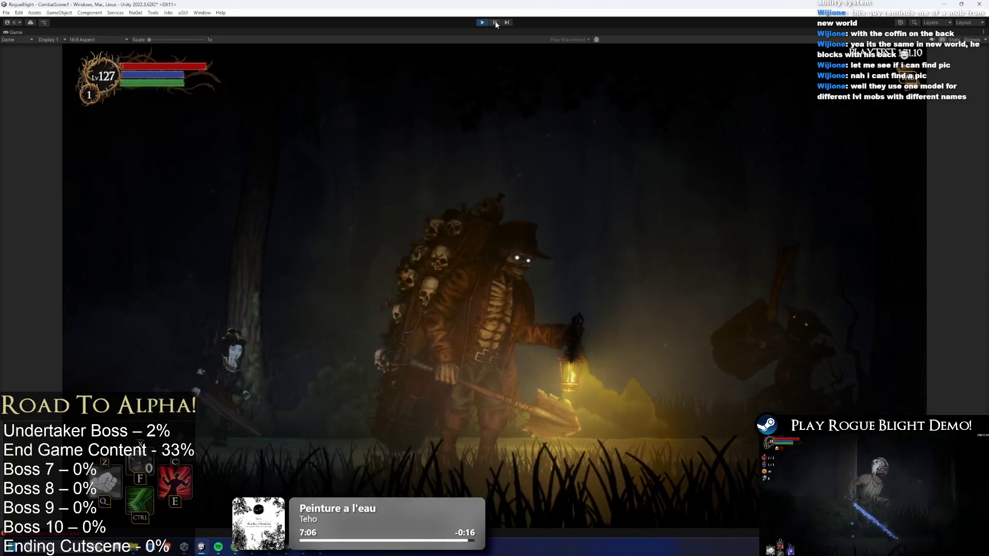
{"action": "left_click", "coordinate": [496, 22]}
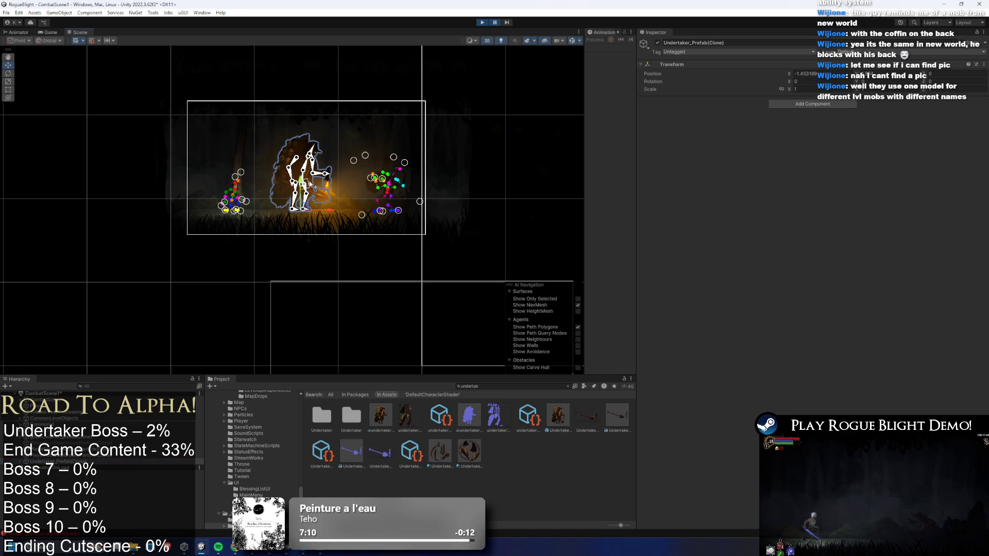
{"action": "left_click_drag", "start_coordinate": [329, 221], "coordinate": [235, 220]}
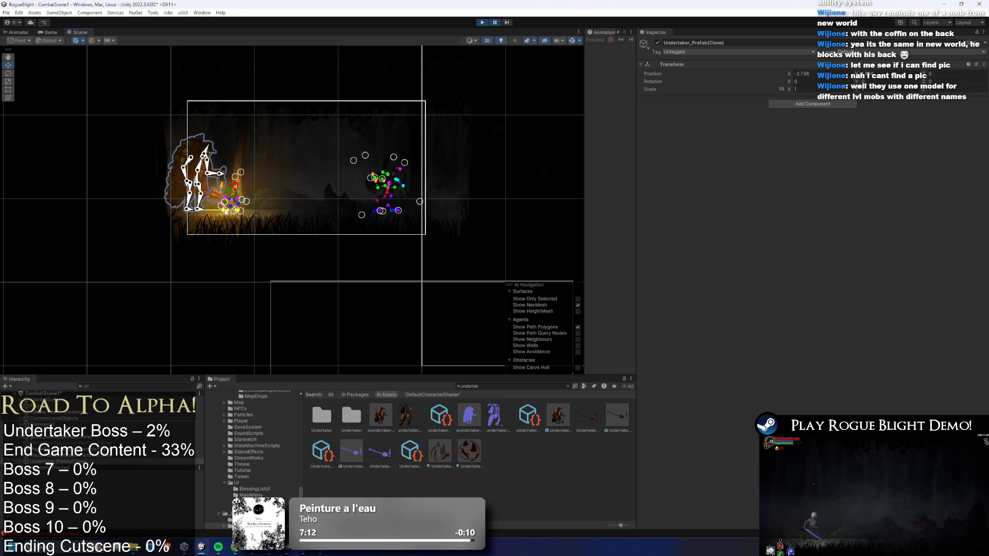
{"action": "left_click", "coordinate": [497, 23]}
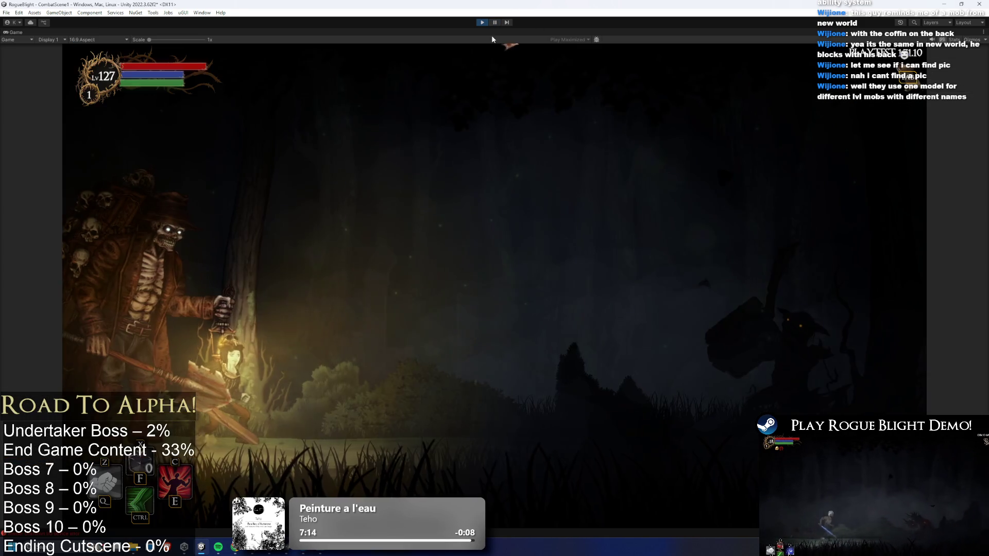
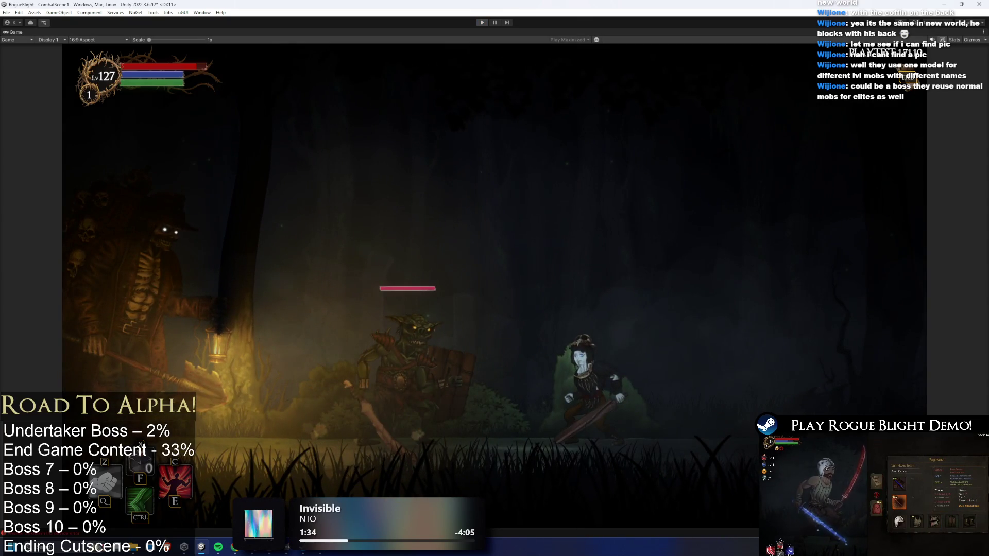
Stop the game, open CombatScene2 from a 'combat 2' search, saving the old scene, and play it.
{"action": "key", "text": "ctrl+p"}
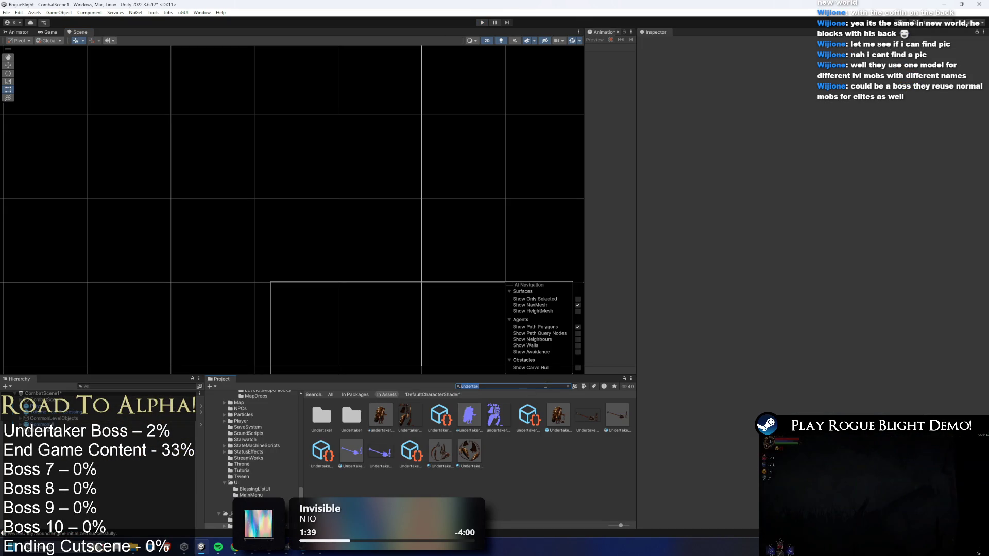
{"action": "type", "text": "combat 2"}
{"action": "double_click", "coordinate": [330, 413]}
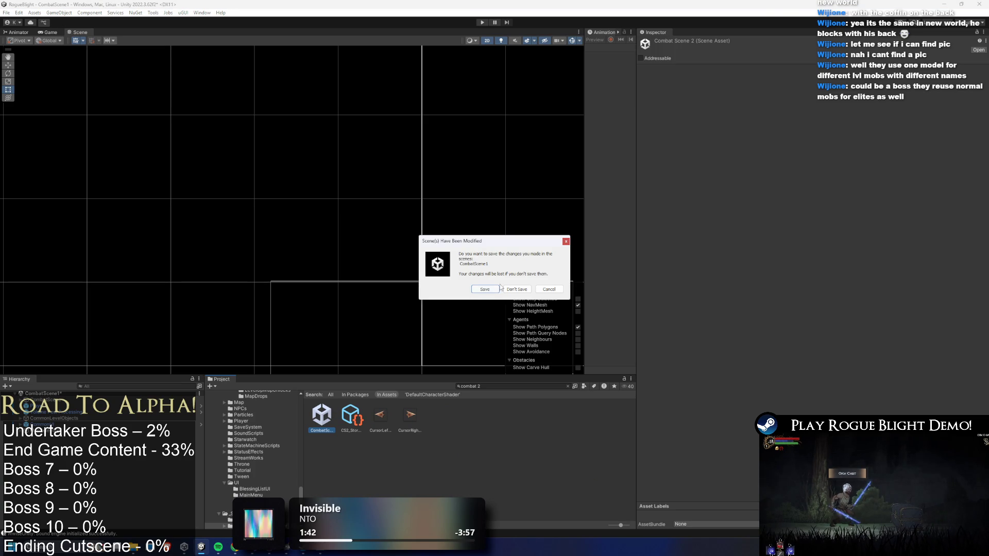
{"action": "left_click", "coordinate": [485, 290]}
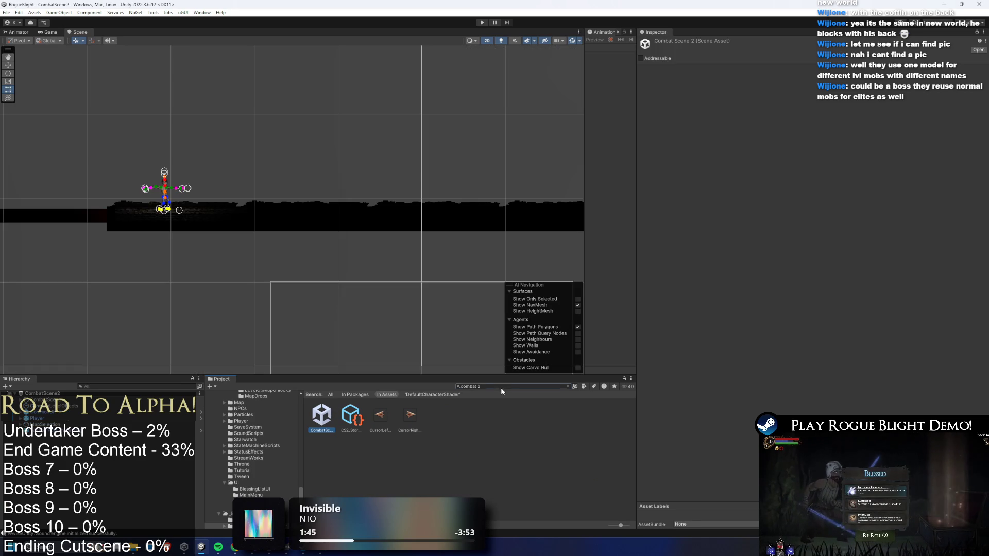
{"action": "left_click", "coordinate": [501, 388]}
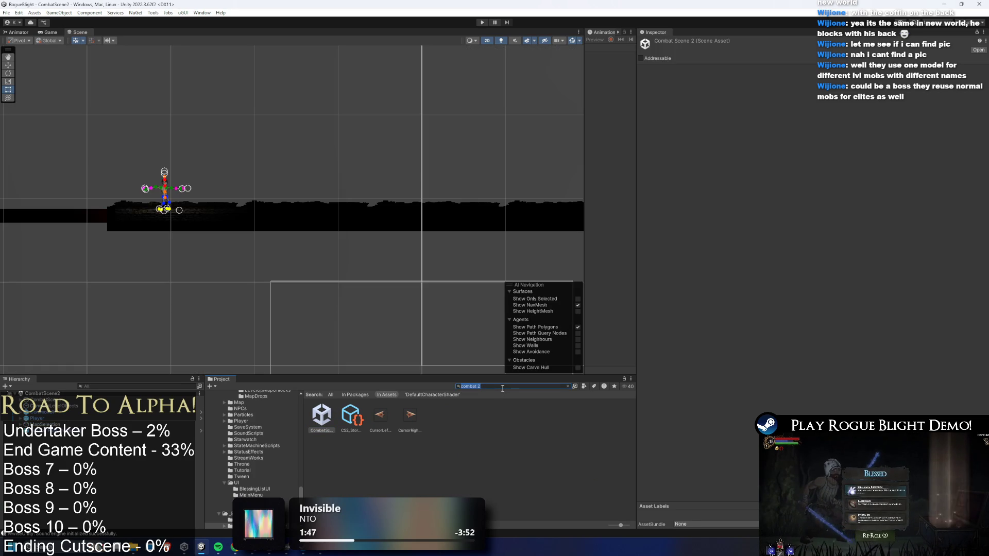
{"action": "left_click", "coordinate": [483, 23]}
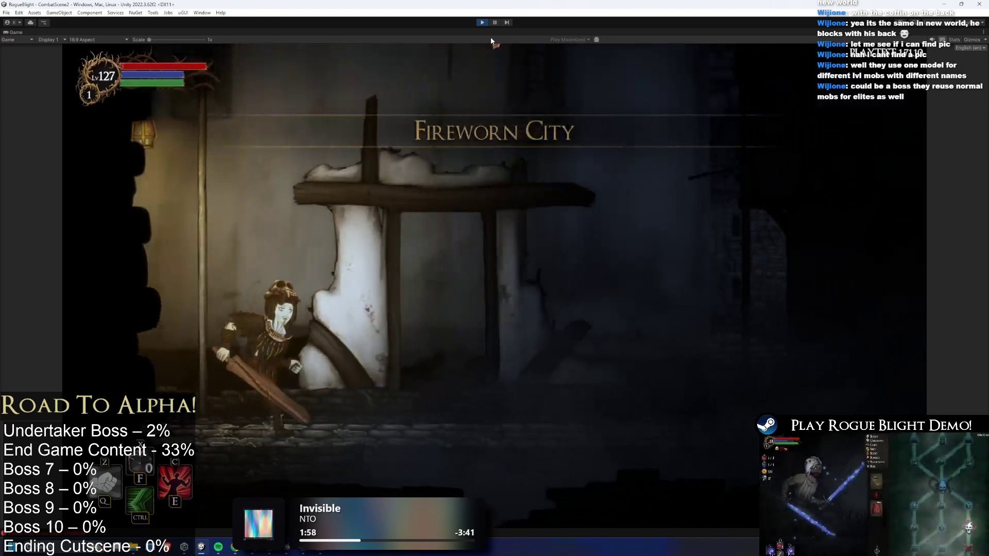
Walk the player left and right, enable cheats with F1 to generate the town background, and pause.
{"action": "key", "text": "a"}
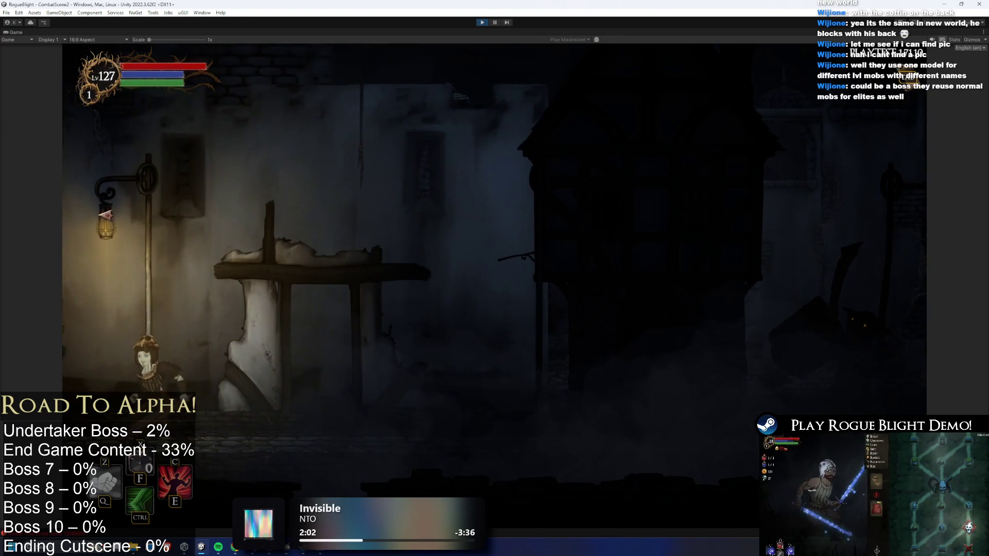
{"action": "key", "text": "d"}
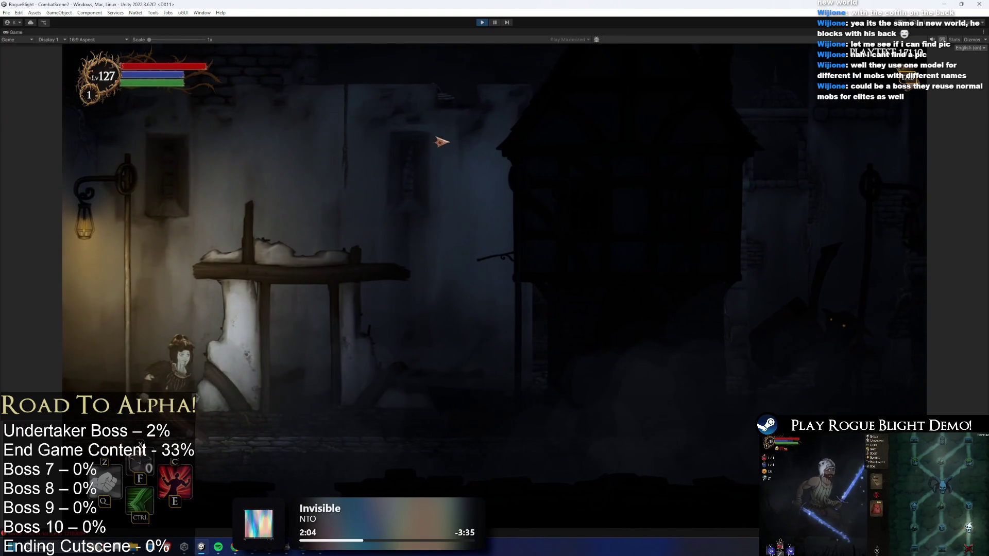
{"action": "key", "text": "F1"}
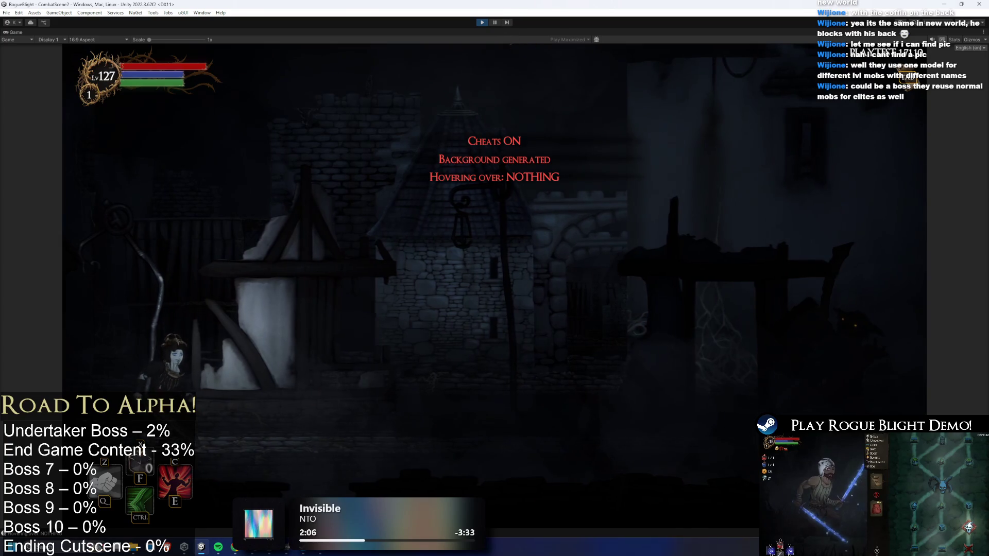
{"action": "left_click", "coordinate": [495, 22]}
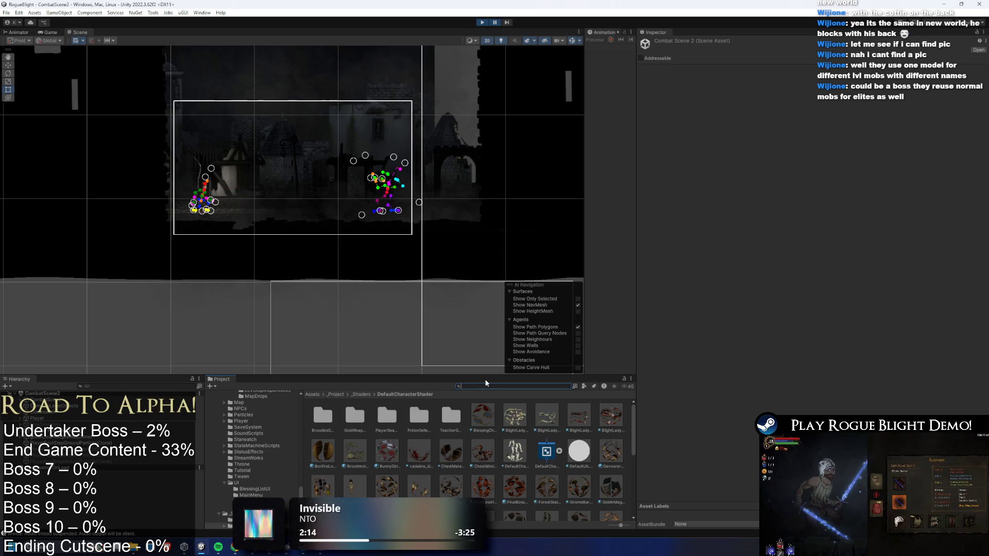
Find the 'undertaker p' prefab, drop the Undertaker boss into the level, resume, then stop play.
{"action": "type", "text": "undertaker prefa"}
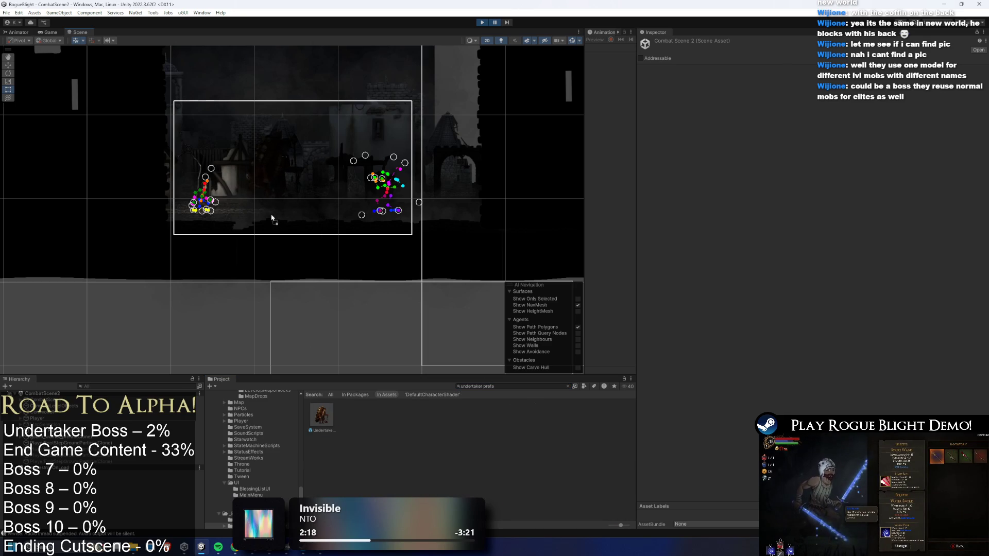
{"action": "left_click_drag", "start_coordinate": [272, 218], "coordinate": [273, 216]}
{"action": "left_click", "coordinate": [496, 23]}
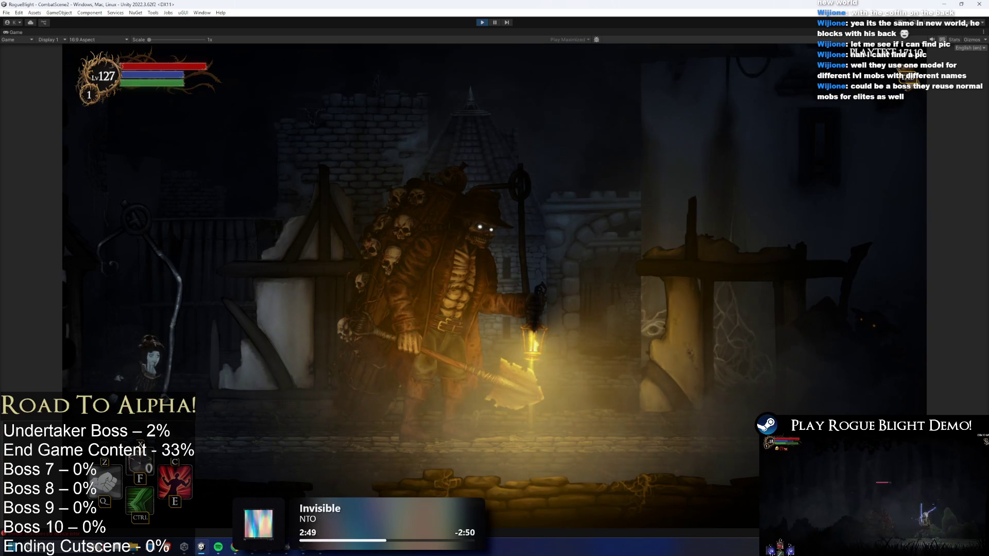
{"action": "key", "text": "ctrl+p"}
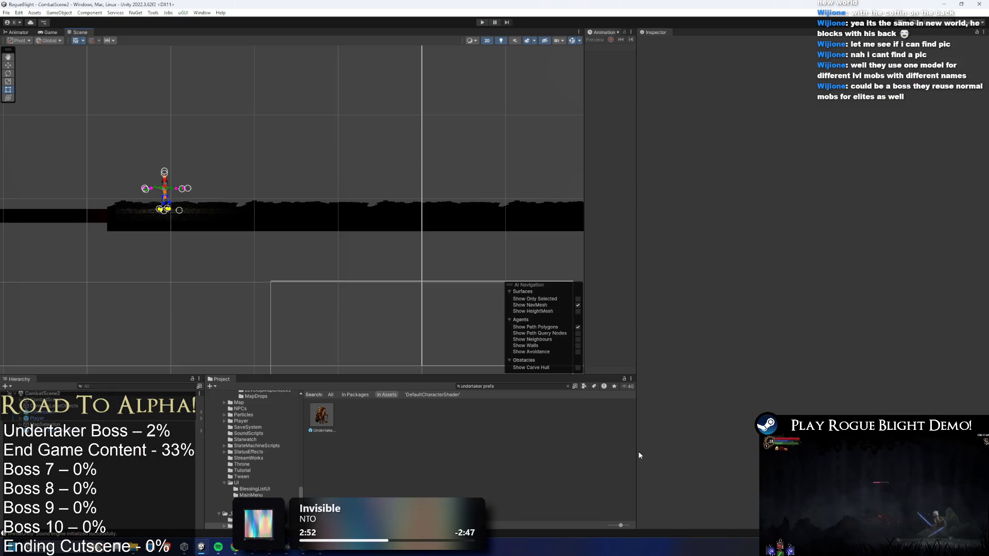
Open Undertaker_Prefab for editing and select the lantern's TorchFrontWithFlame light.
{"action": "left_click", "coordinate": [320, 413]}
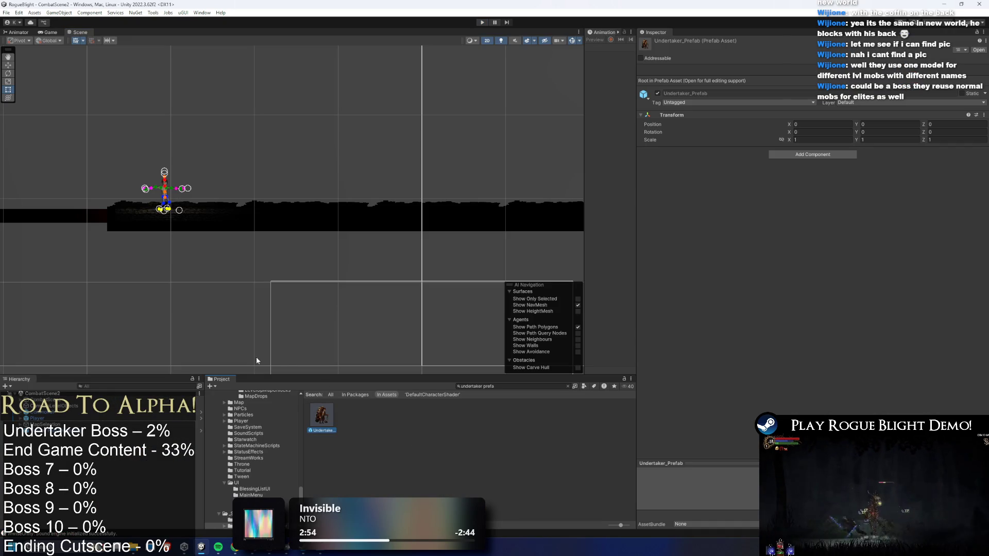
{"action": "double_click", "coordinate": [321, 415]}
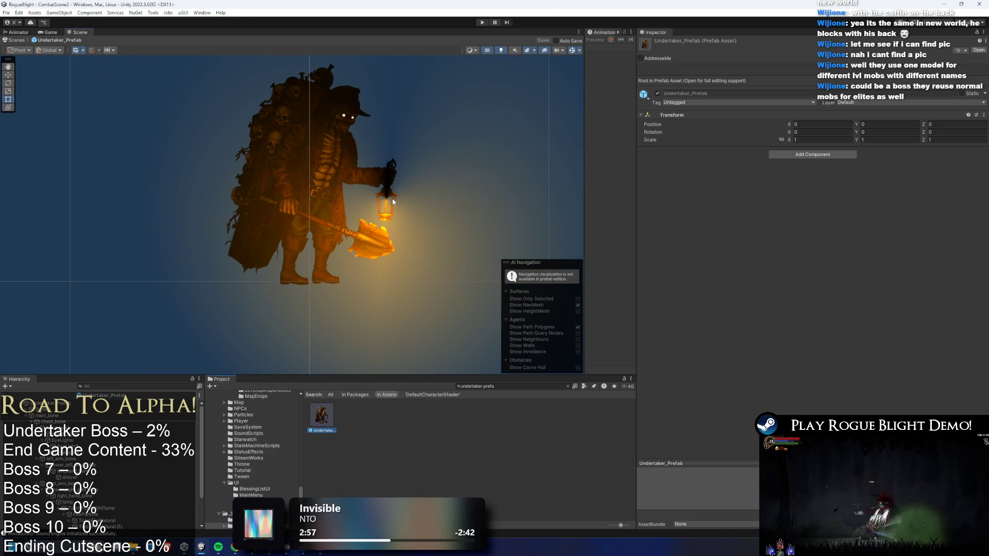
{"action": "scroll", "coordinate": [385, 202], "scroll_direction": "up", "scroll_amount": 2}
{"action": "left_click", "coordinate": [389, 198]}
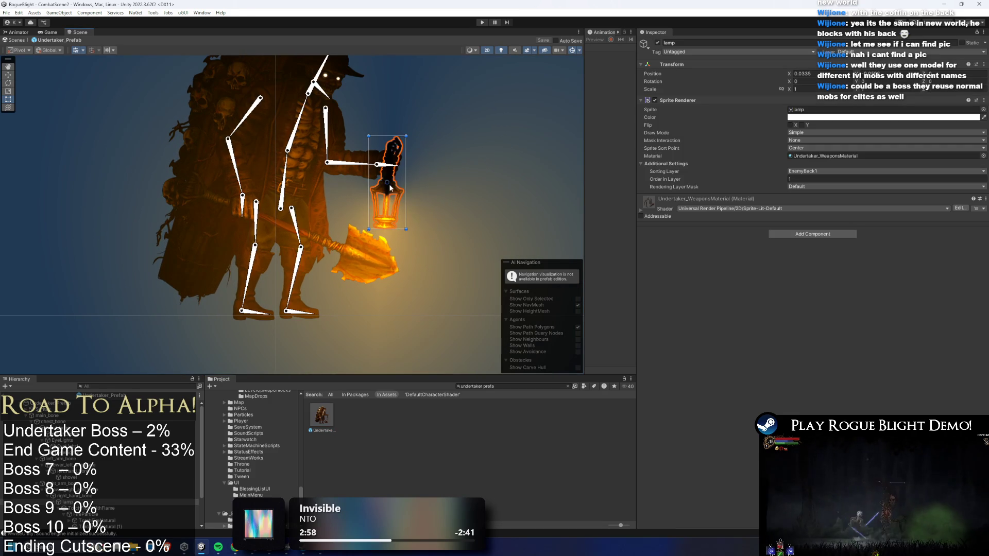
{"action": "left_click", "coordinate": [88, 508]}
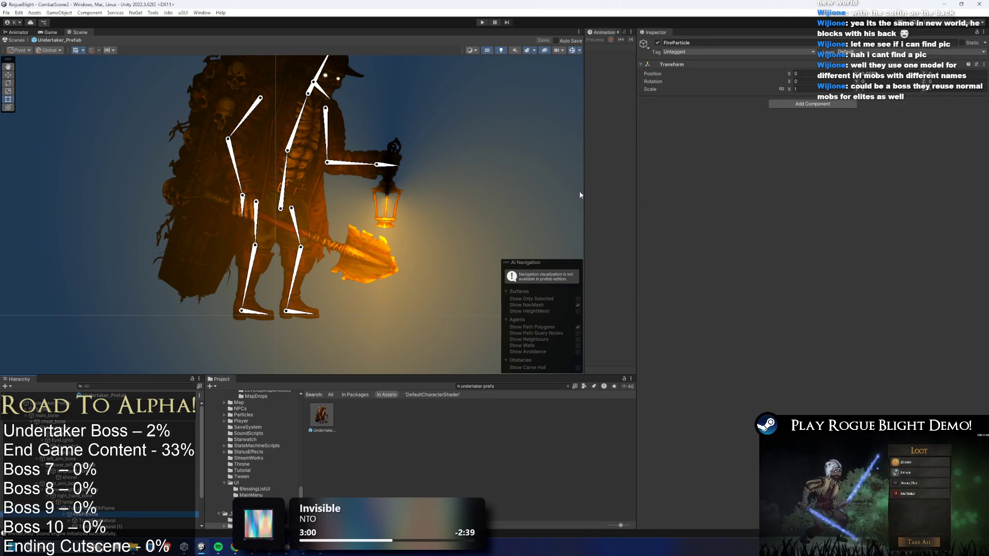
{"action": "scroll", "coordinate": [334, 292], "scroll_direction": "up", "scroll_amount": 3}
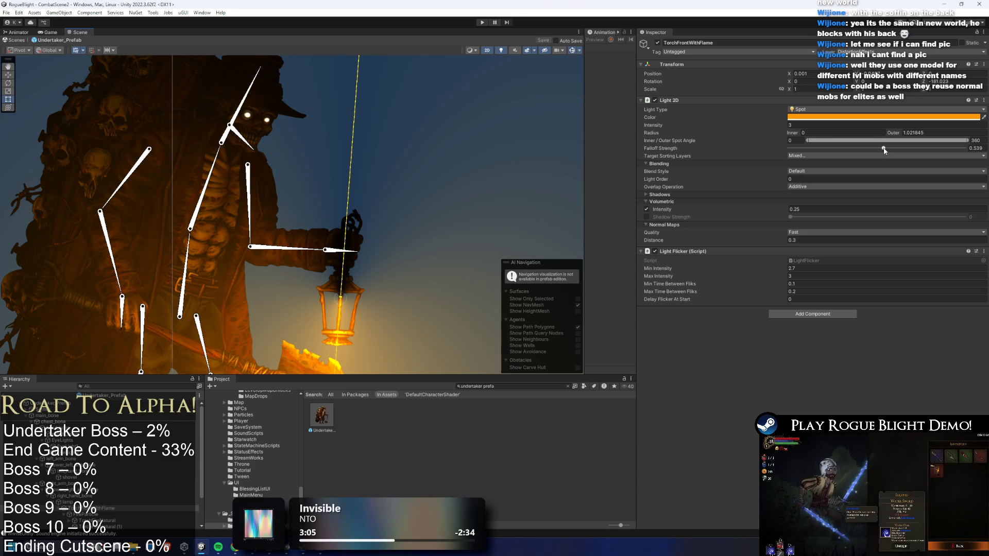
Tune the torch light's inner radius and spot angle, and set falloff strength to 0.593.
{"action": "mouse_move", "coordinate": [808, 140]}
{"action": "left_mouse_down"}
{"action": "mouse_move", "coordinate": [924, 139]}
{"action": "mouse_move", "coordinate": [805, 140]}
{"action": "left_mouse_up"}
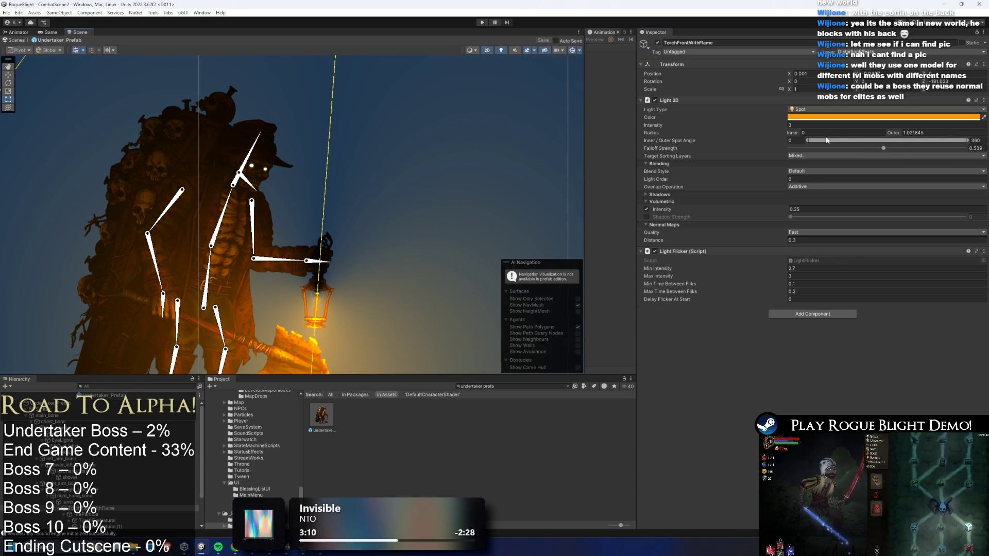
{"action": "left_click", "coordinate": [802, 133]}
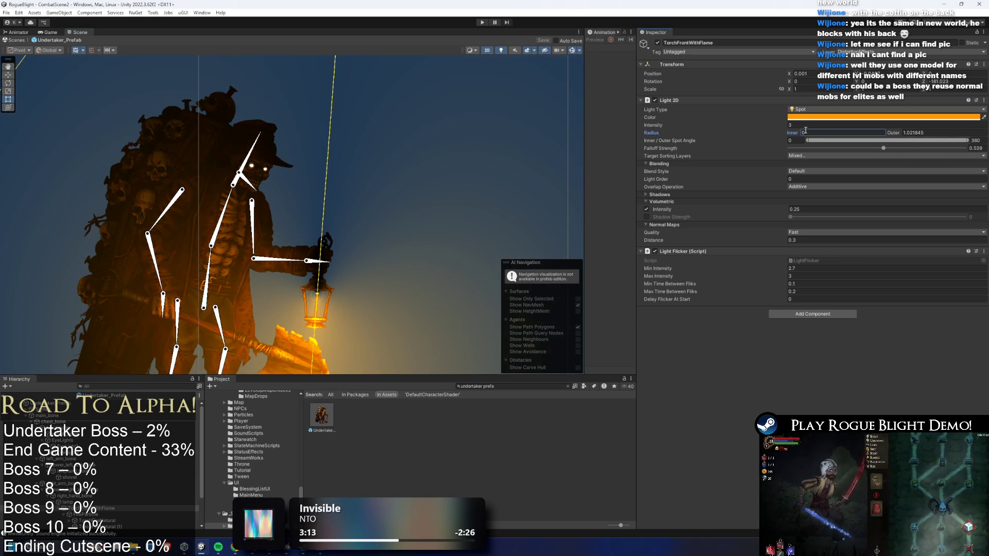
{"action": "type", "text": ".27"}
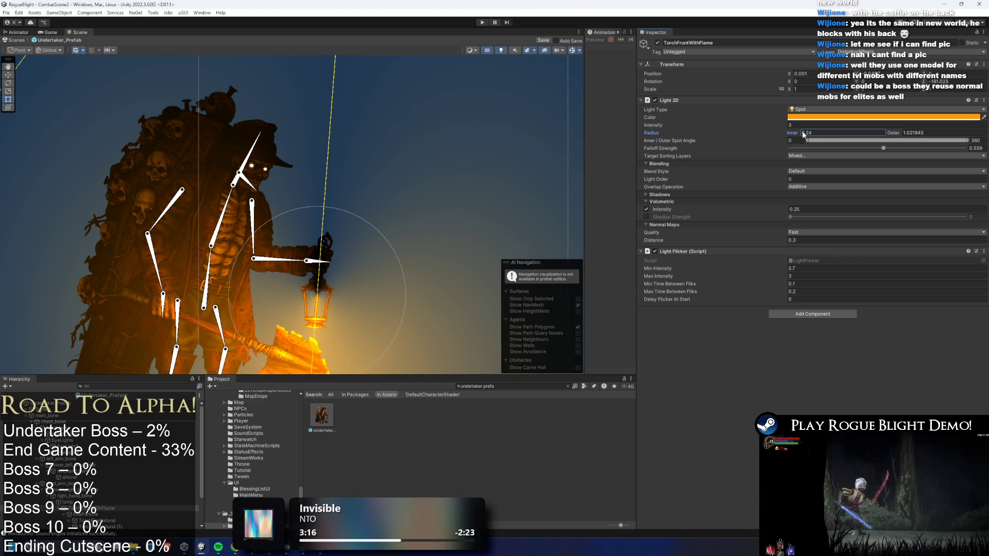
{"action": "key", "text": "BackSpace"}
{"action": "key", "text": "BackSpace"}
{"action": "type", "text": "42"}
{"action": "key", "text": "BackSpace"}
{"action": "key", "text": "BackSpace"}
{"action": "type", "text": "21"}
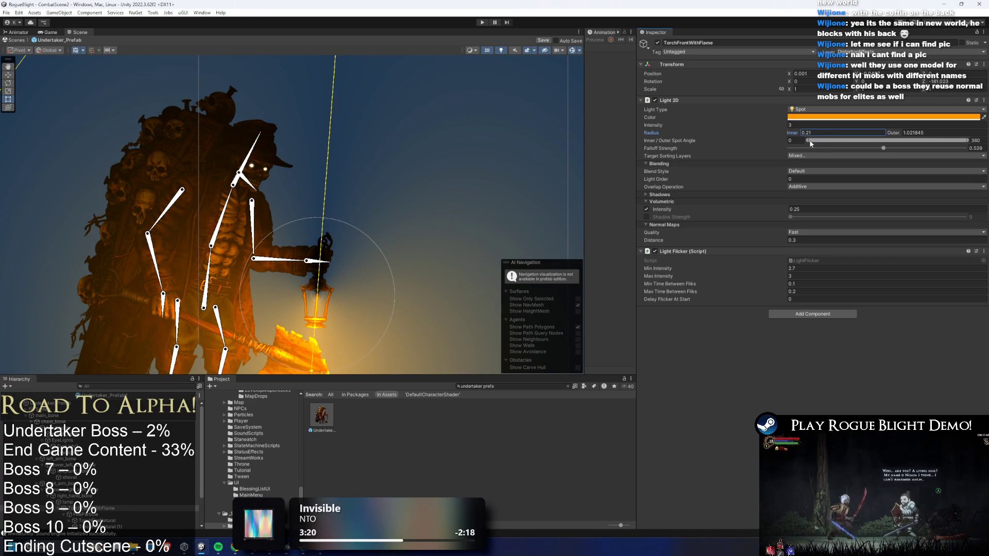
{"action": "left_click_drag", "start_coordinate": [808, 139], "coordinate": [932, 150]}
{"action": "key", "text": "ctrl+z"}
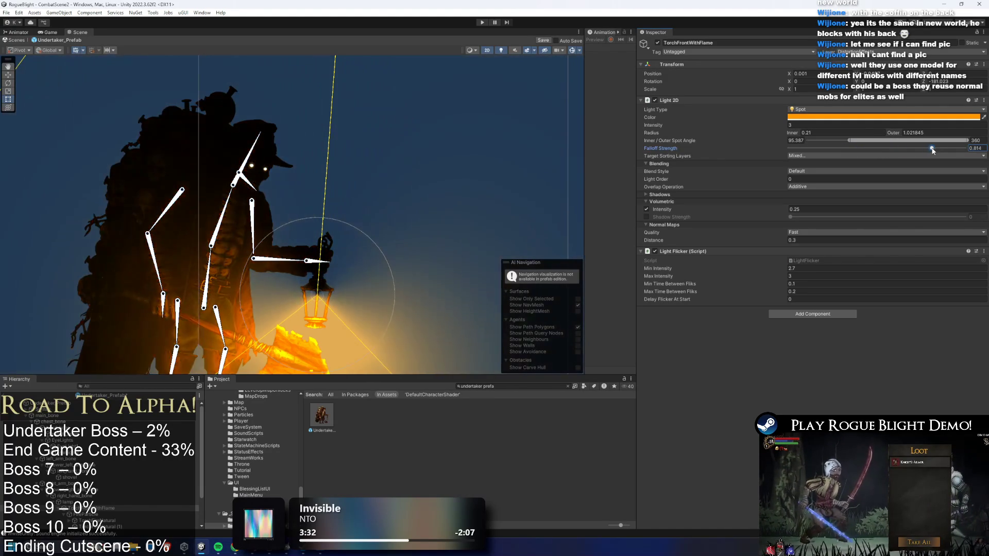
{"action": "key", "text": "ctrl+z"}
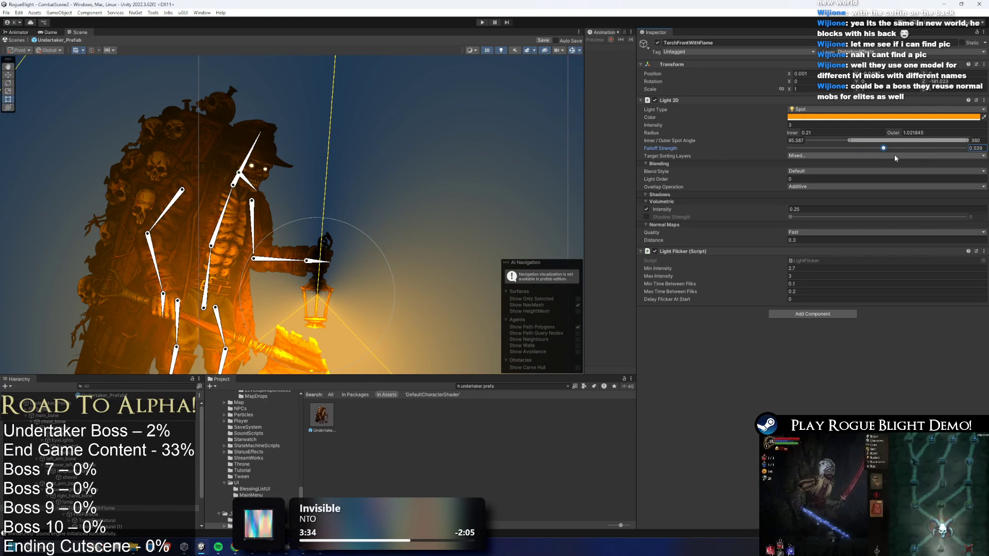
{"action": "left_click_drag", "start_coordinate": [889, 150], "coordinate": [893, 149]}
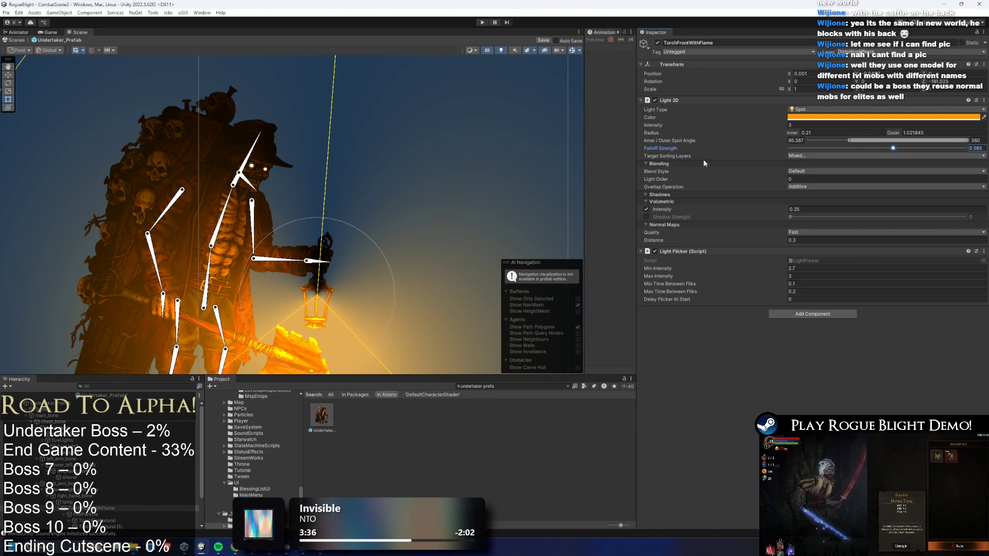
{"action": "scroll", "coordinate": [485, 169], "scroll_direction": "down", "scroll_amount": 2}
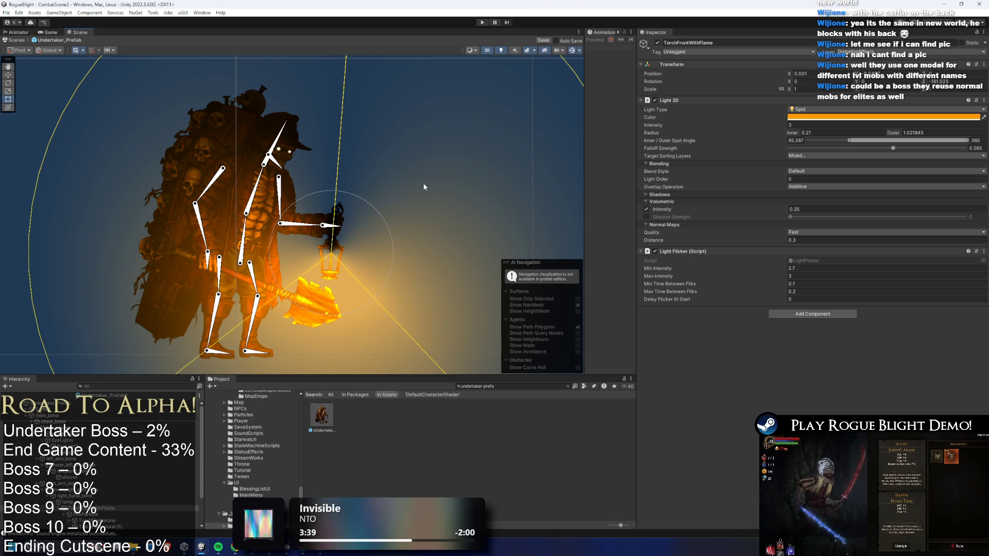
{"action": "left_click_drag", "start_coordinate": [846, 139], "coordinate": [854, 144]}
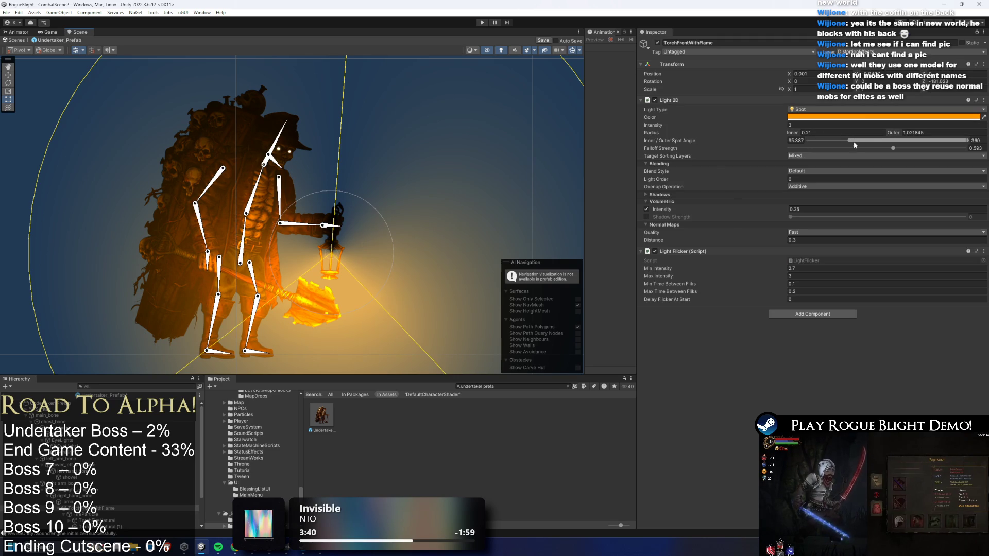
Set the torch light's normal map distance to 0.1 and save the prefab.
{"action": "left_click", "coordinate": [816, 125]}
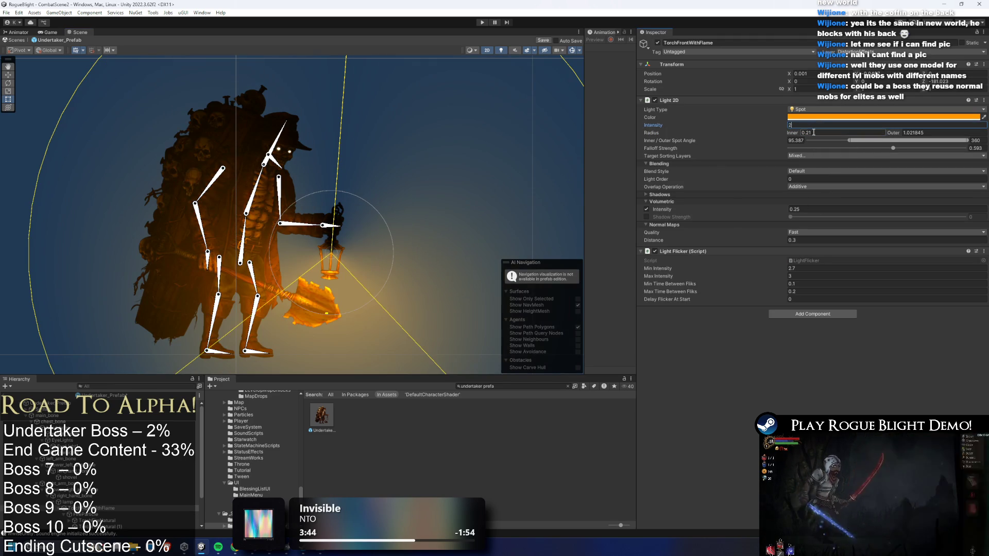
{"action": "left_click", "coordinate": [793, 209]}
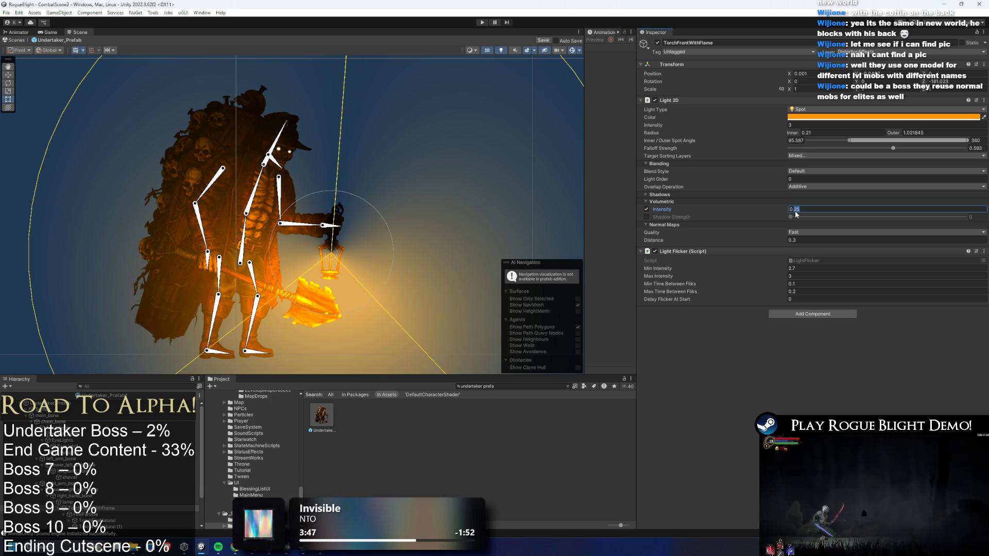
{"action": "left_click", "coordinate": [795, 240]}
{"action": "type", "text": "0.2"}
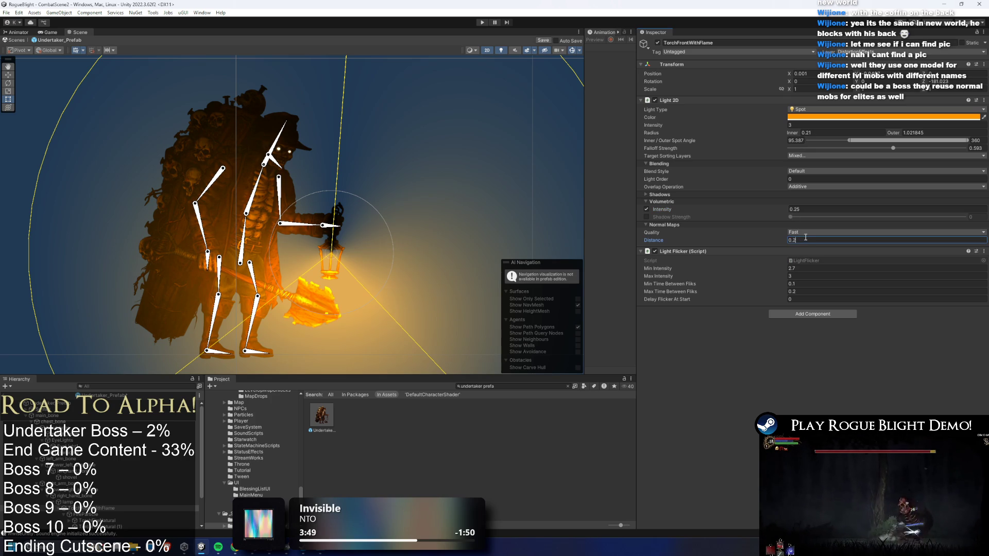
{"action": "key", "text": "BackSpace"}
{"action": "type", "text": "15"}
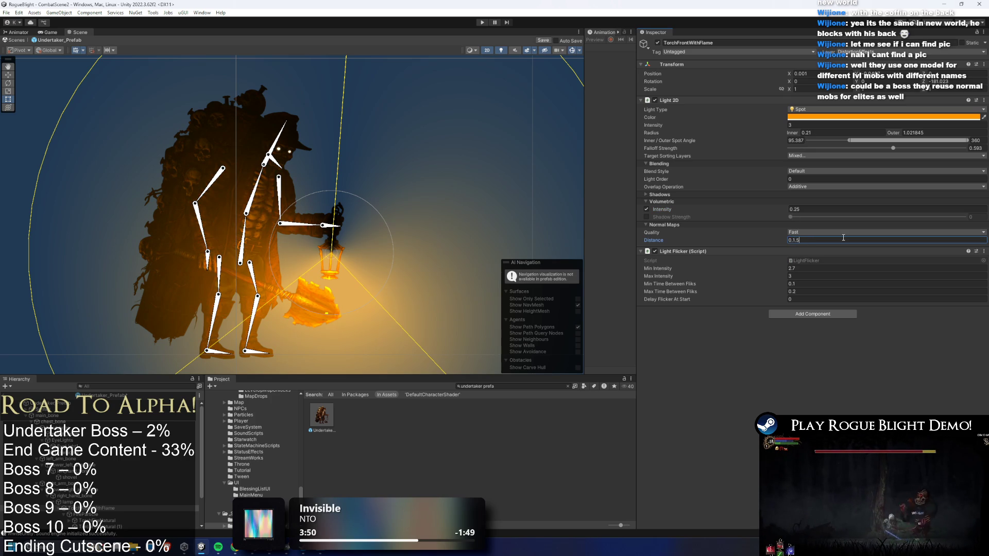
{"action": "key", "text": "ctrl+s"}
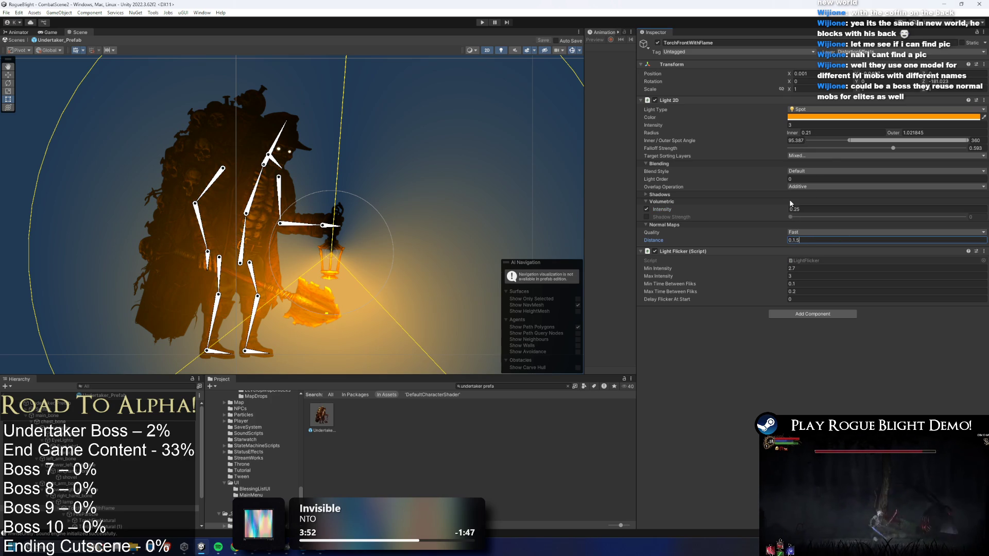
Pick a target sorting layer for the torch light.
{"action": "left_click", "coordinate": [820, 156]}
{"action": "left_click", "coordinate": [830, 304]}
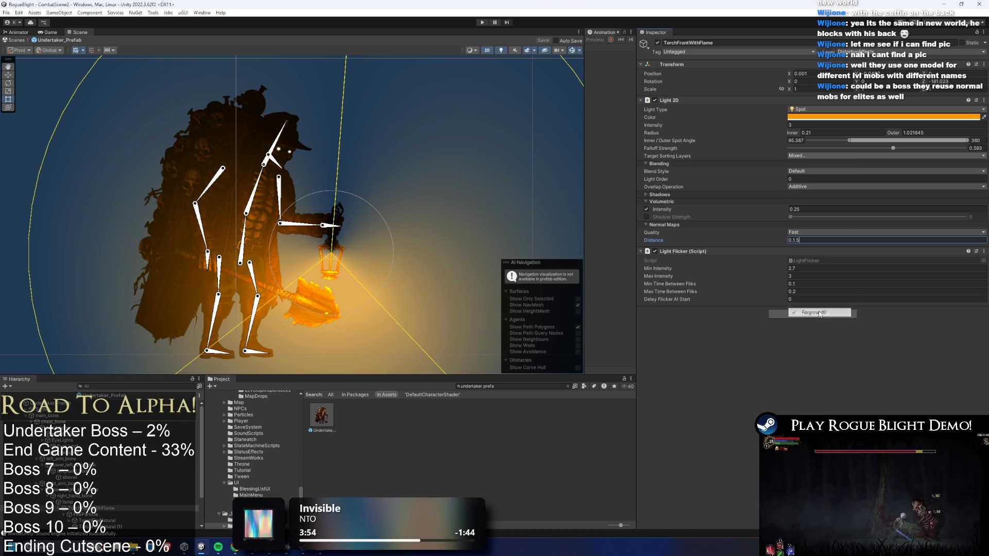
{"action": "left_click", "coordinate": [811, 155]}
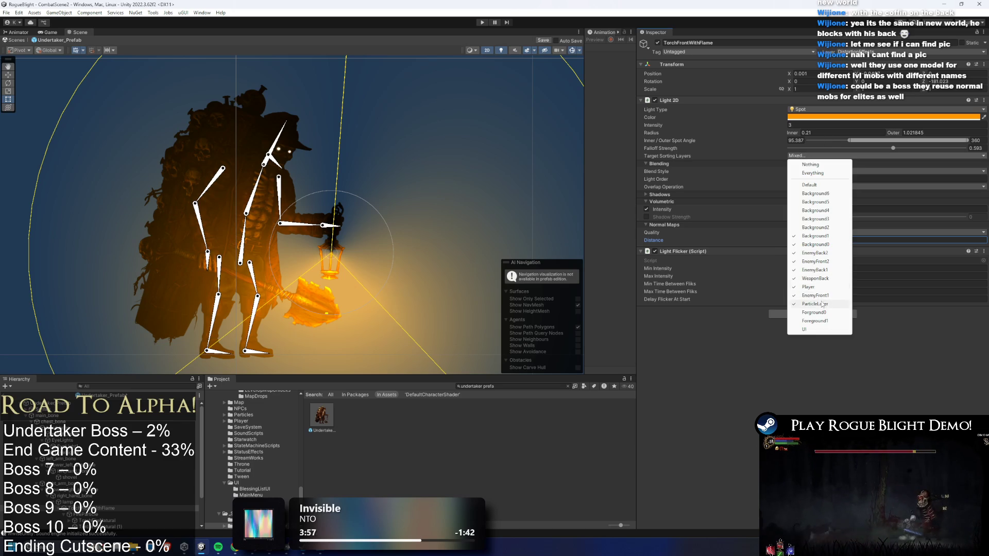
{"action": "left_click", "coordinate": [831, 237]}
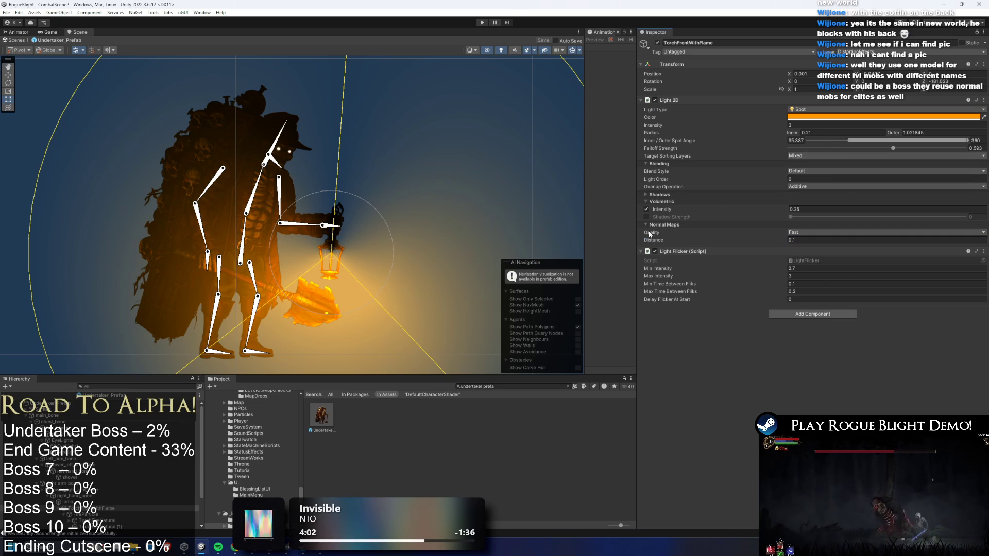
Recentre on the Undertaker, collapse chest_bone, and turn Scene lighting off to show it fully lit.
{"action": "left_click_drag", "start_coordinate": [255, 255], "coordinate": [361, 264]}
{"action": "left_click", "coordinate": [99, 420]}
{"action": "key", "text": "Left"}
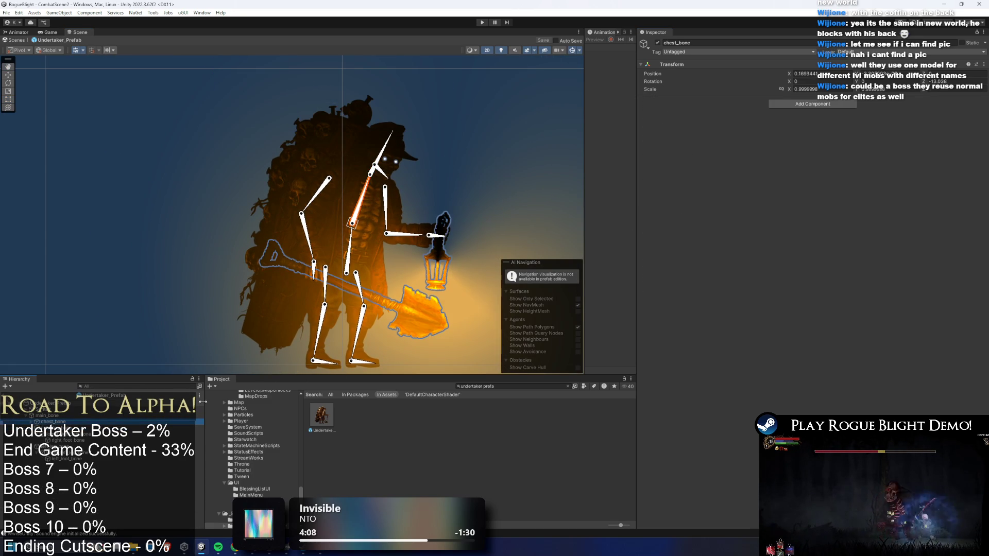
{"action": "key", "text": "Down"}
{"action": "left_click", "coordinate": [502, 50]}
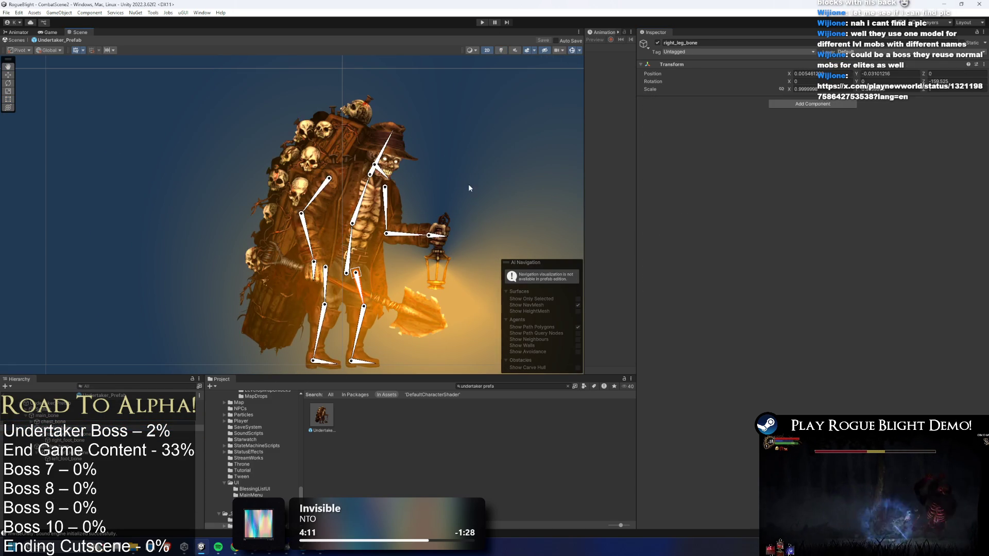
{"action": "left_click", "coordinate": [468, 184]}
{"action": "scroll", "coordinate": [451, 154], "scroll_direction": "down", "scroll_amount": 3}
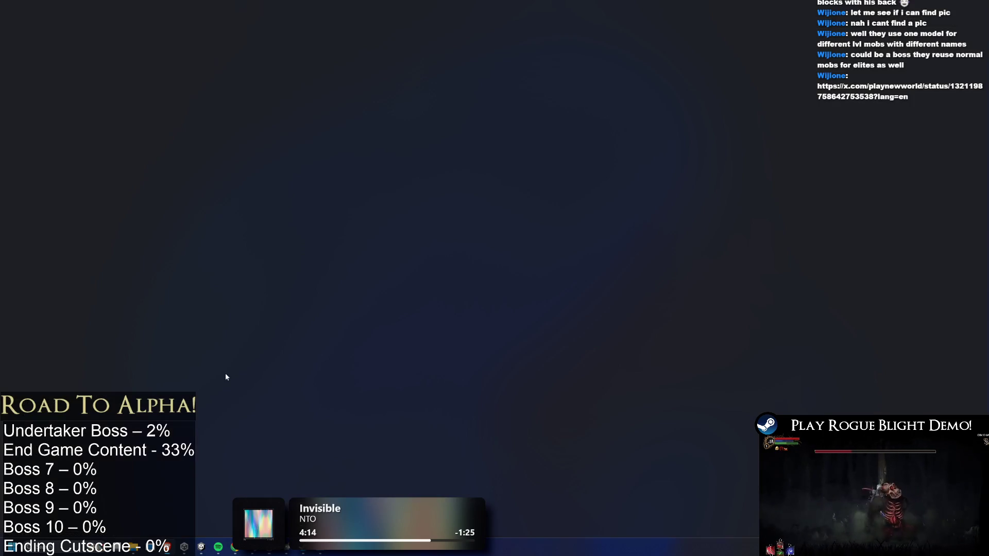
View the Grave Digger photo full size in the X post, then close the browser.
{"action": "key", "text": "alt+Tab"}
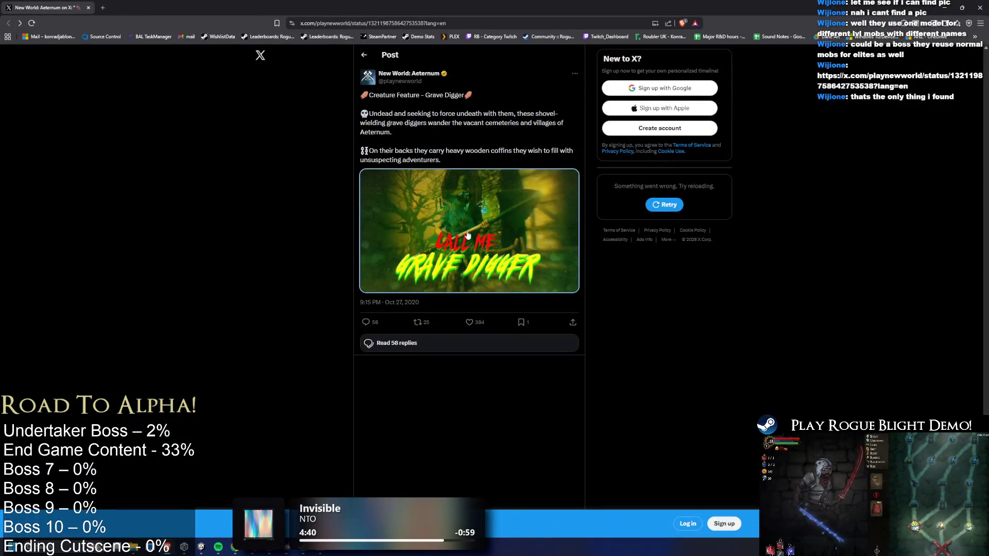
{"action": "left_click", "coordinate": [468, 235]}
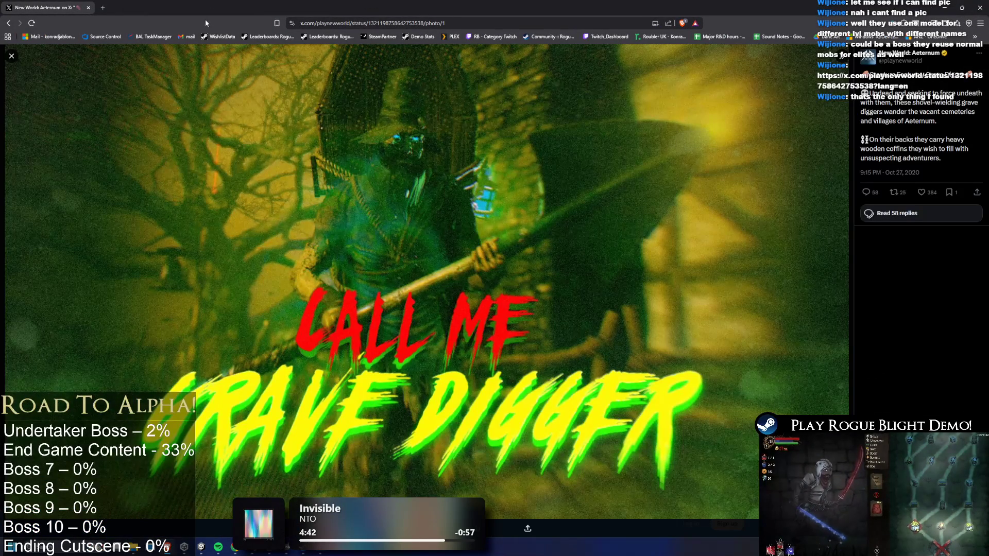
{"action": "left_click", "coordinate": [88, 7]}
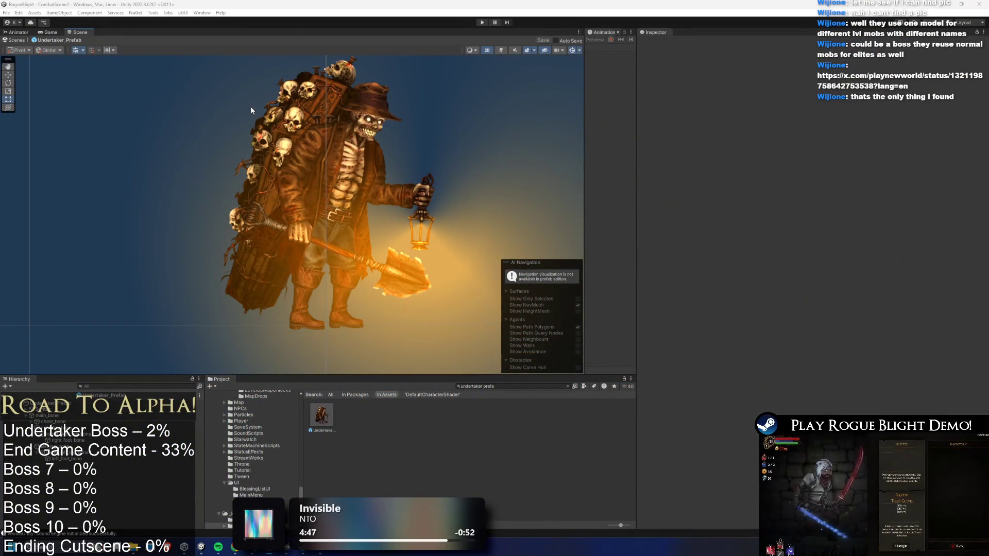
{"action": "left_click", "coordinate": [277, 129]}
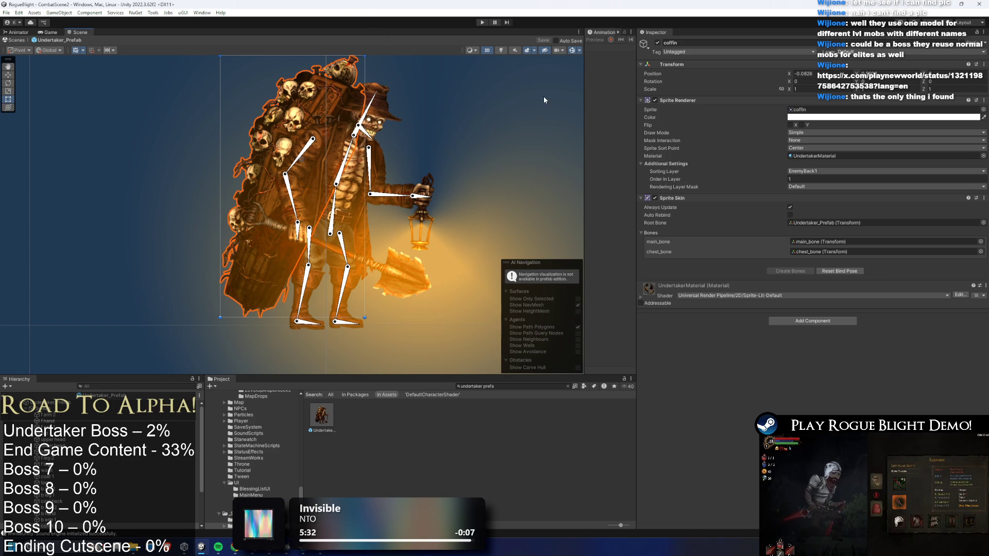
{"action": "left_click", "coordinate": [477, 149]}
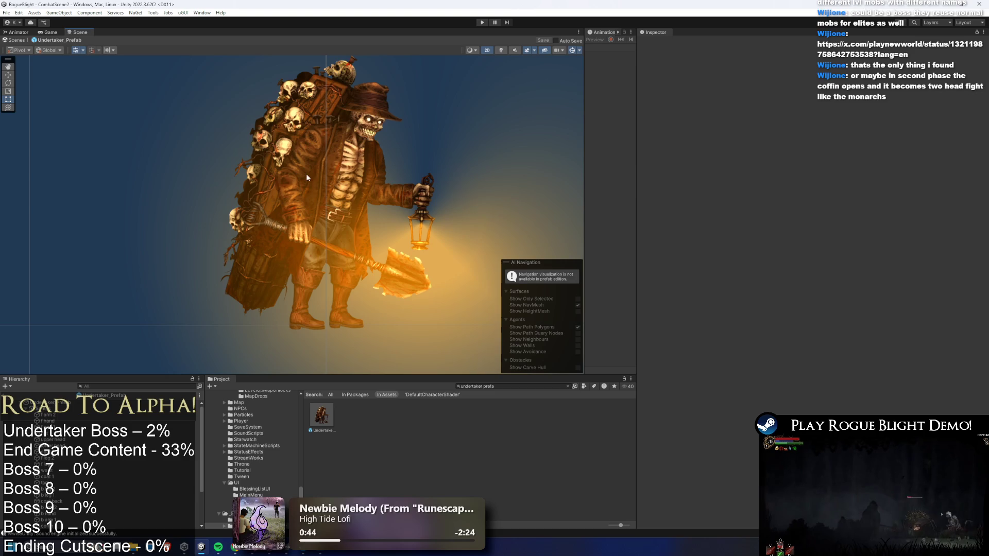
{"action": "left_click", "coordinate": [307, 193]}
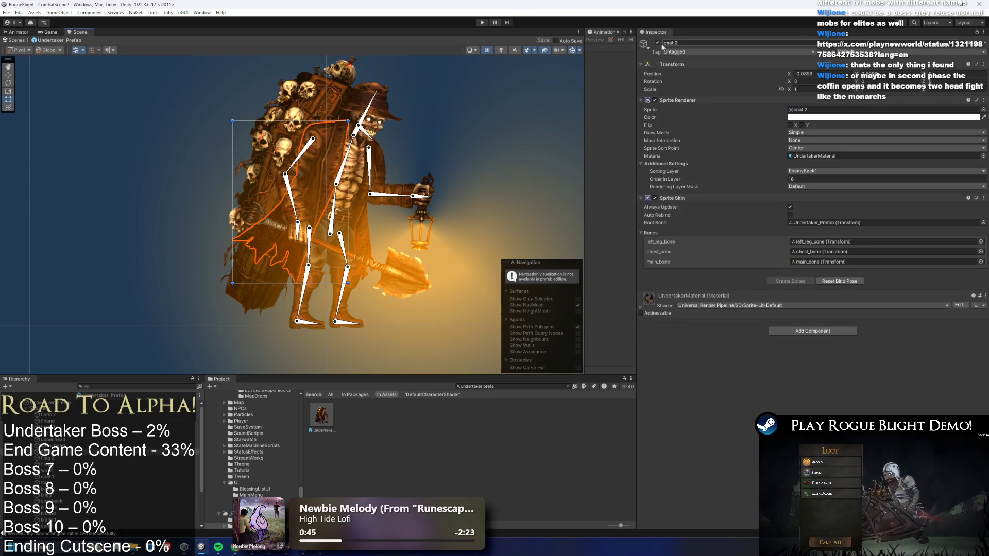
{"action": "left_click", "coordinate": [368, 229]}
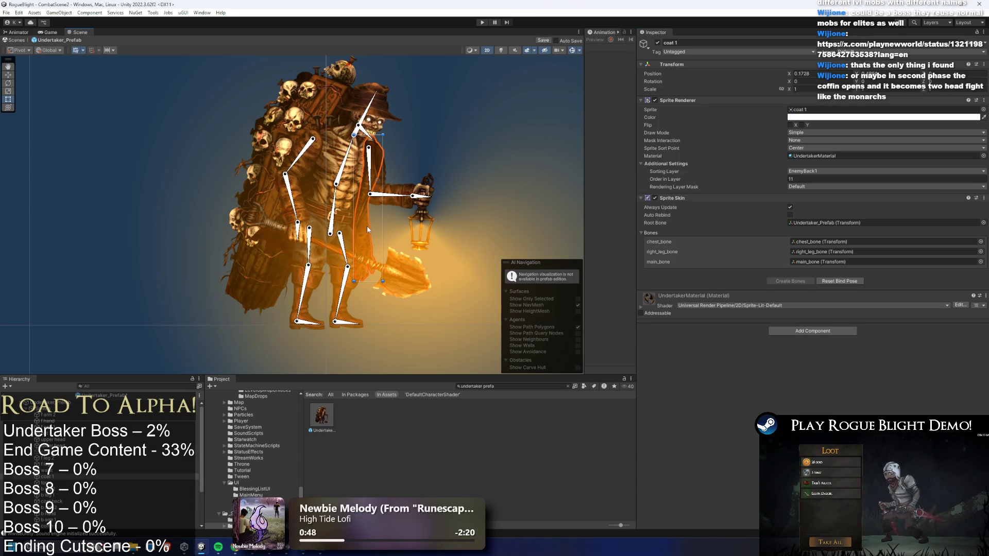
{"action": "left_click", "coordinate": [275, 244]}
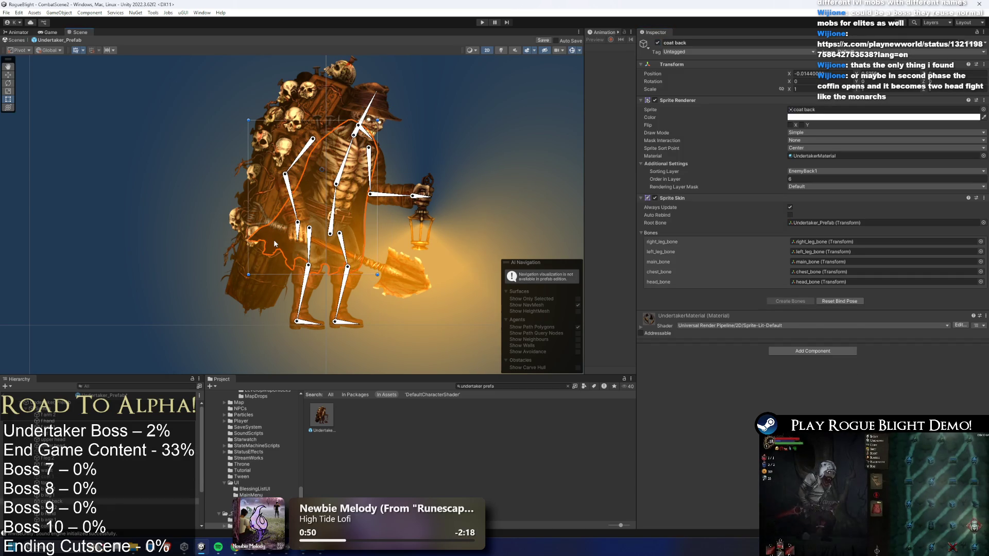
{"action": "left_click", "coordinate": [418, 183]}
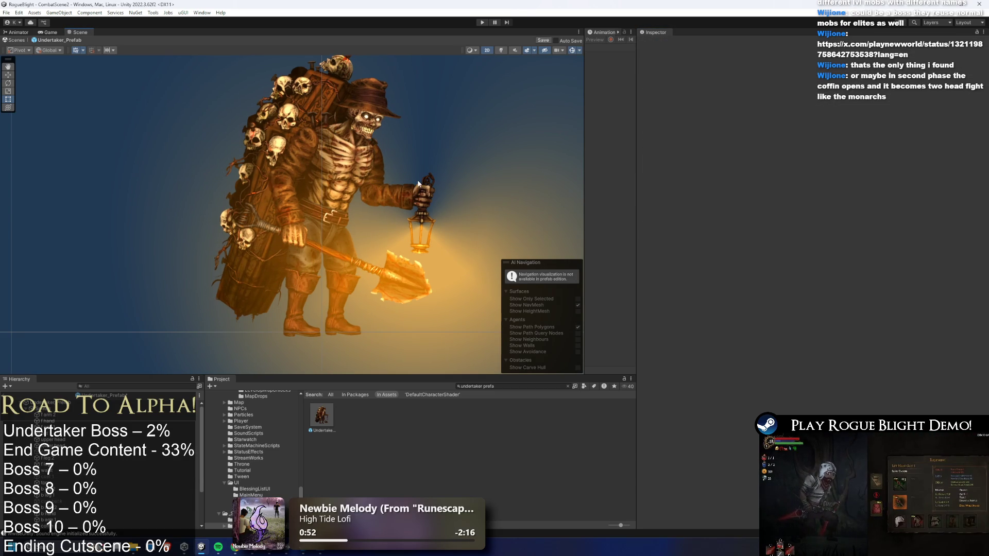
{"action": "scroll", "coordinate": [313, 140], "scroll_direction": "up", "scroll_amount": 1}
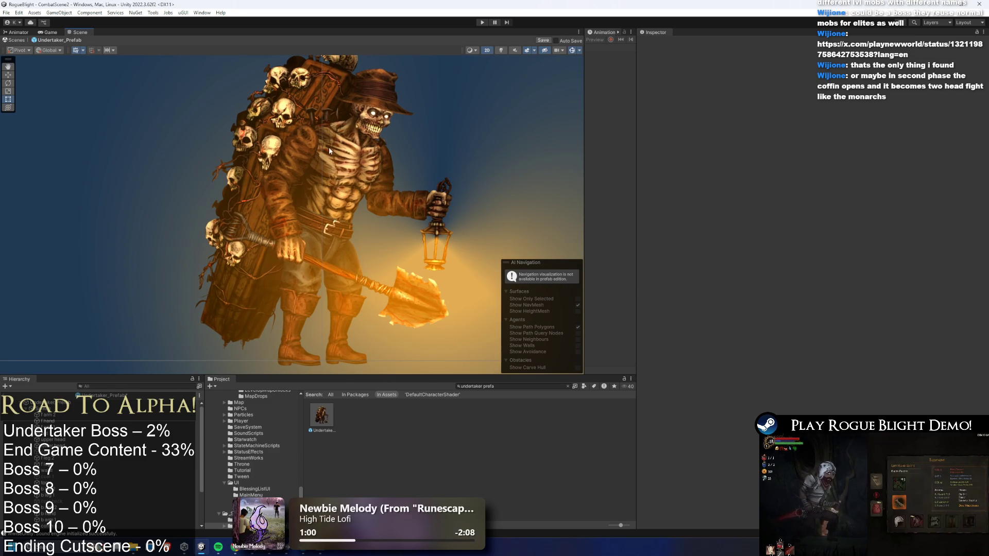
{"action": "left_click", "coordinate": [350, 202]}
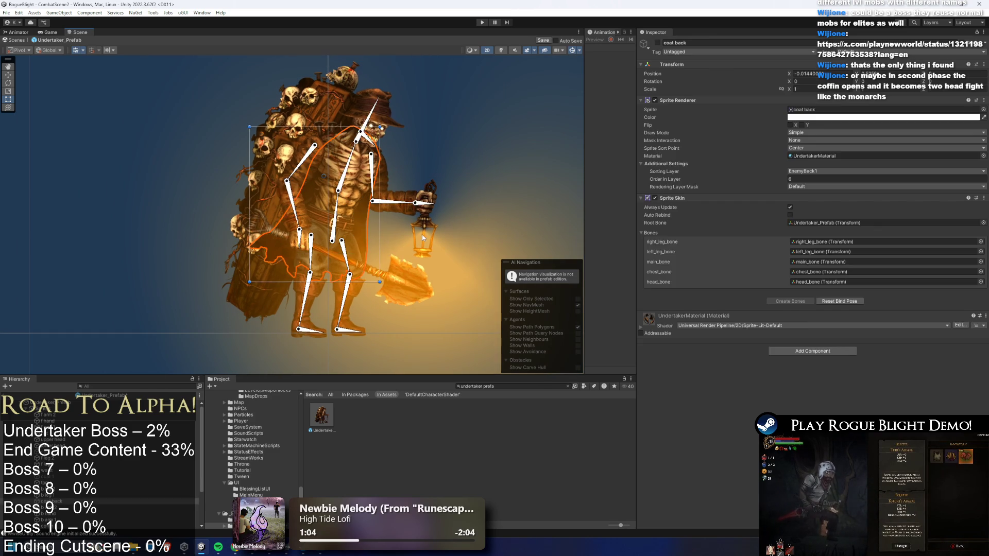
{"action": "left_click", "coordinate": [411, 160]}
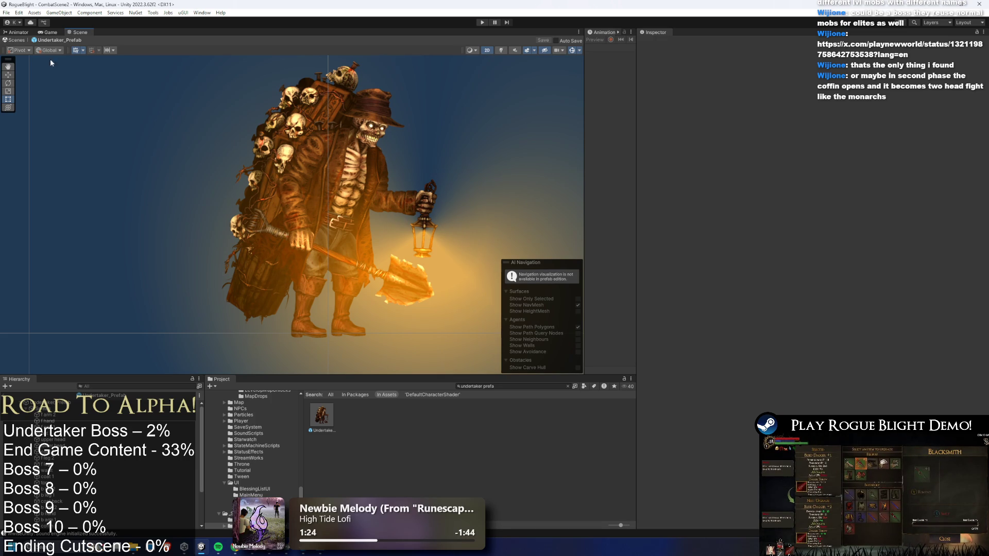
{"action": "left_click", "coordinate": [275, 153]}
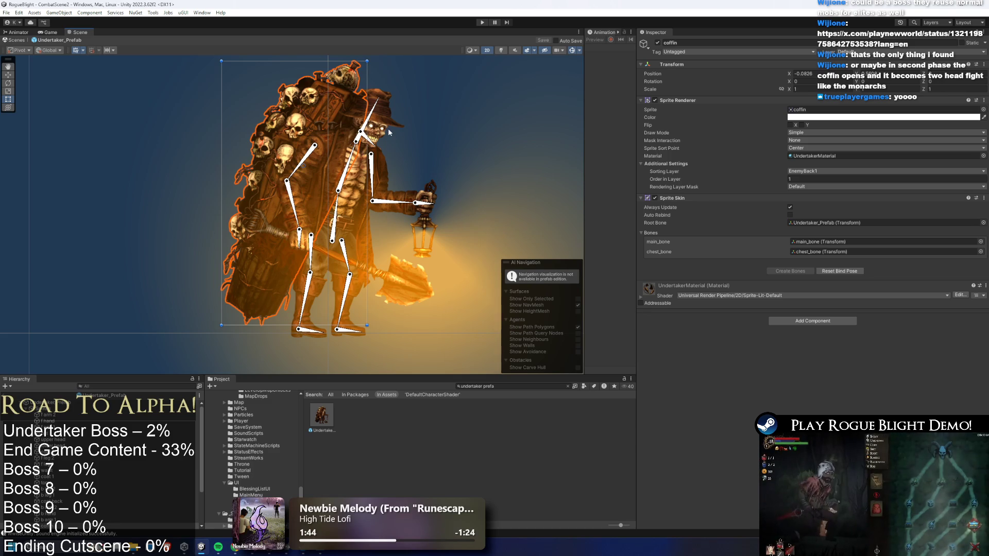
{"action": "left_click", "coordinate": [440, 133]}
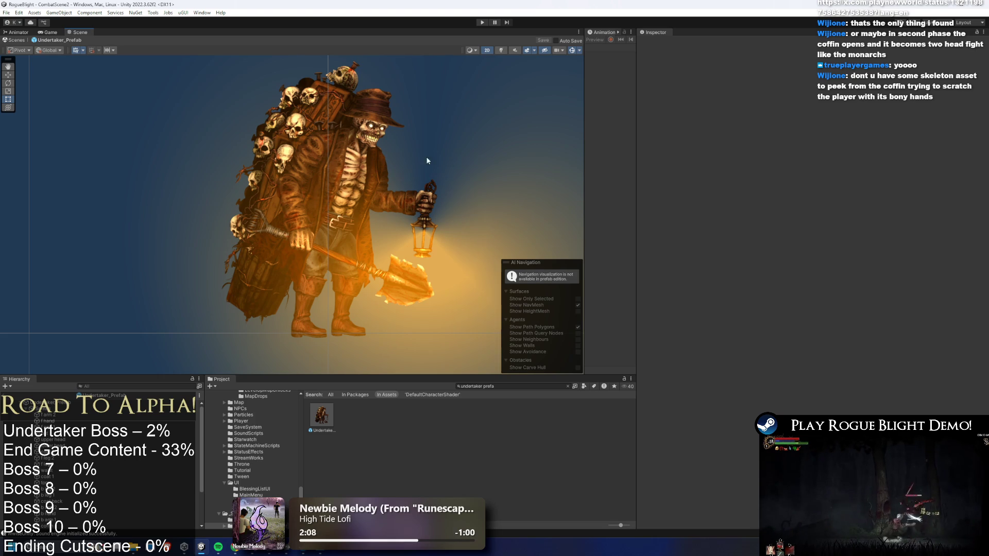
{"action": "left_click", "coordinate": [336, 268]}
Create a left_arm_eff empty under lower_left_arm_bone and move it down to the hand.
{"action": "left_click", "coordinate": [345, 337]}
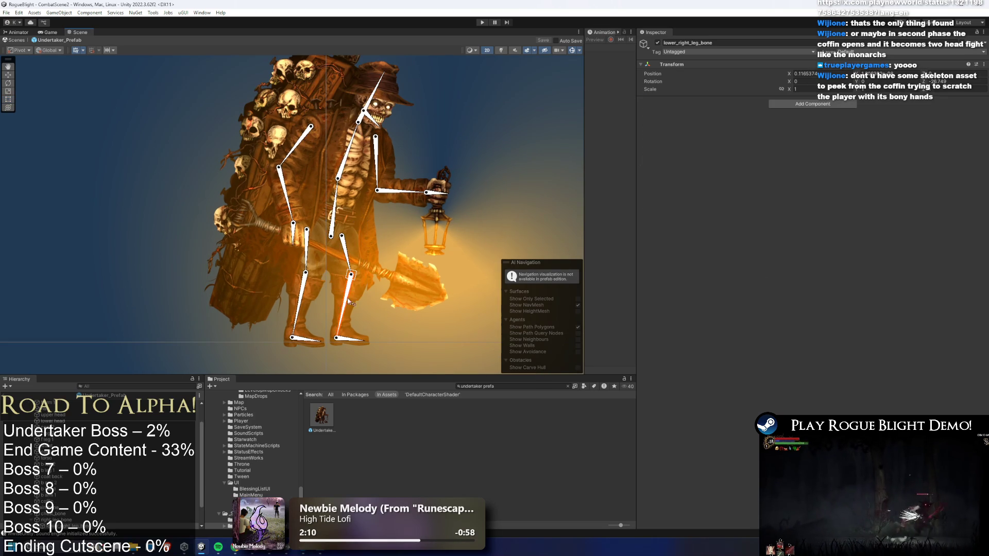
{"action": "left_click_drag", "start_coordinate": [271, 215], "coordinate": [218, 275]}
{"action": "left_click", "coordinate": [233, 247]}
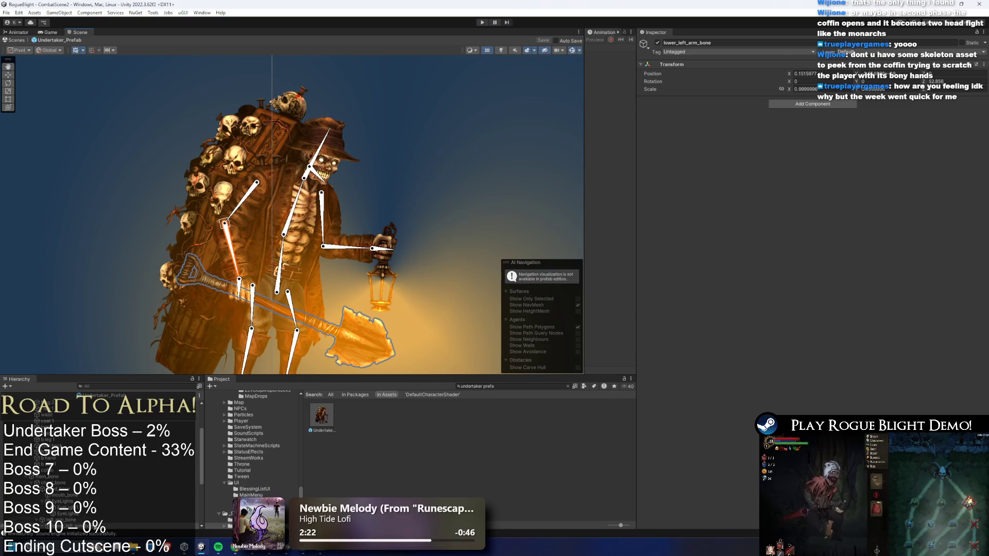
{"action": "right_click", "coordinate": [81, 456]}
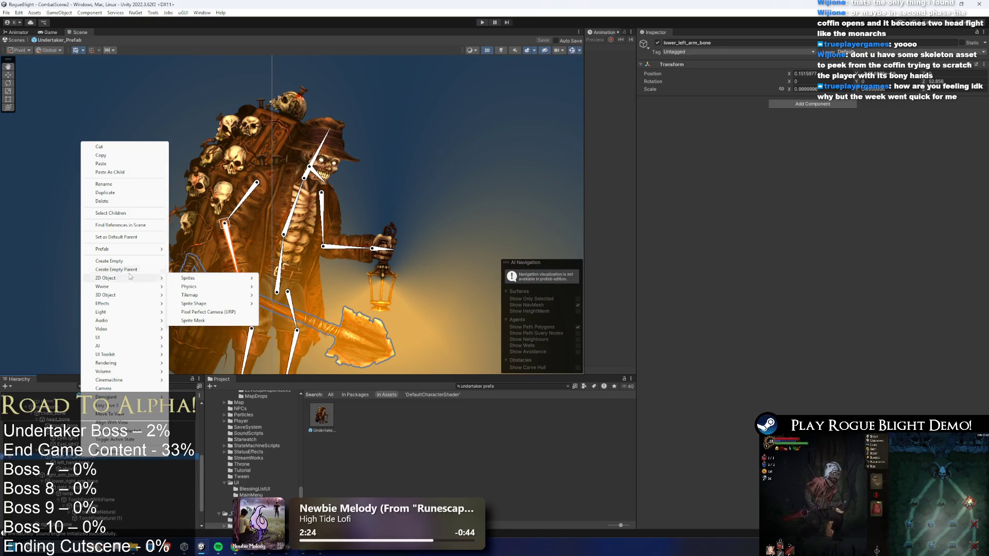
{"action": "left_click", "coordinate": [118, 261]}
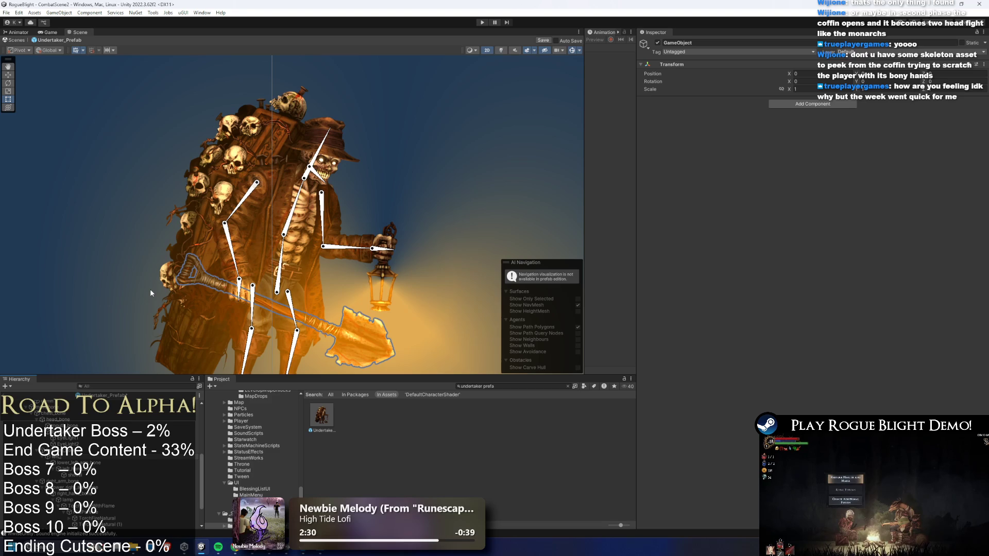
{"action": "left_click", "coordinate": [79, 457]}
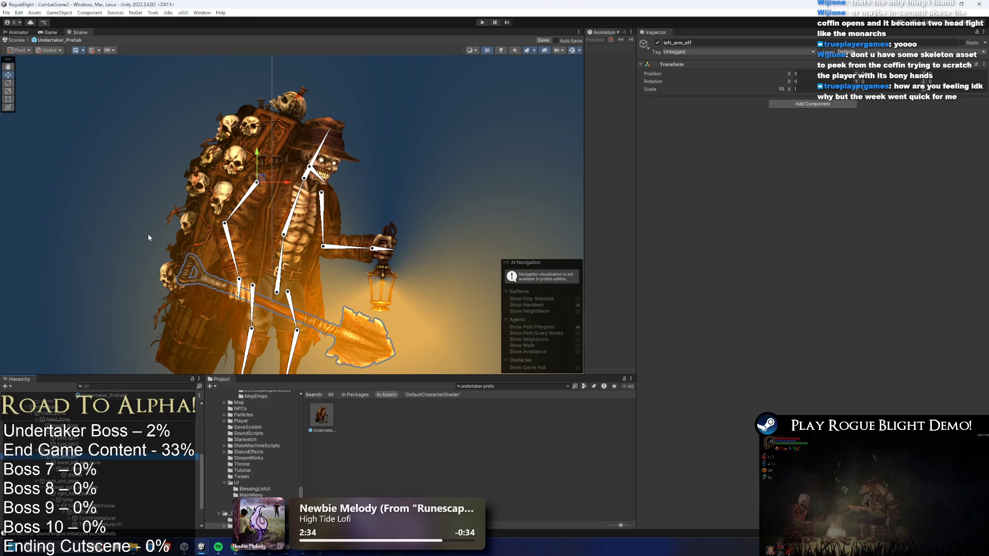
{"action": "mouse_move", "coordinate": [260, 179]}
{"action": "left_mouse_down"}
{"action": "mouse_move", "coordinate": [255, 268]}
{"action": "mouse_move", "coordinate": [278, 281]}
{"action": "left_mouse_up"}
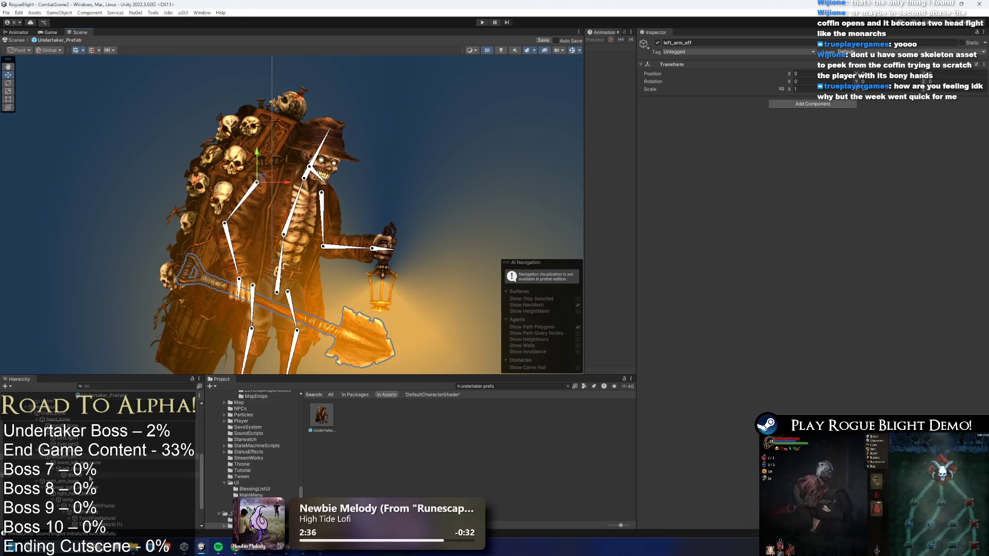
Undo the extra empty GameObject and bring up the creation menu on left_hand_bone.
{"action": "left_click", "coordinate": [231, 247]}
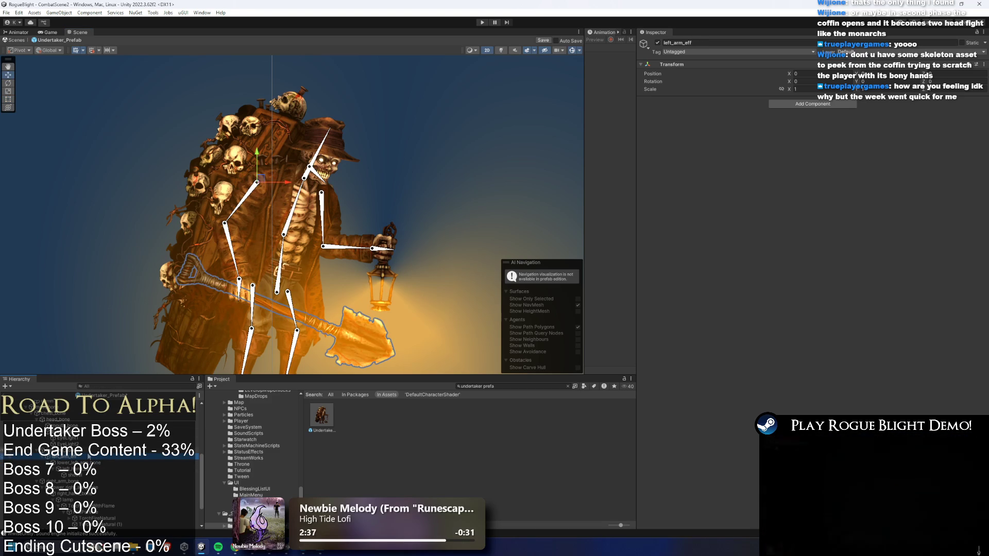
{"action": "left_click", "coordinate": [116, 463]}
{"action": "left_click", "coordinate": [114, 458]}
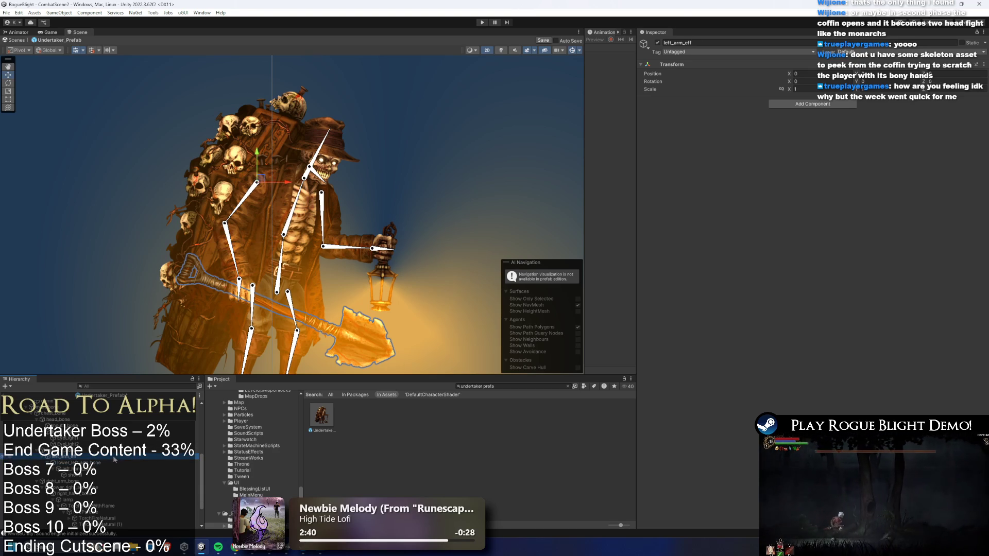
{"action": "key", "text": "ctrl+z"}
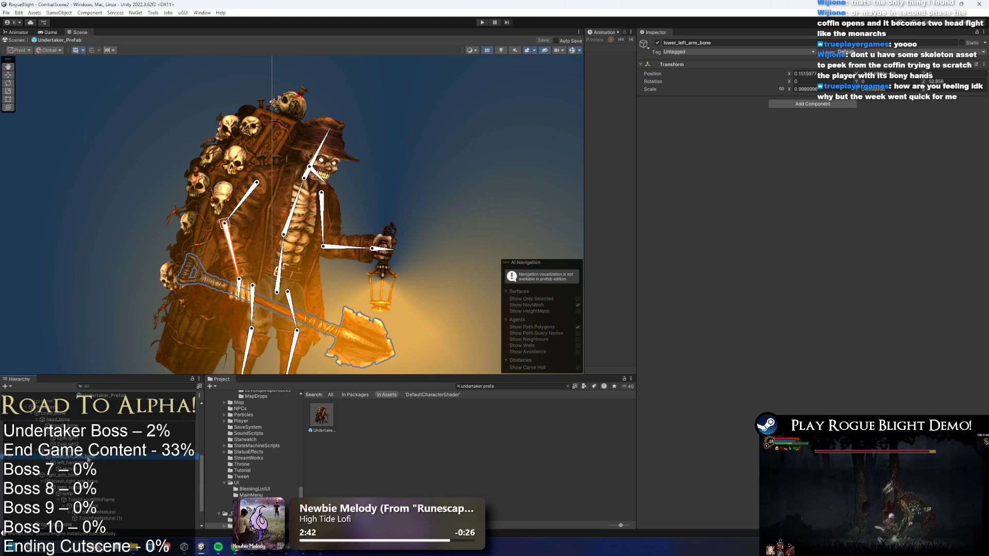
{"action": "left_click", "coordinate": [72, 463]}
{"action": "right_click", "coordinate": [84, 457]}
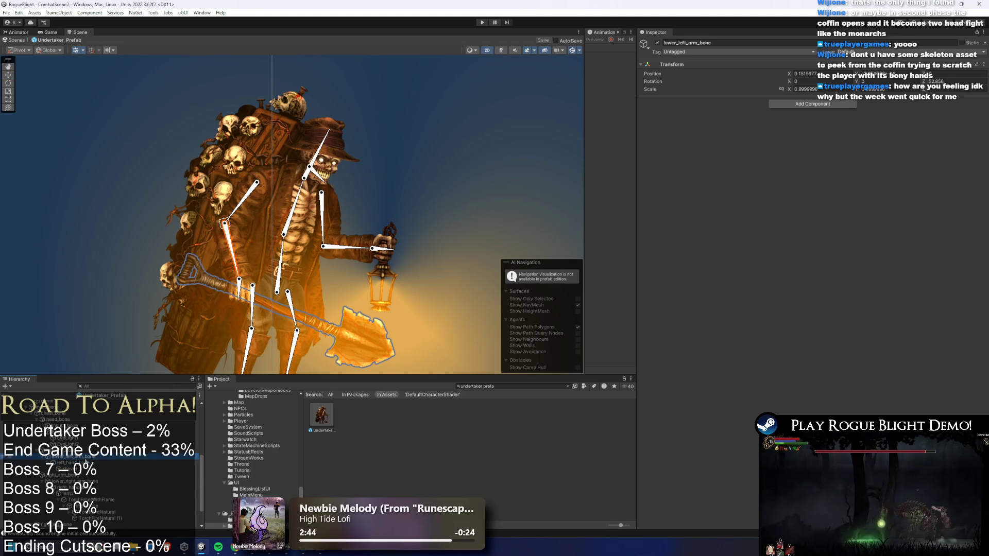
Create an empty child of chest_bone named chest_eff.
{"action": "mouse_move", "coordinate": [129, 279]}
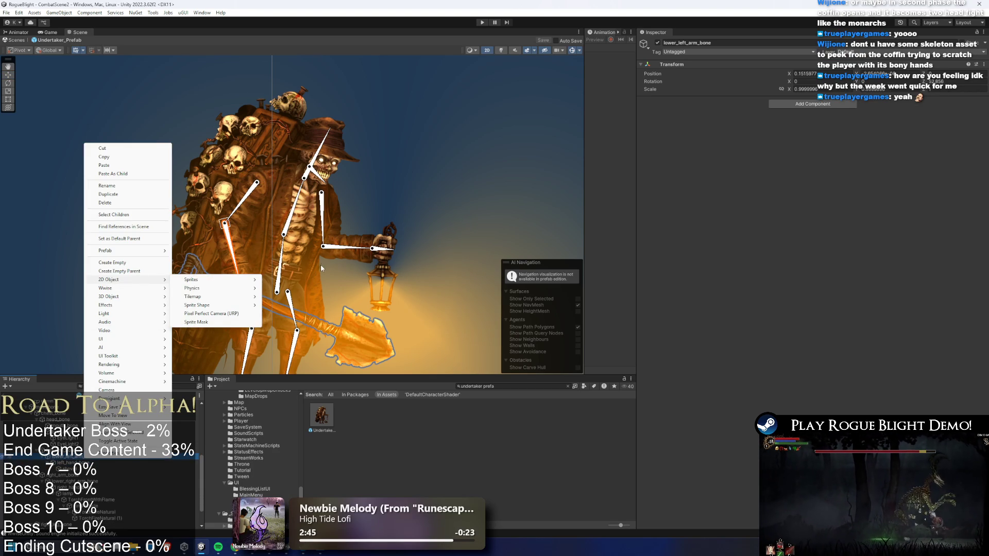
{"action": "left_click", "coordinate": [278, 256]}
{"action": "left_click", "coordinate": [283, 240]}
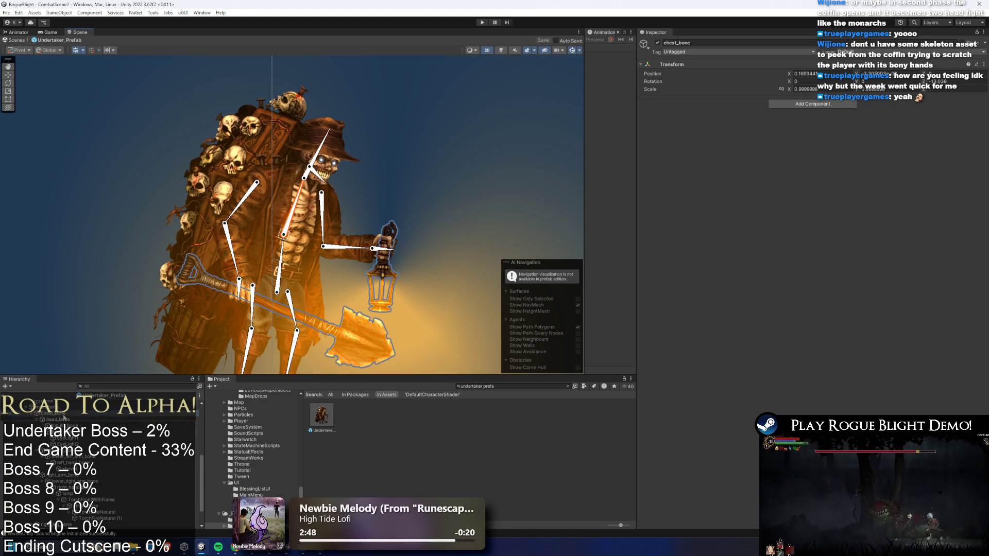
{"action": "right_click", "coordinate": [63, 416]}
{"action": "left_click", "coordinate": [109, 212]}
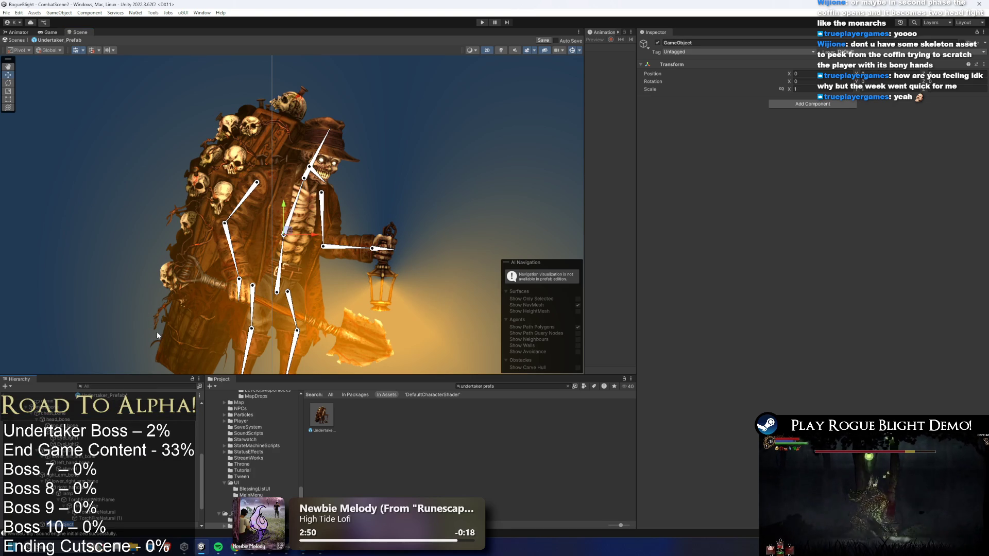
{"action": "type", "text": "chest_eff"}
{"action": "key", "text": "Return"}
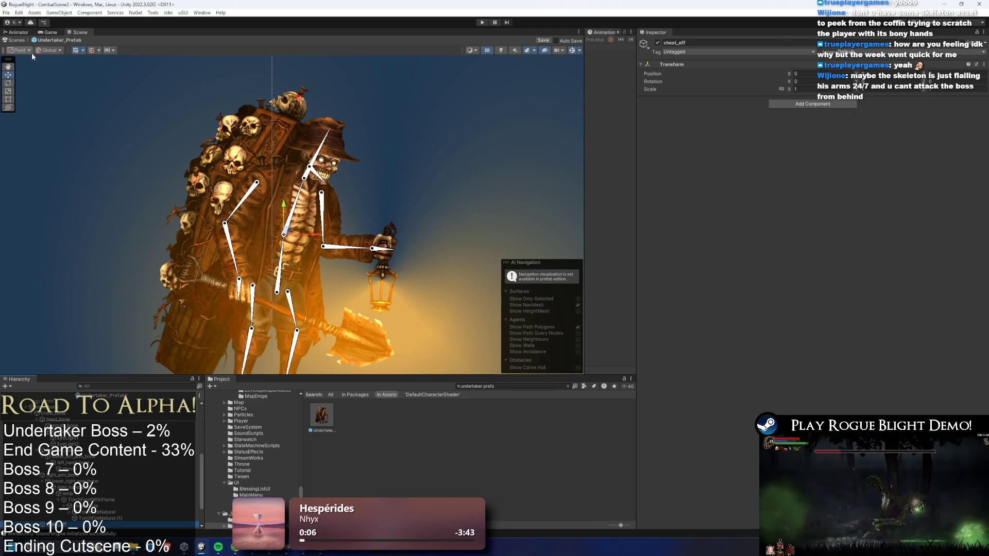
Switch handle orientation to Local and move chest_eff up near the Undertaker's head.
{"action": "left_click", "coordinate": [49, 51]}
{"action": "left_click", "coordinate": [54, 68]}
{"action": "mouse_move", "coordinate": [287, 222]}
{"action": "left_mouse_down"}
{"action": "mouse_move", "coordinate": [335, 119]}
{"action": "mouse_move", "coordinate": [369, 80]}
{"action": "left_mouse_up"}
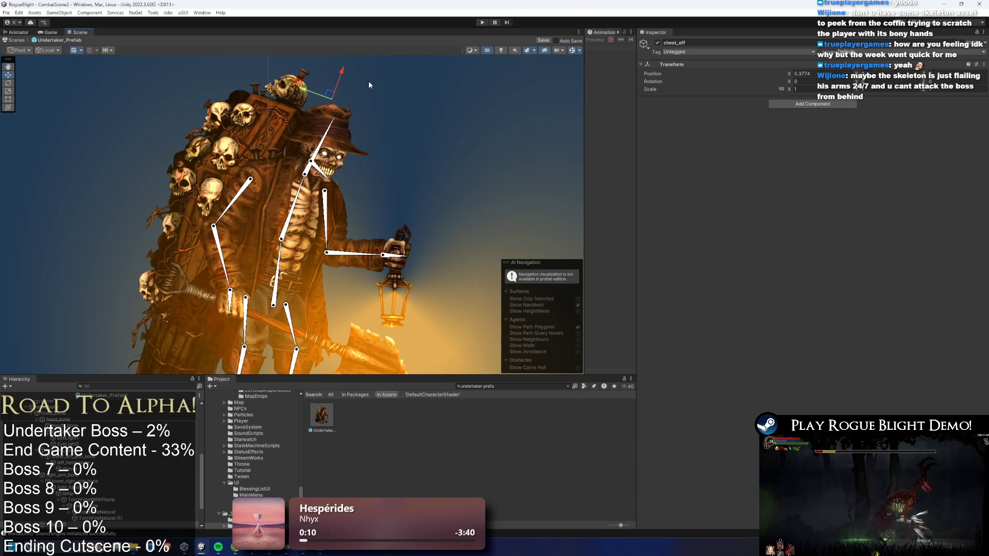
{"action": "left_click", "coordinate": [799, 104]}
Add an IK Manager 2D component to chest_eff via an 'ik mana' component search.
{"action": "type", "text": "obj enab"}
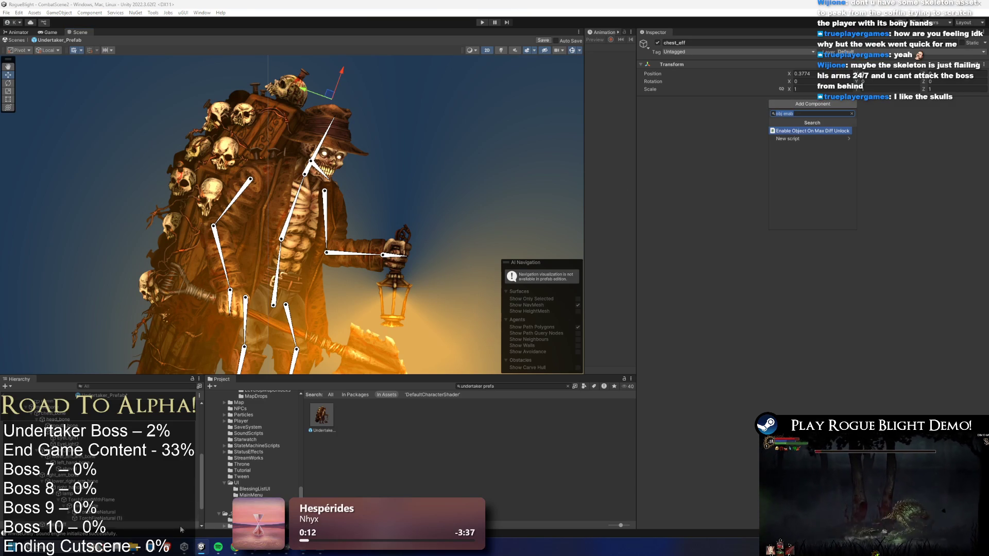
{"action": "mouse_move", "coordinate": [270, 249]}
{"action": "left_mouse_down"}
{"action": "mouse_move", "coordinate": [287, 204]}
{"action": "mouse_move", "coordinate": [273, 240]}
{"action": "left_mouse_up"}
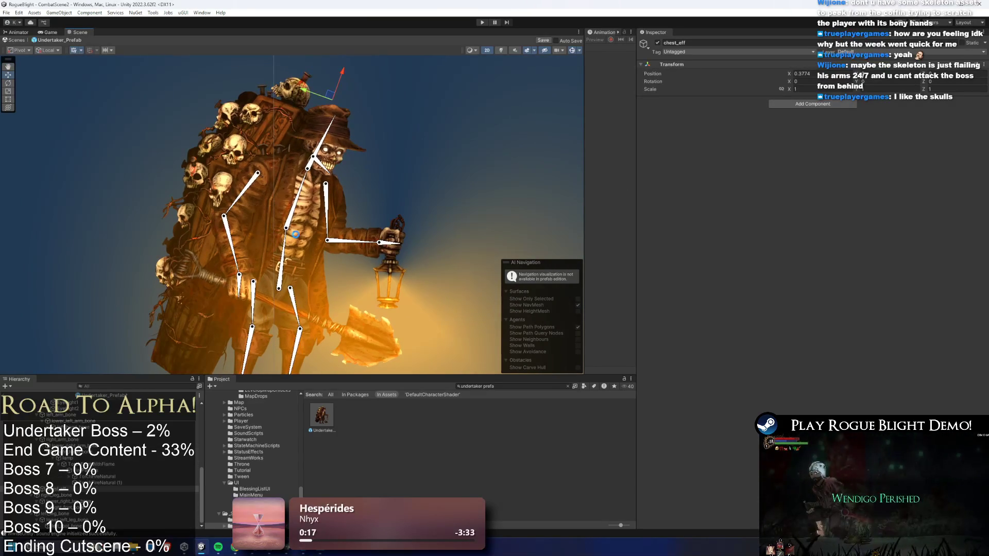
{"action": "left_click", "coordinate": [62, 489]}
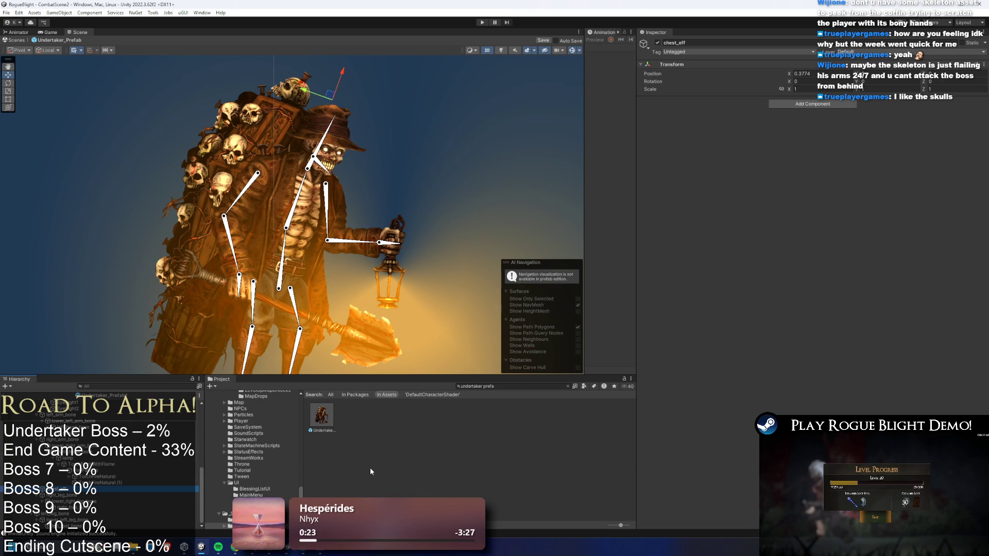
{"action": "left_click_drag", "start_coordinate": [424, 260], "coordinate": [421, 229]}
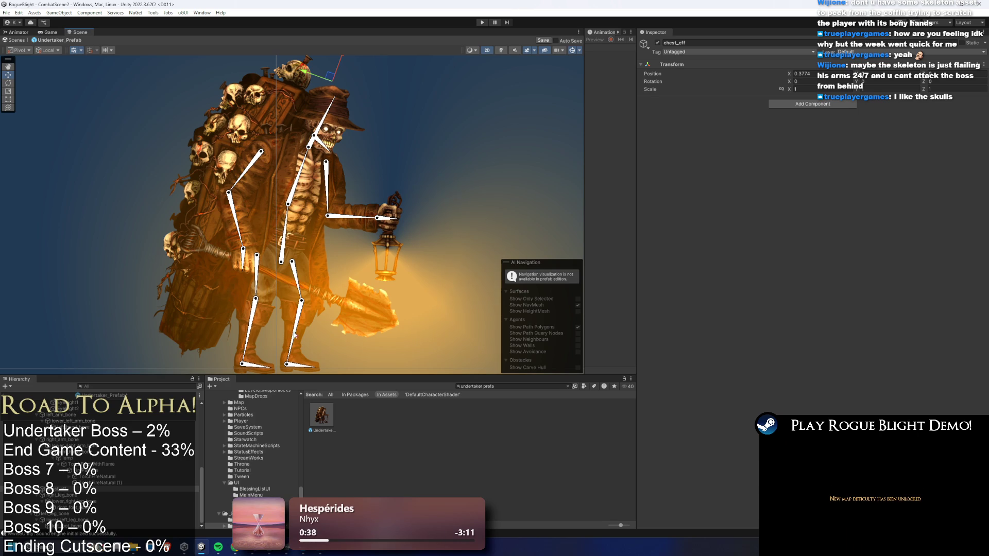
{"action": "scroll", "coordinate": [261, 238], "scroll_direction": "down", "scroll_amount": 3}
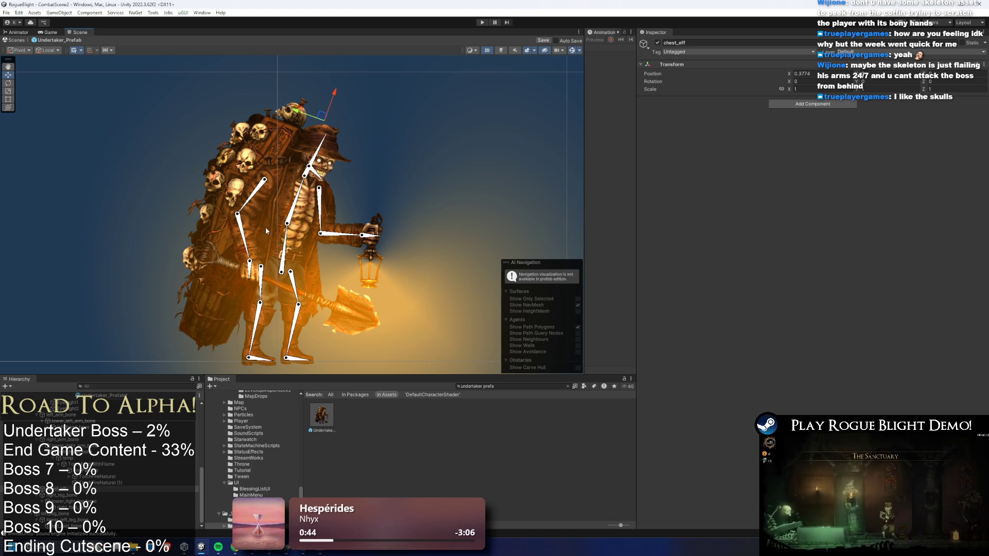
{"action": "left_click", "coordinate": [799, 105]}
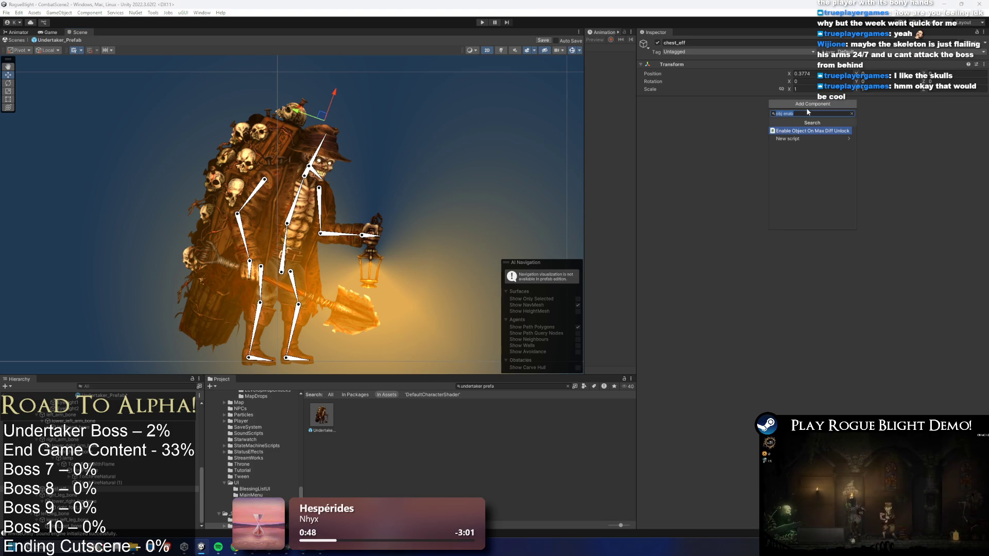
{"action": "key", "text": "BackSpace"}
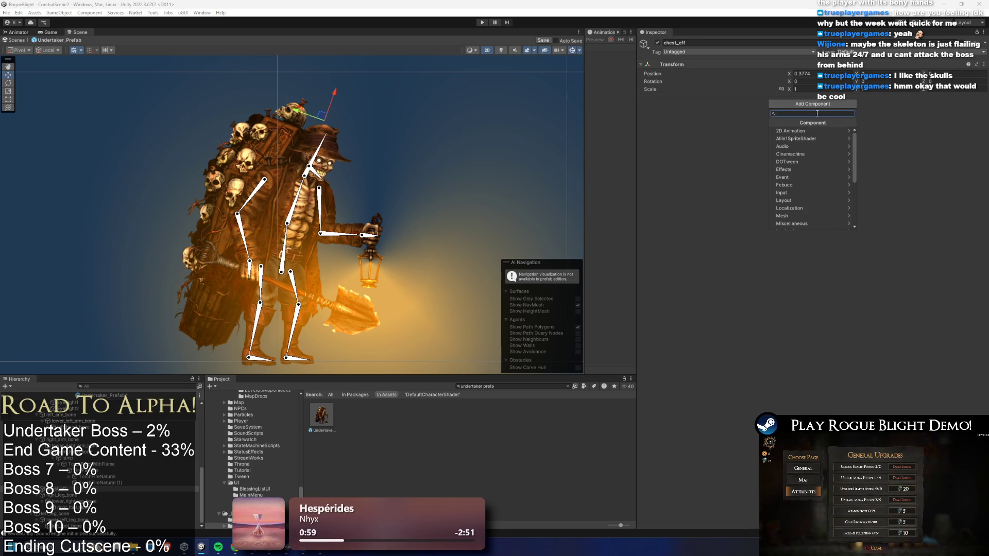
{"action": "type", "text": "ik mana"}
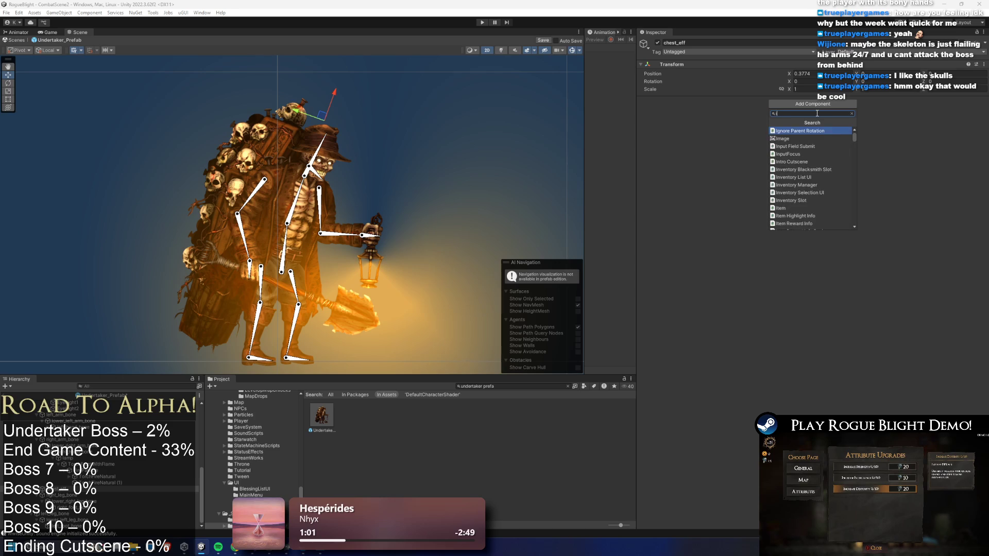
{"action": "key", "text": "Return"}
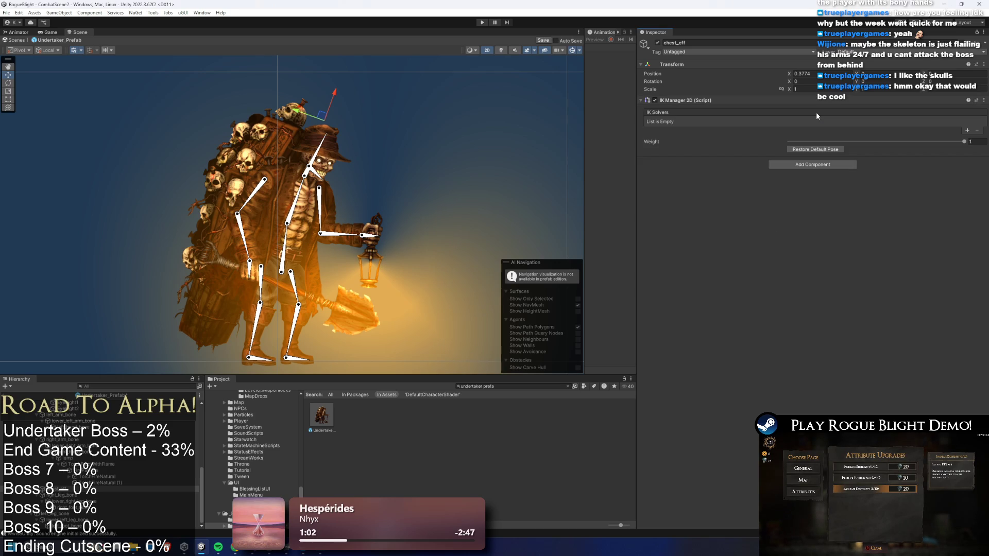
Add a Chain (CCD) solver named chest_solver with chest_eff as its effector.
{"action": "left_click", "coordinate": [967, 131]}
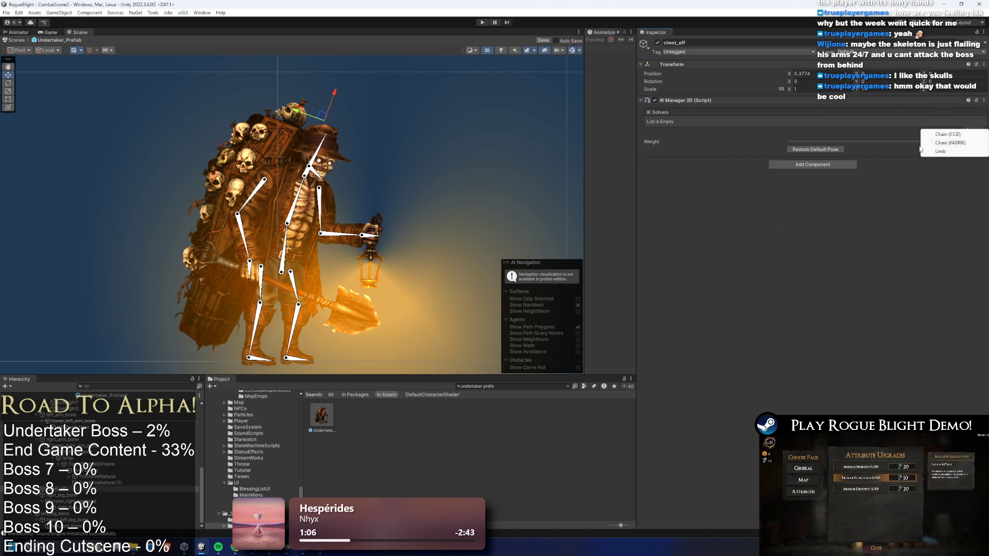
{"action": "left_click", "coordinate": [947, 135]}
{"action": "right_click", "coordinate": [83, 177]}
{"action": "left_click", "coordinate": [106, 221]}
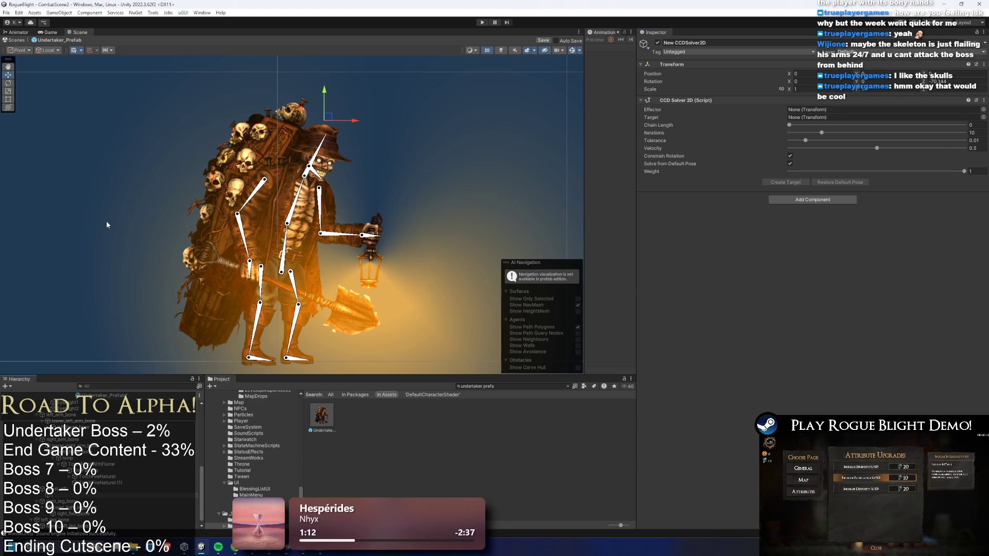
{"action": "key", "text": "Return"}
{"action": "left_click_drag", "start_coordinate": [66, 495], "coordinate": [775, 139]}
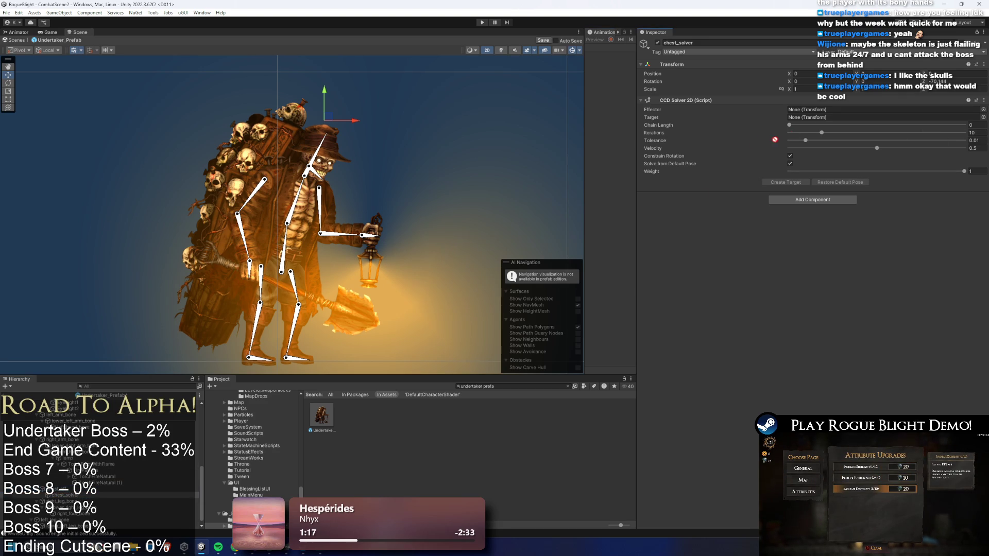
{"action": "left_click_drag", "start_coordinate": [823, 116], "coordinate": [823, 110]}
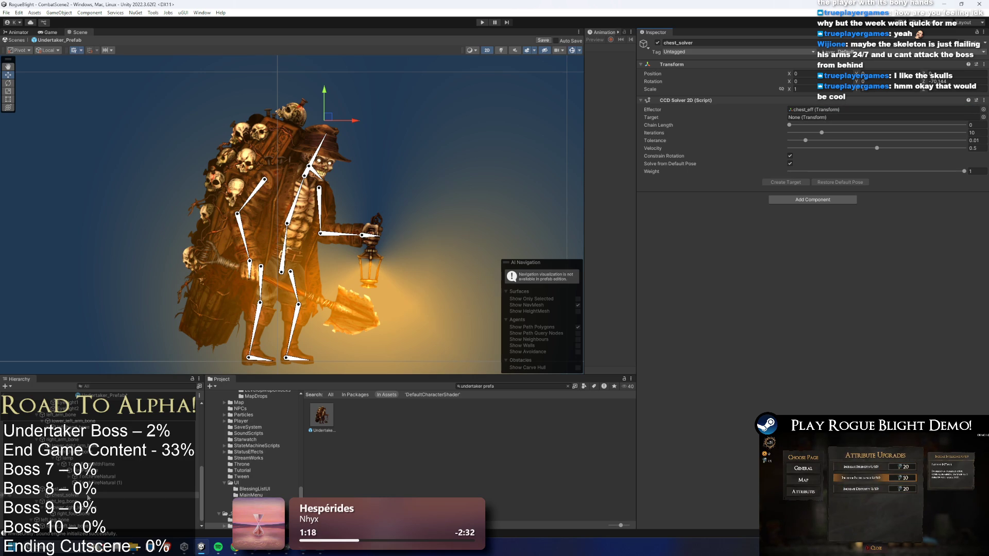
Create an empty 'solvers' object under the prefab root.
{"action": "scroll", "coordinate": [98, 453], "scroll_direction": "up", "scroll_amount": 3}
{"action": "left_click", "coordinate": [49, 410]}
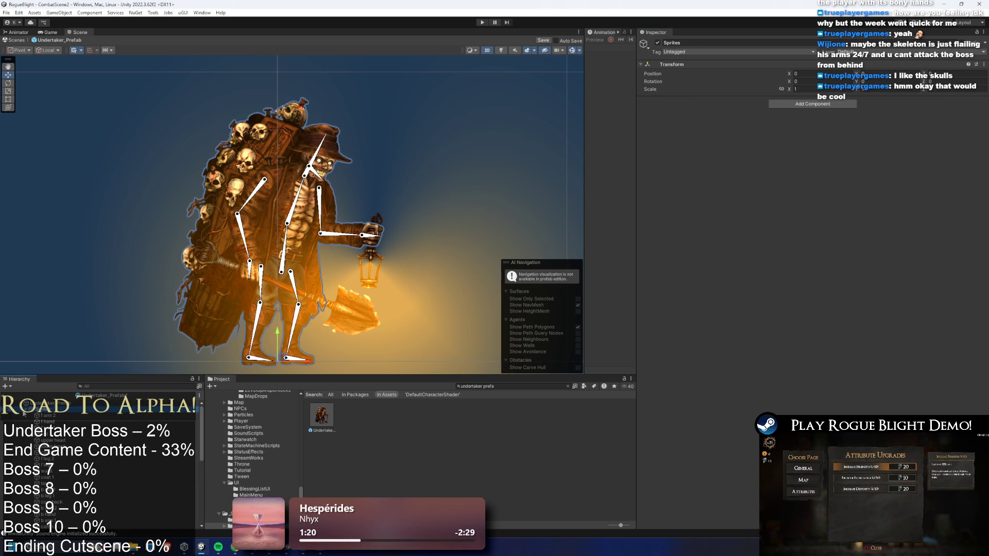
{"action": "right_click", "coordinate": [47, 408]}
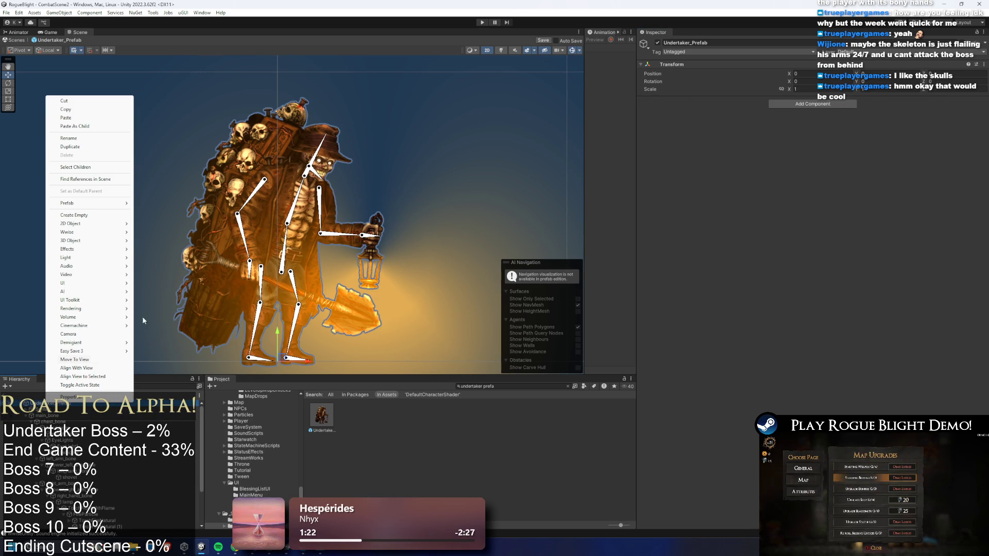
{"action": "left_click", "coordinate": [105, 215]}
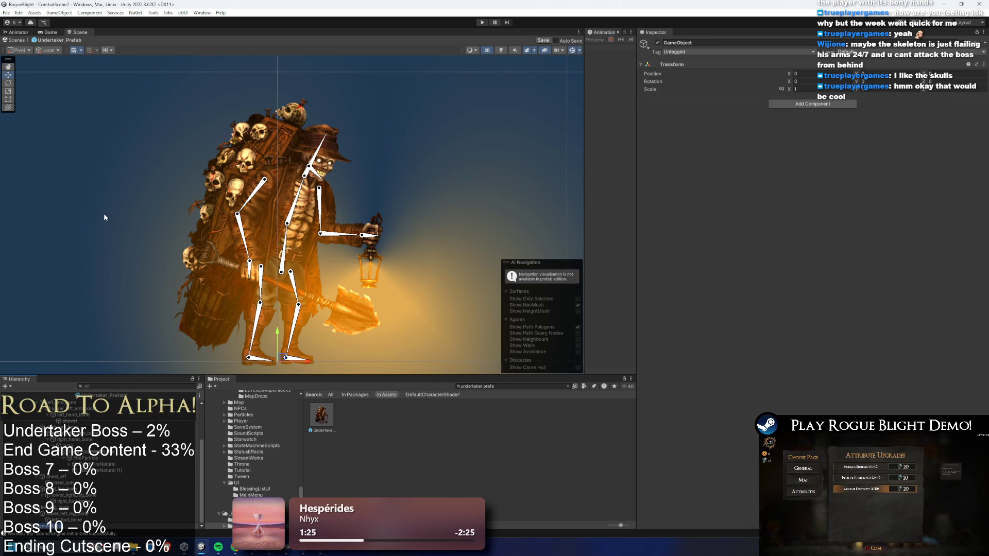
{"action": "type", "text": "solvers"}
{"action": "key", "text": "Return"}
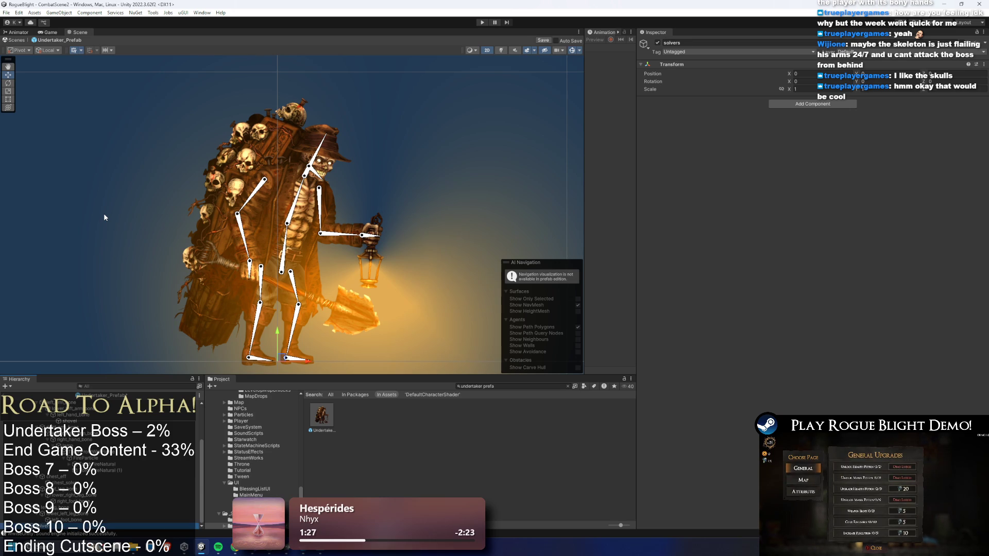
Give chest_solver chain length 2 and create its chest_solver_Target.
{"action": "scroll", "coordinate": [103, 453], "scroll_direction": "up", "scroll_amount": 5}
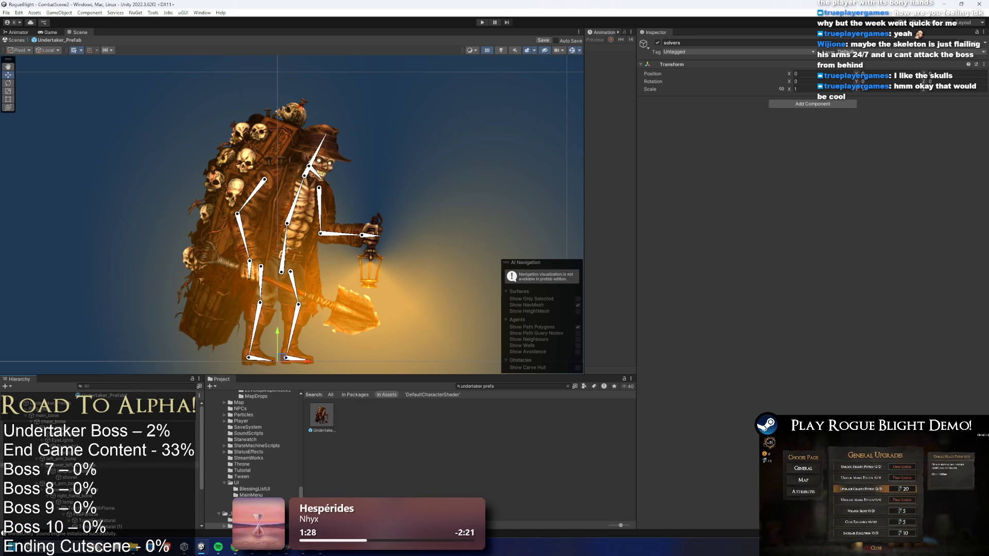
{"action": "scroll", "coordinate": [103, 464], "scroll_direction": "down", "scroll_amount": 4}
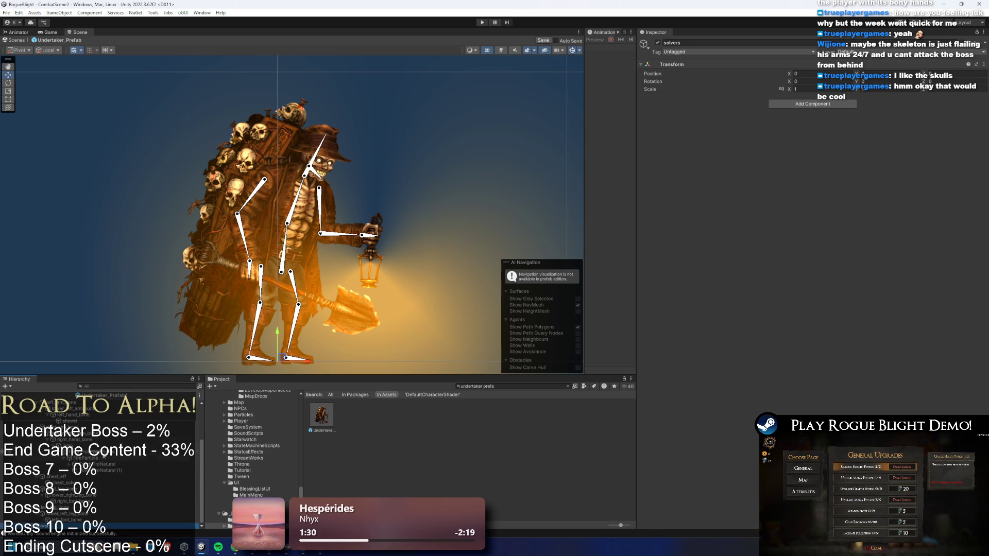
{"action": "left_click", "coordinate": [67, 484]}
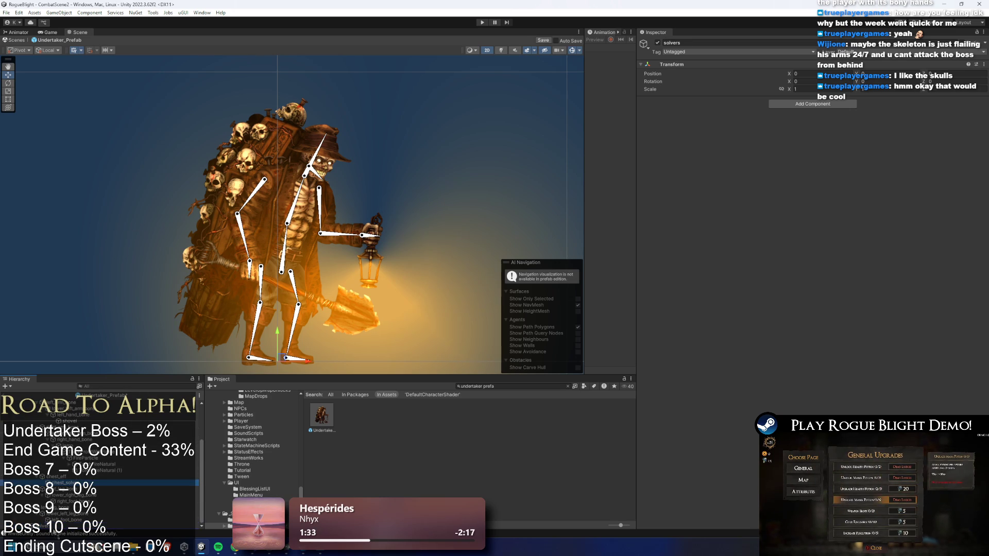
{"action": "left_click", "coordinate": [802, 125]}
{"action": "left_click_drag", "start_coordinate": [802, 124], "coordinate": [857, 125]}
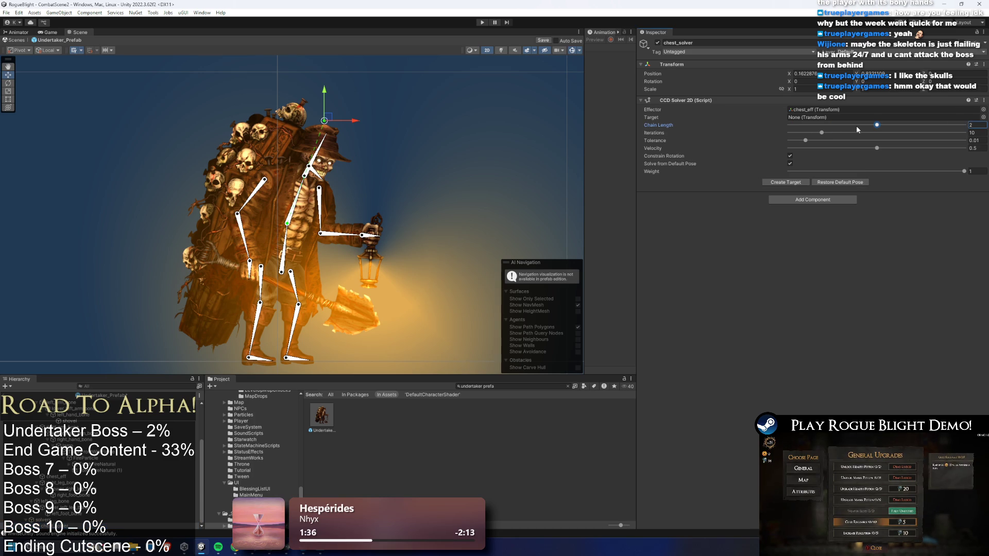
{"action": "left_click", "coordinate": [784, 184]}
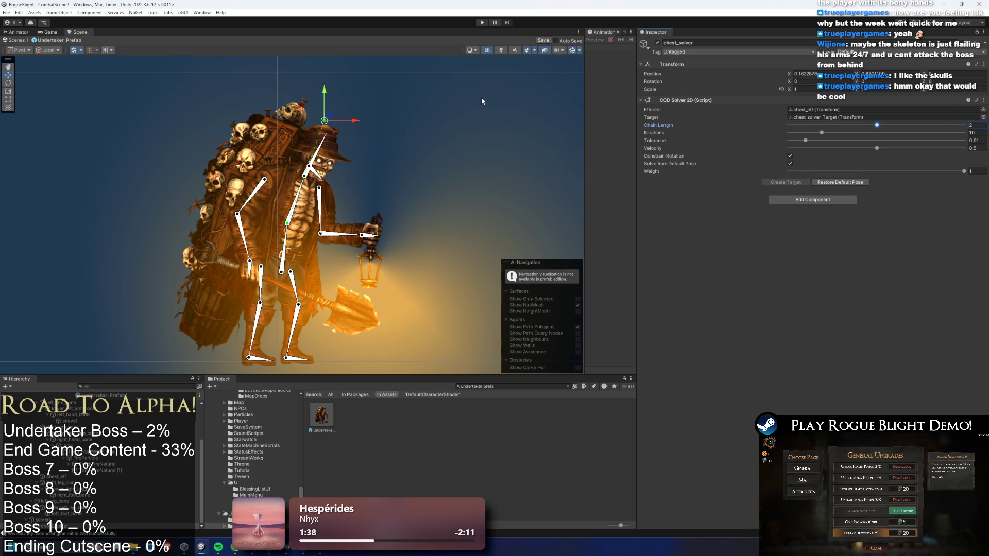
{"action": "left_click", "coordinate": [77, 525]}
{"action": "left_click", "coordinate": [376, 104]}
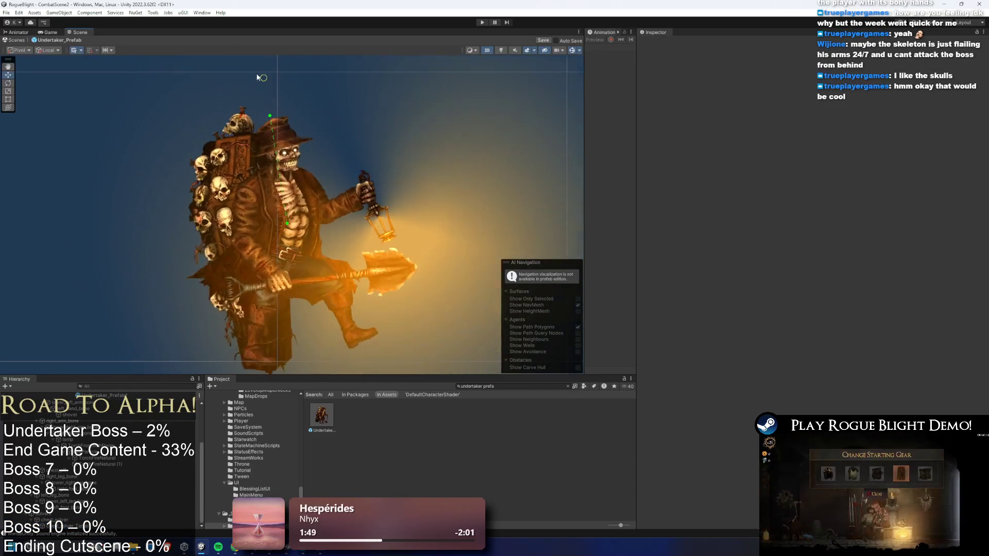
Deselect the leg bone and show the Undertaker_Prefab asset's root settings in the Inspector.
{"action": "left_click", "coordinate": [326, 290]}
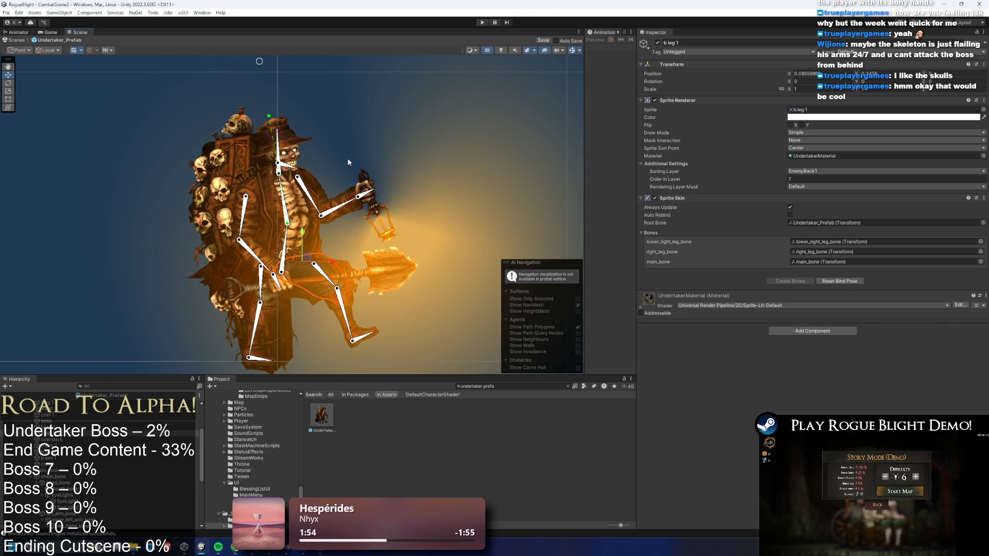
{"action": "left_click", "coordinate": [375, 293]}
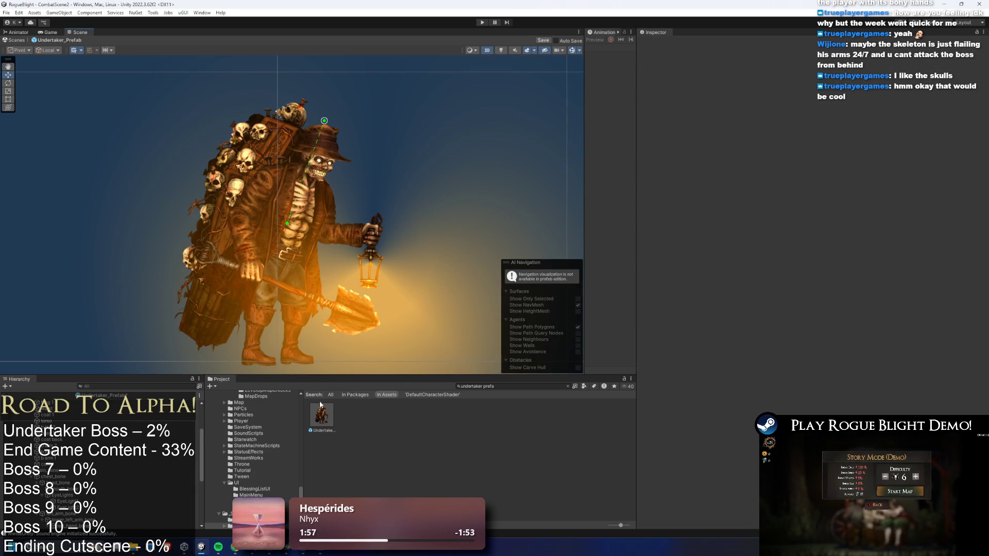
{"action": "left_click", "coordinate": [320, 410]}
Search the Project for the undertaker art and select the undertaker_art PSD.
{"action": "left_click", "coordinate": [505, 386]}
{"action": "type", "text": "u"}
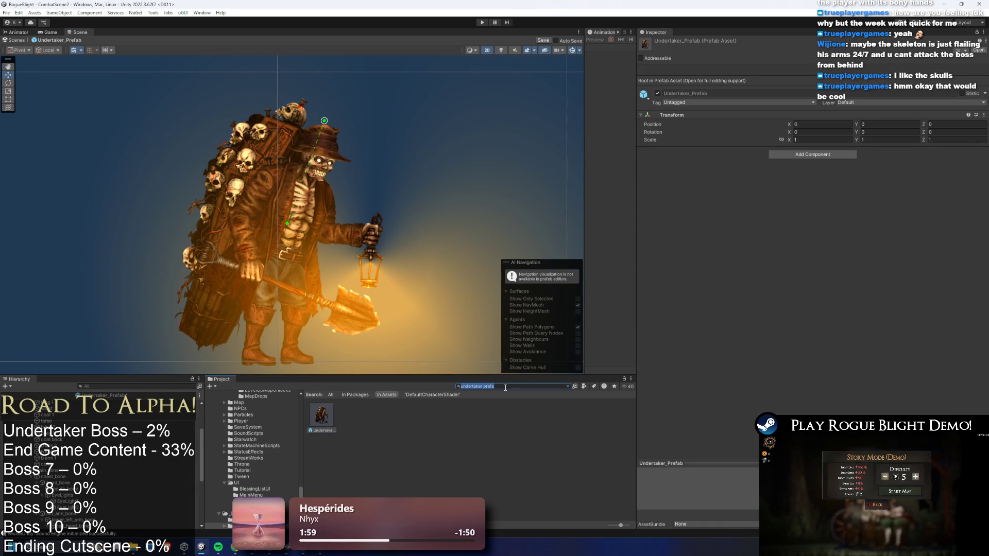
{"action": "key", "text": "BackSpace"}
{"action": "key", "text": "BackSpace"}
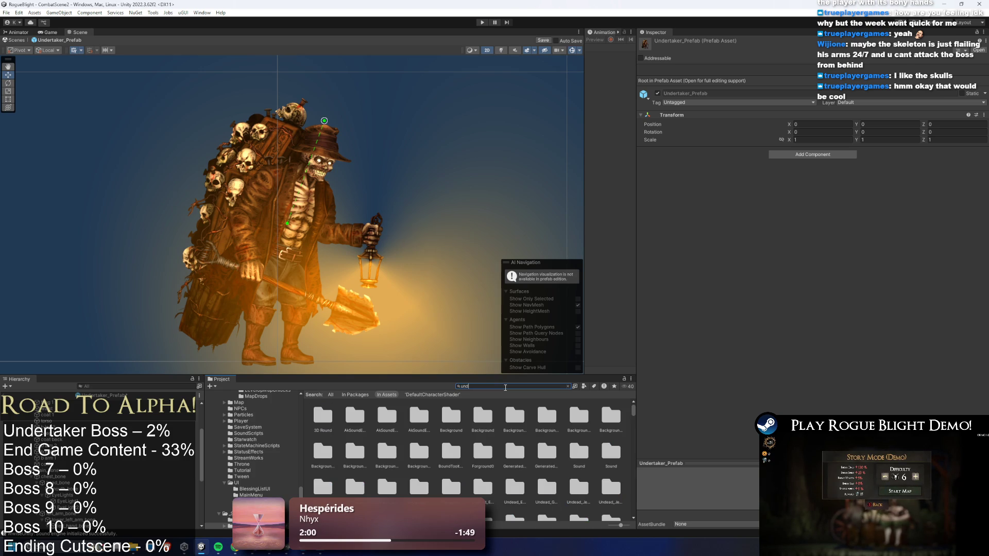
{"action": "type", "text": "er taker ar"}
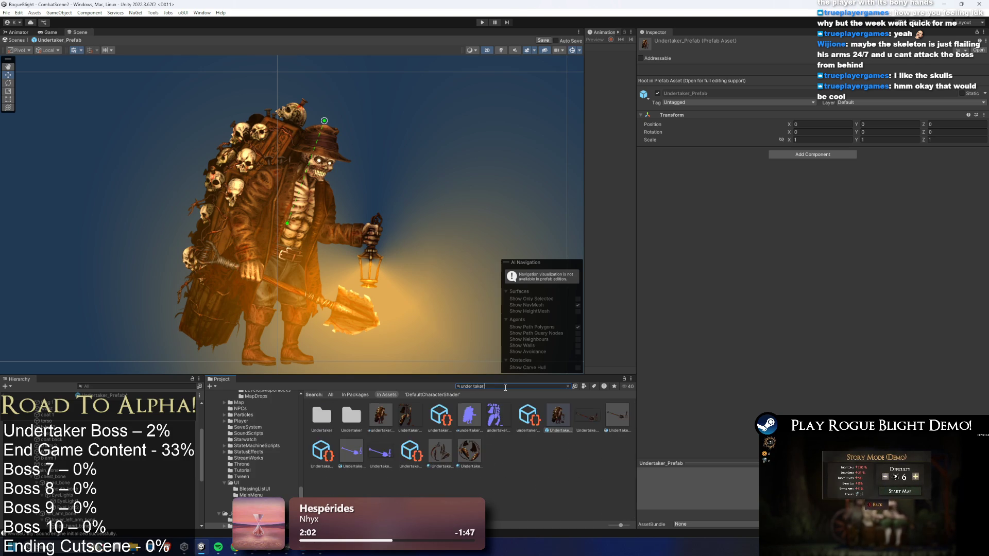
{"action": "left_click", "coordinate": [497, 416]}
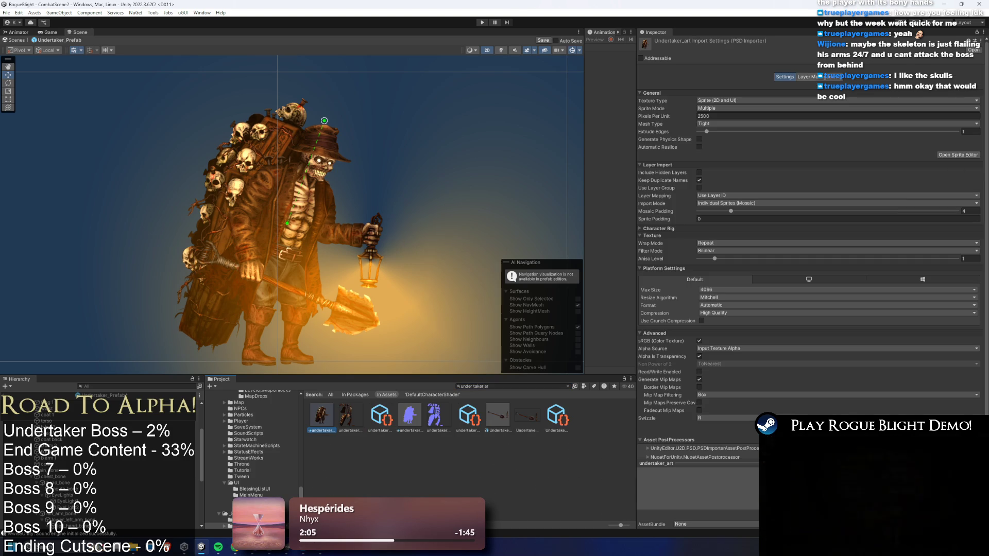
In the Sprite Editor's Skinning Editor, test-swing the thigh bone, undo it, and close the editor.
{"action": "left_click", "coordinate": [960, 158]}
{"action": "left_click", "coordinate": [19, 16]}
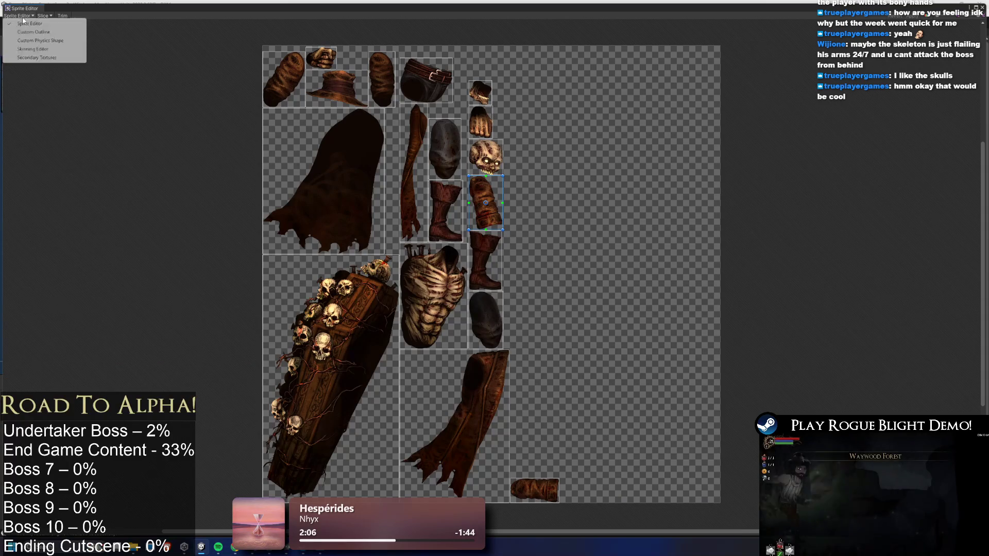
{"action": "left_click", "coordinate": [23, 54]}
{"action": "scroll", "coordinate": [556, 306], "scroll_direction": "up", "scroll_amount": 3}
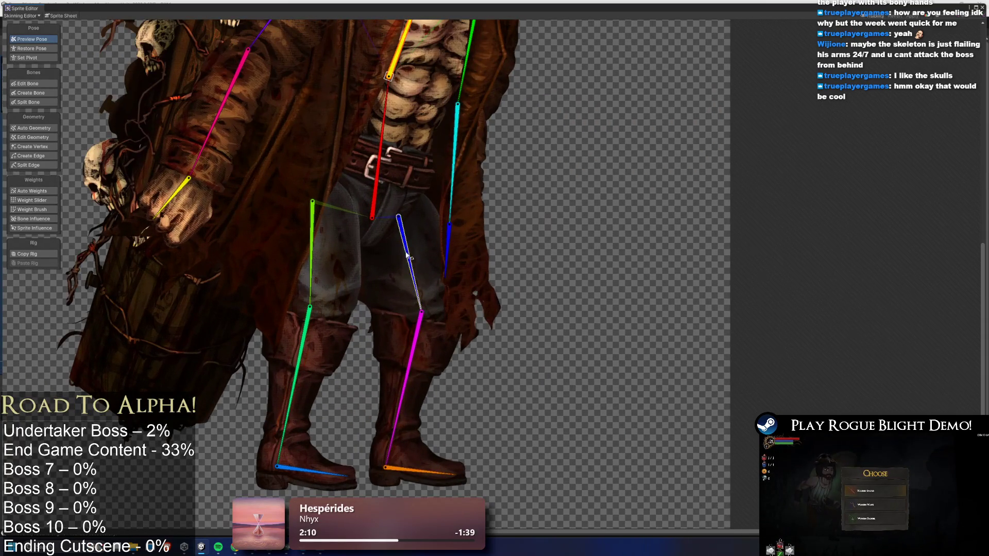
{"action": "left_click_drag", "start_coordinate": [407, 256], "coordinate": [438, 232]}
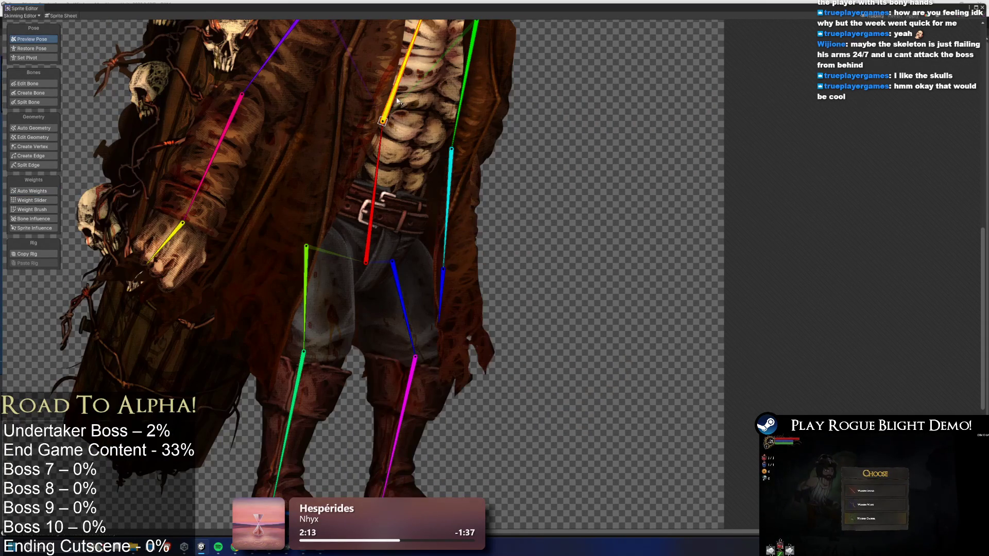
{"action": "key", "text": "ctrl+z"}
{"action": "key", "text": "ctrl+z"}
{"action": "key", "text": "ctrl+z"}
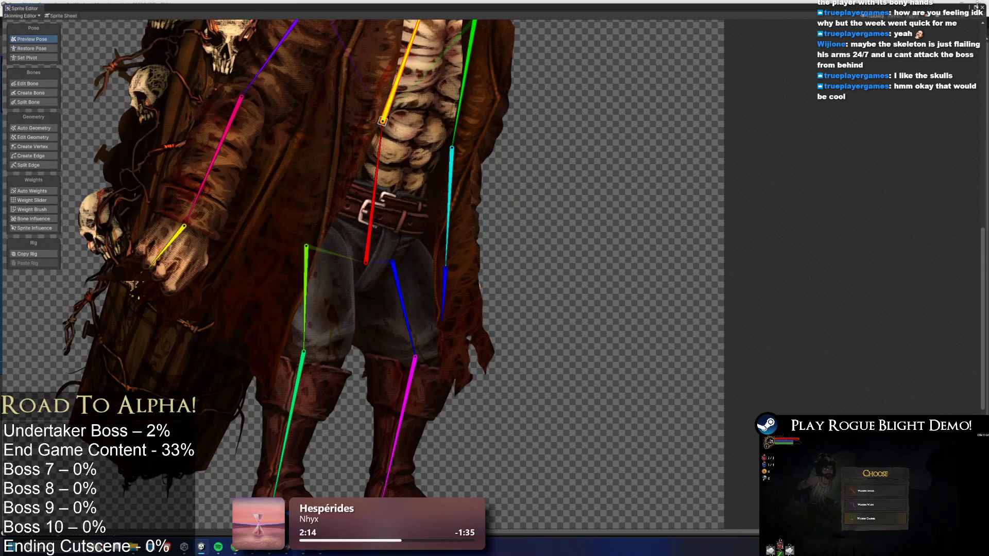
{"action": "left_click", "coordinate": [981, 7]}
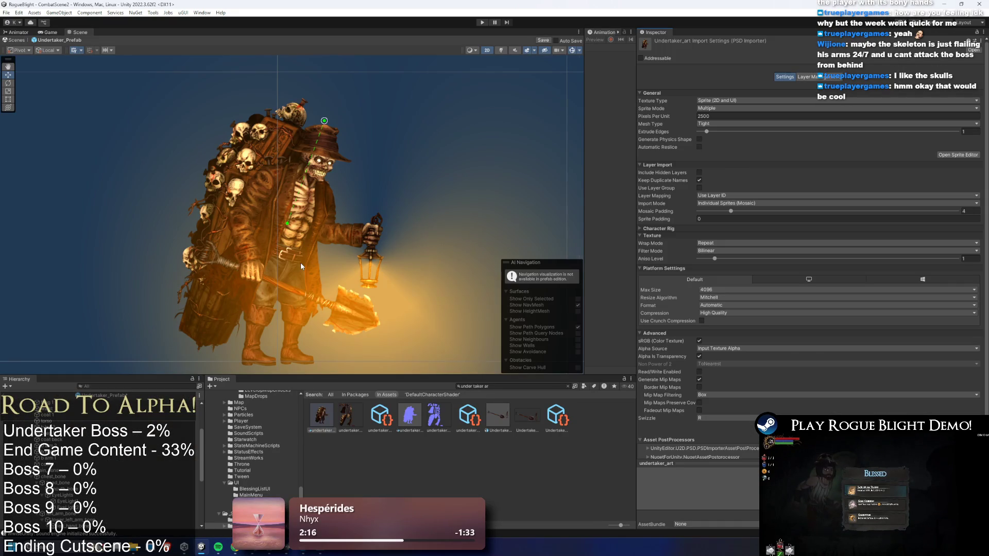
Select the right leg, right arm and left leg bones in turn in the Hierarchy.
{"action": "left_click", "coordinate": [292, 281]}
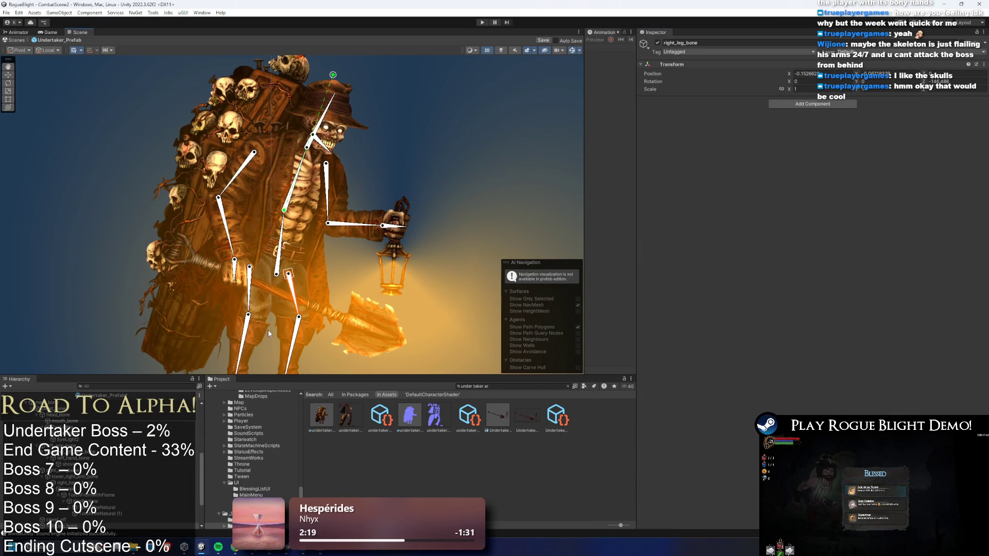
{"action": "scroll", "coordinate": [100, 463], "scroll_direction": "down", "scroll_amount": 2}
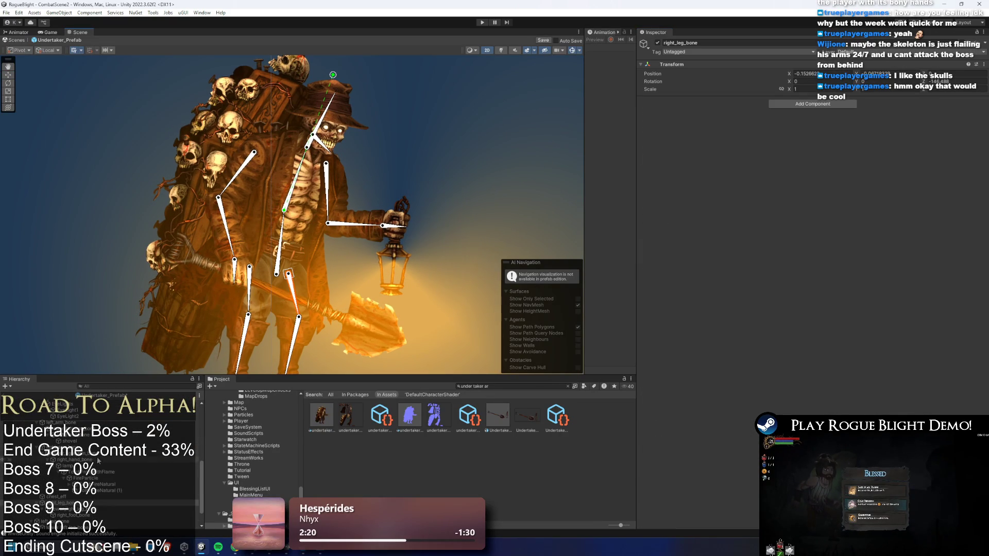
{"action": "scroll", "coordinate": [83, 445], "scroll_direction": "up", "scroll_amount": 3}
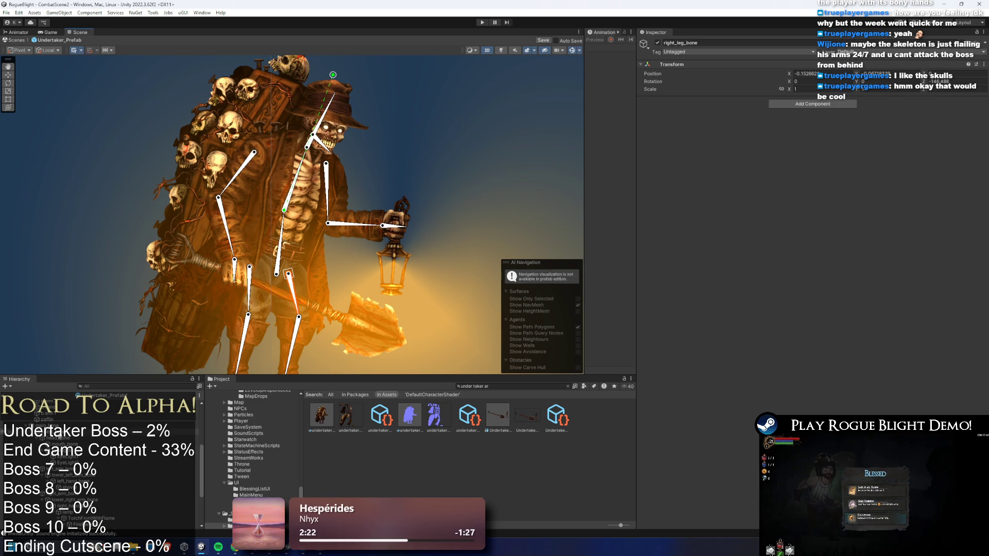
{"action": "left_click", "coordinate": [88, 444]}
{"action": "scroll", "coordinate": [88, 442], "scroll_direction": "up", "scroll_amount": 2}
{"action": "left_click", "coordinate": [91, 489]}
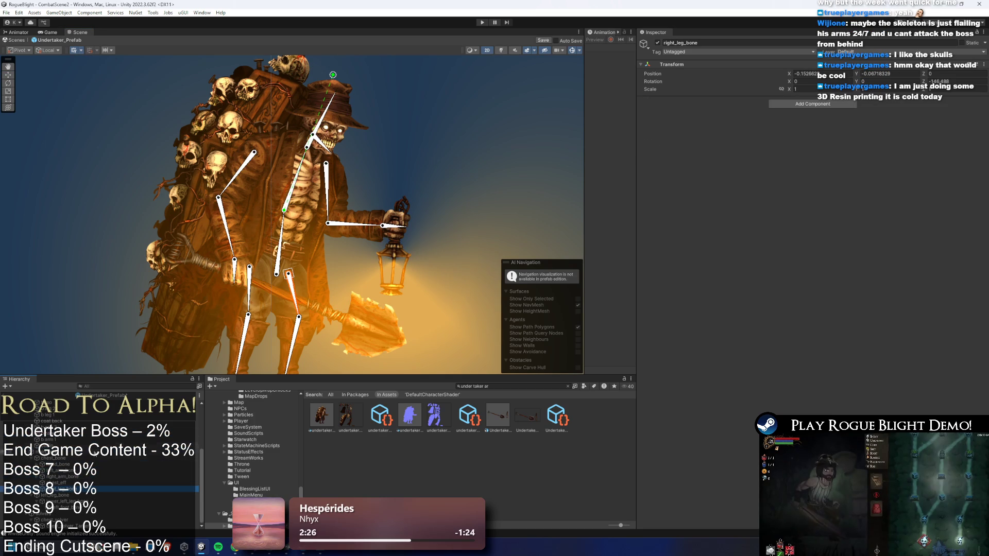
{"action": "left_click", "coordinate": [83, 495]}
{"action": "scroll", "coordinate": [83, 495], "scroll_direction": "up", "scroll_amount": 1}
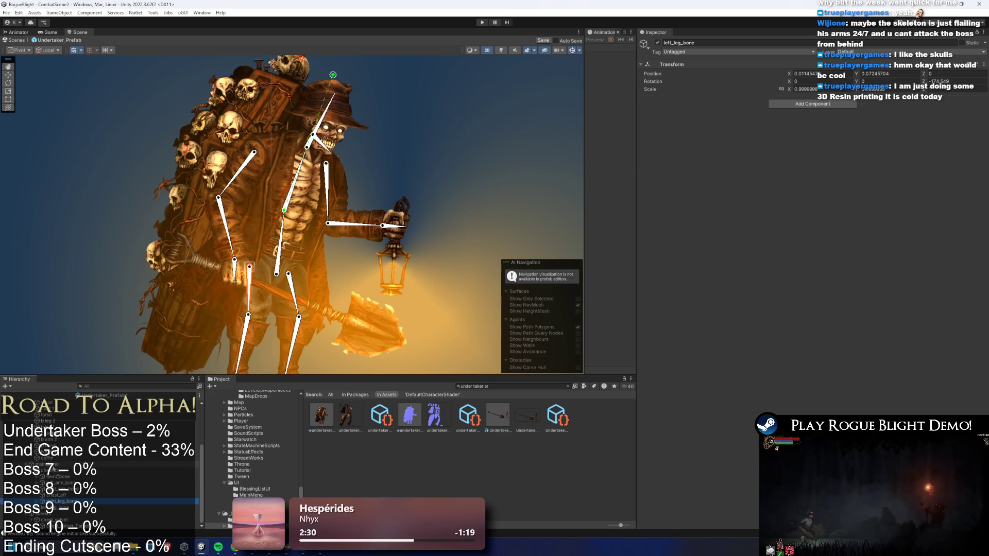
{"action": "left_click", "coordinate": [56, 471]}
{"action": "scroll", "coordinate": [32, 483], "scroll_direction": "up", "scroll_amount": 2}
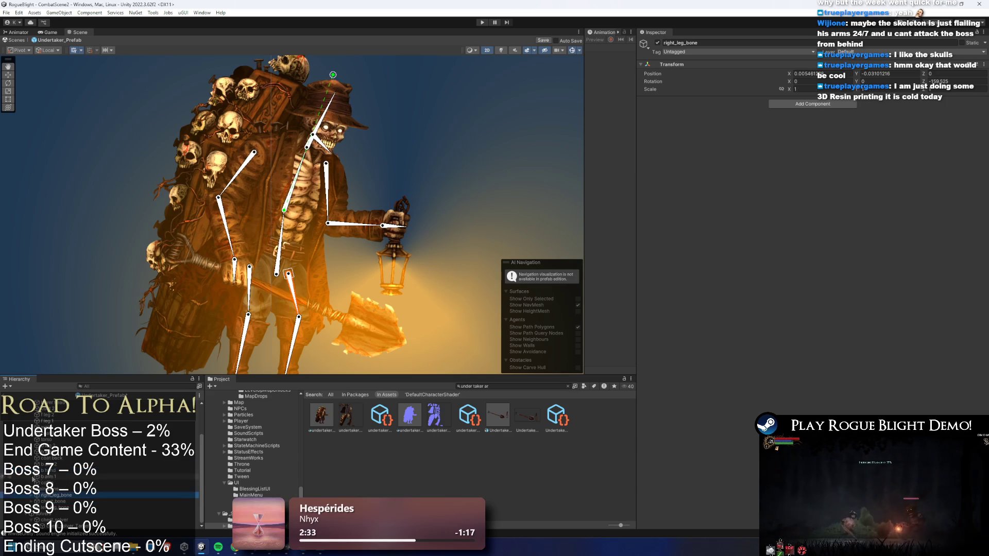
Delete the right leg bone, test-rotate a bone and undo, then raise the head handle.
{"action": "key", "text": "Delete"}
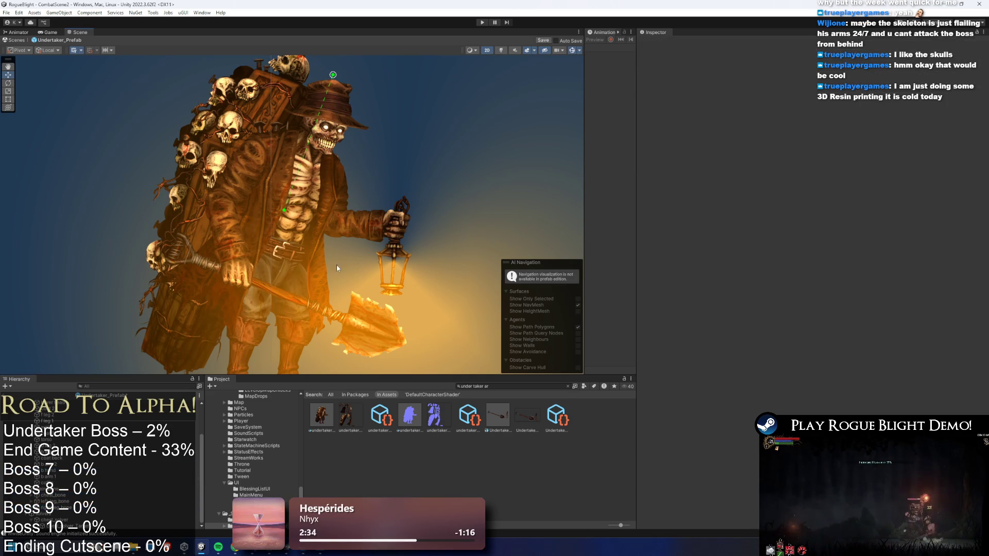
{"action": "mouse_move", "coordinate": [333, 75]}
{"action": "left_mouse_down"}
{"action": "mouse_move", "coordinate": [272, 42]}
{"action": "mouse_move", "coordinate": [345, 61]}
{"action": "left_mouse_up"}
{"action": "key", "text": "ctrl+z"}
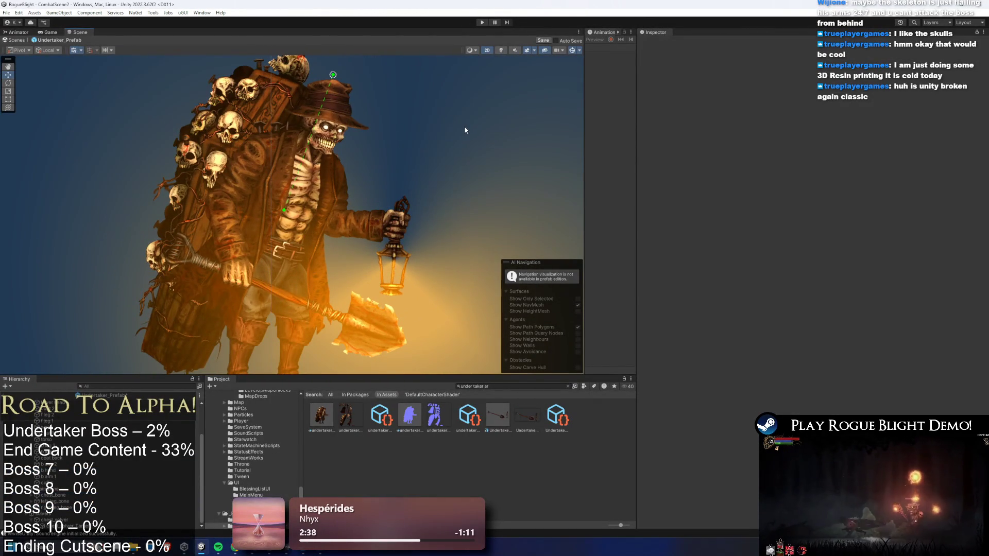
{"action": "scroll", "coordinate": [321, 193], "scroll_direction": "down", "scroll_amount": 1}
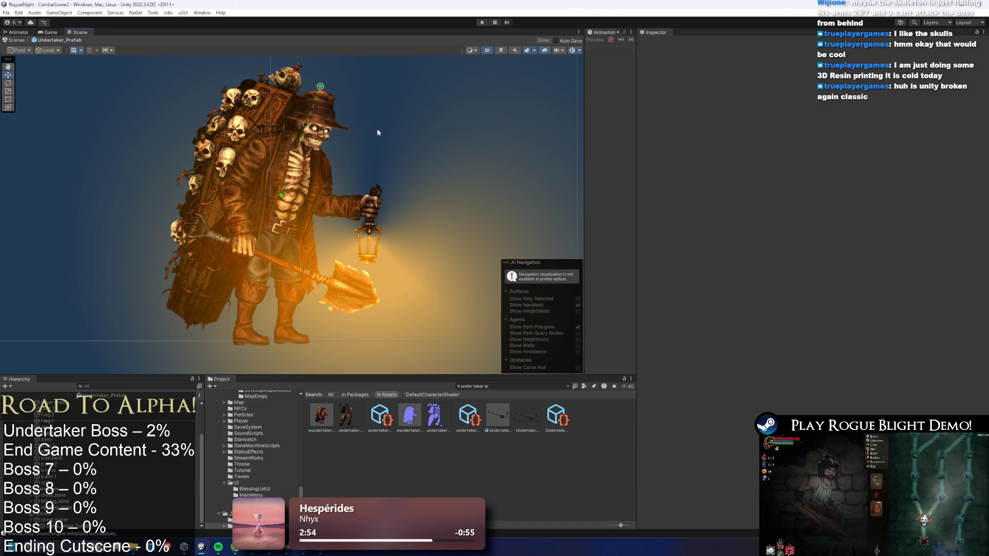
{"action": "scroll", "coordinate": [442, 207], "scroll_direction": "down", "scroll_amount": 1}
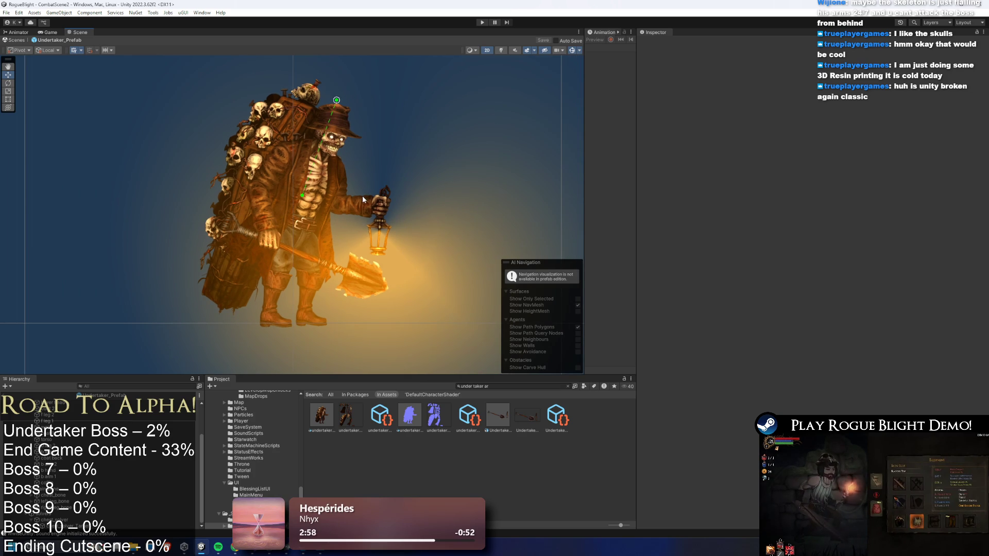
{"action": "left_click_drag", "start_coordinate": [336, 100], "coordinate": [350, 64]}
Create head_eff as an empty child of head_bone and add an IK Manager 2D to it.
{"action": "scroll", "coordinate": [342, 118], "scroll_direction": "up", "scroll_amount": 1}
{"action": "left_click", "coordinate": [335, 125]}
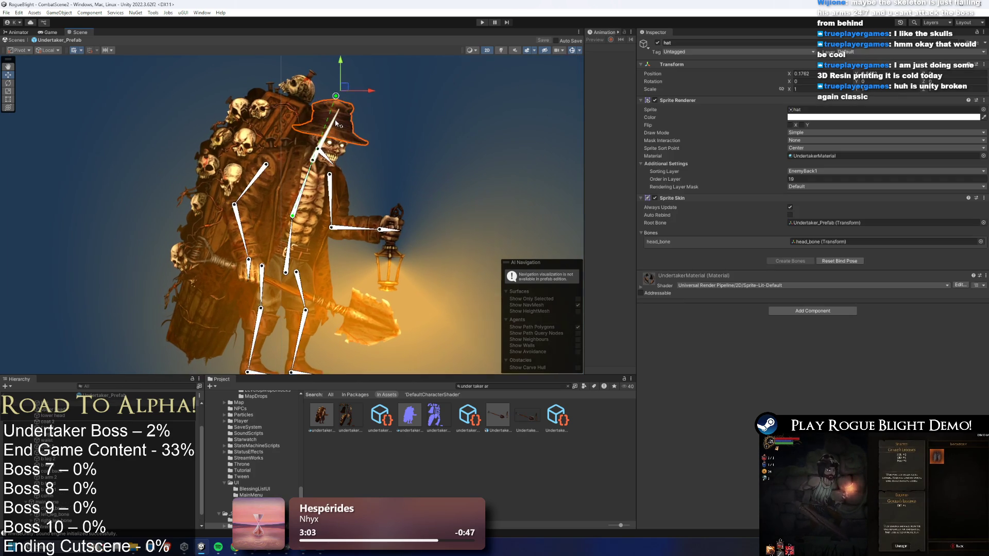
{"action": "right_click", "coordinate": [63, 513]}
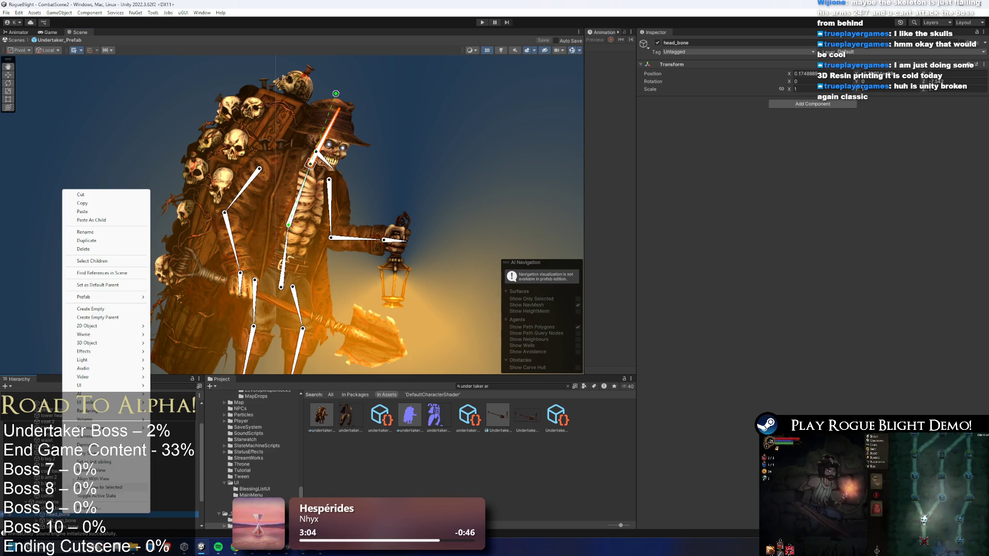
{"action": "left_click", "coordinate": [99, 309]}
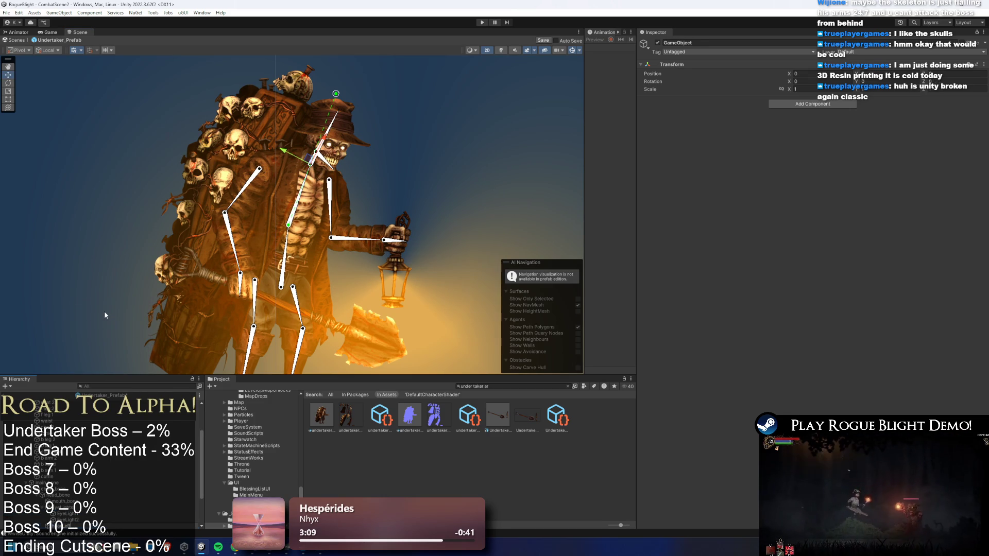
{"action": "scroll", "coordinate": [346, 130], "scroll_direction": "up", "scroll_amount": 1}
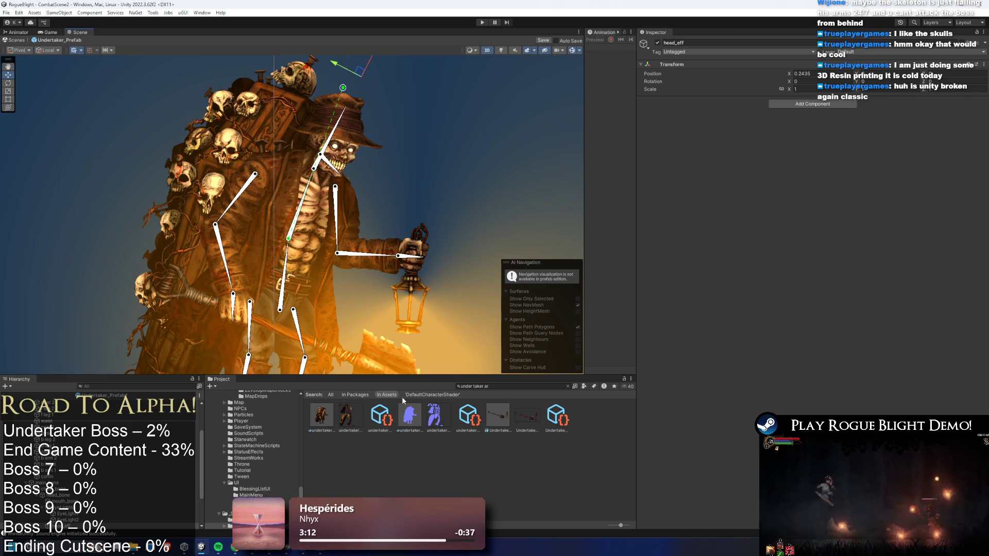
{"action": "left_click", "coordinate": [814, 104]}
{"action": "key", "text": "Return"}
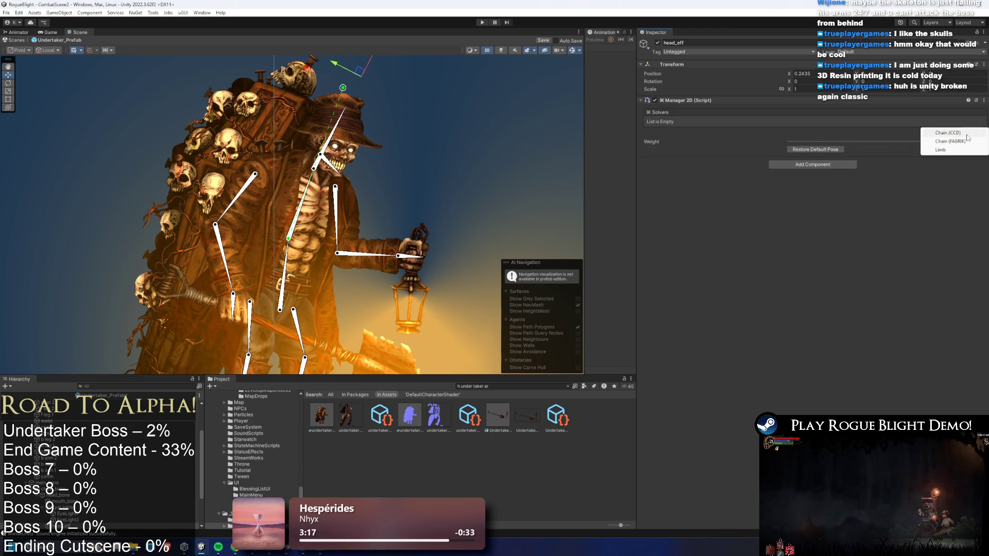
Add a CCD solver to the IK Manager and rename it head_solver.
{"action": "left_click", "coordinate": [964, 133]}
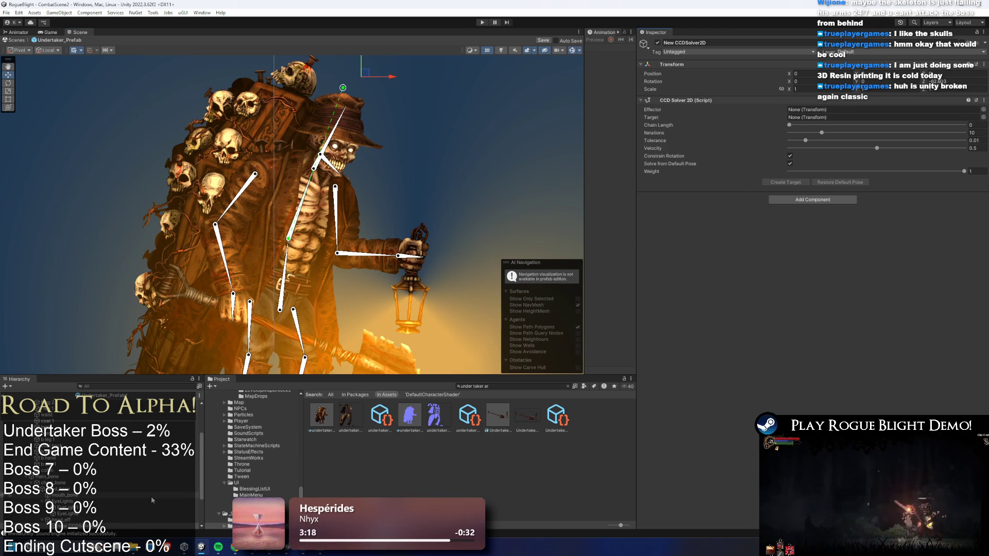
{"action": "right_click", "coordinate": [88, 503]}
{"action": "left_click", "coordinate": [123, 229]}
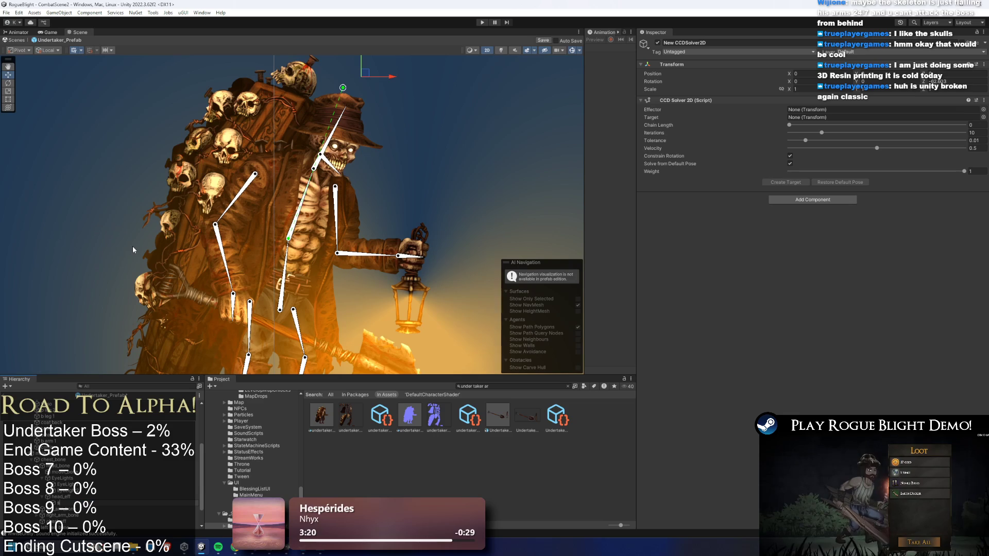
{"action": "type", "text": "er"}
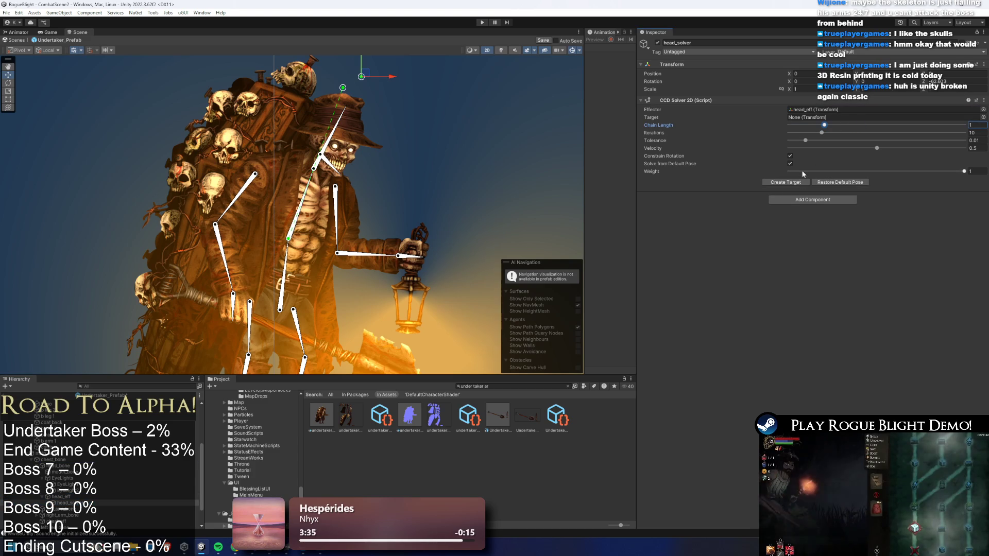
Create the head_solver target, then deselect and recentre the view on the Undertaker.
{"action": "scroll", "coordinate": [87, 507], "scroll_direction": "down", "scroll_amount": 1}
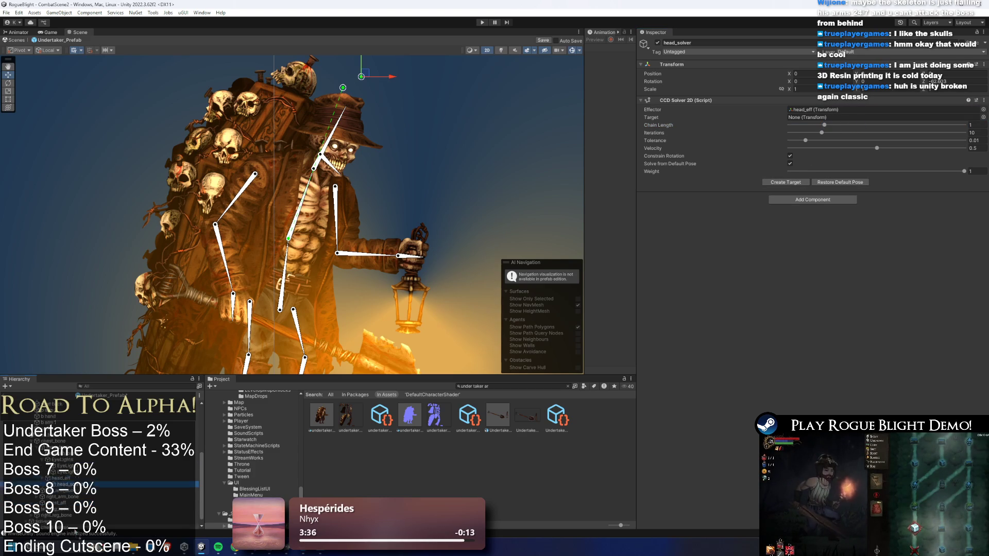
{"action": "scroll", "coordinate": [87, 495], "scroll_direction": "up", "scroll_amount": 3}
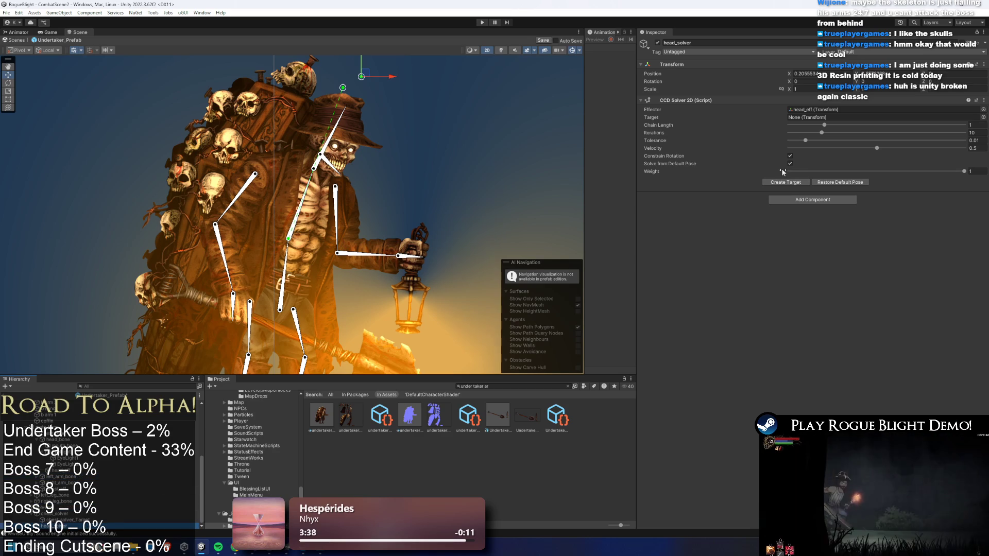
{"action": "left_click", "coordinate": [789, 183]}
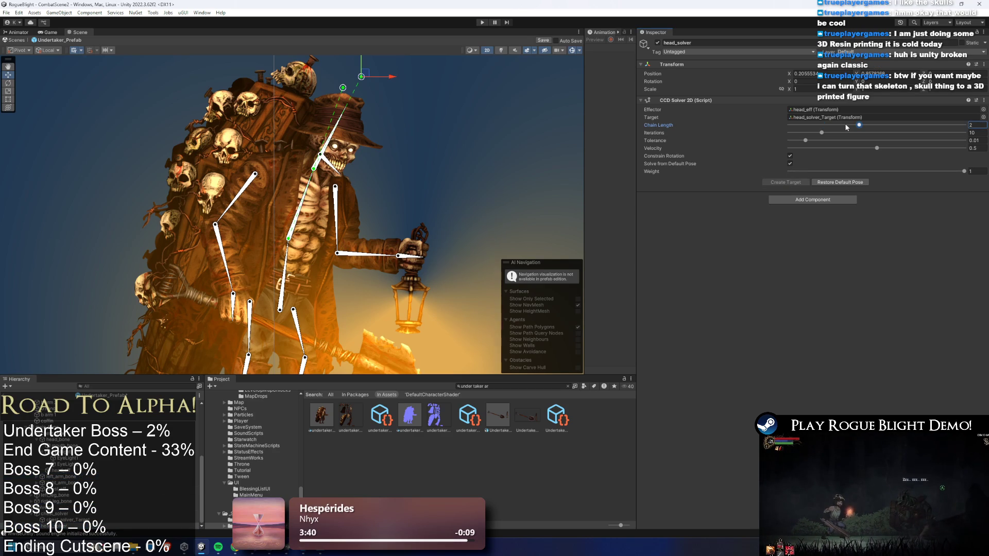
{"action": "left_click", "coordinate": [382, 76]}
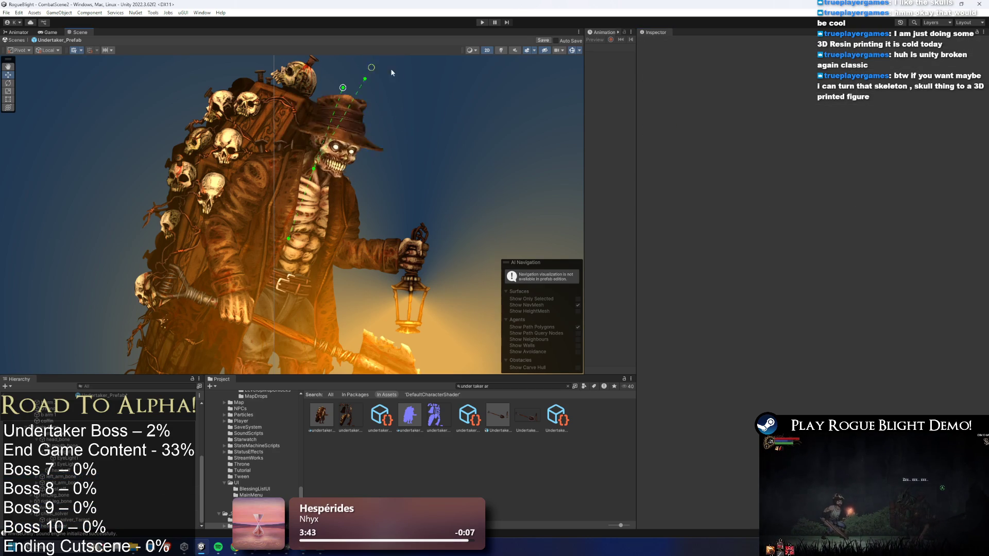
{"action": "scroll", "coordinate": [401, 172], "scroll_direction": "down", "scroll_amount": 3}
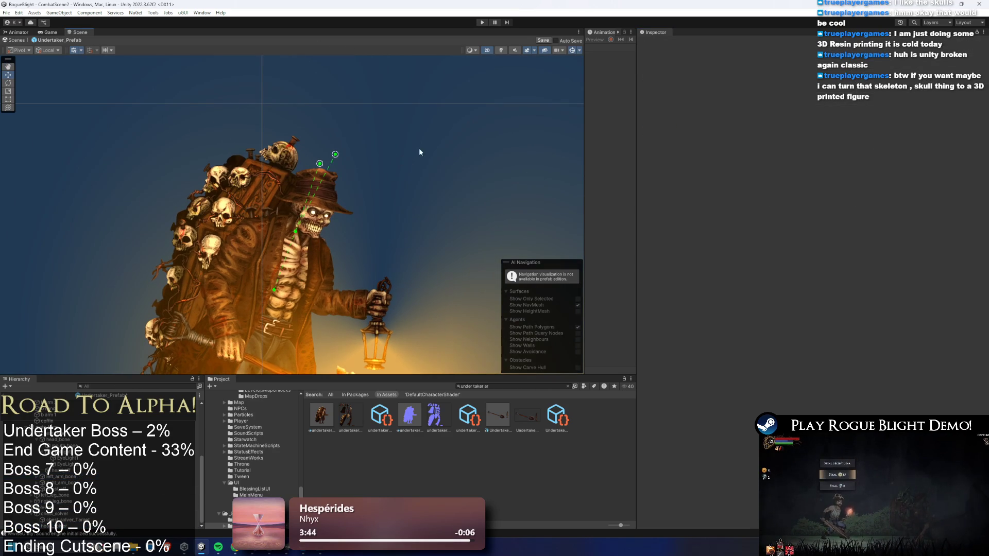
{"action": "left_click_drag", "start_coordinate": [365, 197], "coordinate": [369, 173]}
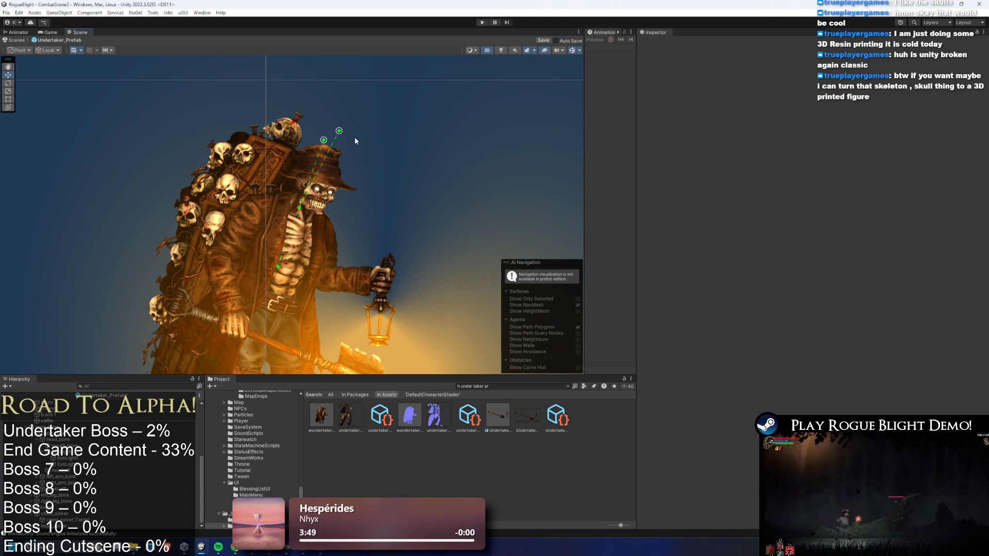
Select mouth_bone and rotate it down to open the Undertaker's jaw.
{"action": "left_click_drag", "start_coordinate": [354, 137], "coordinate": [302, 114]}
{"action": "left_click", "coordinate": [304, 143]}
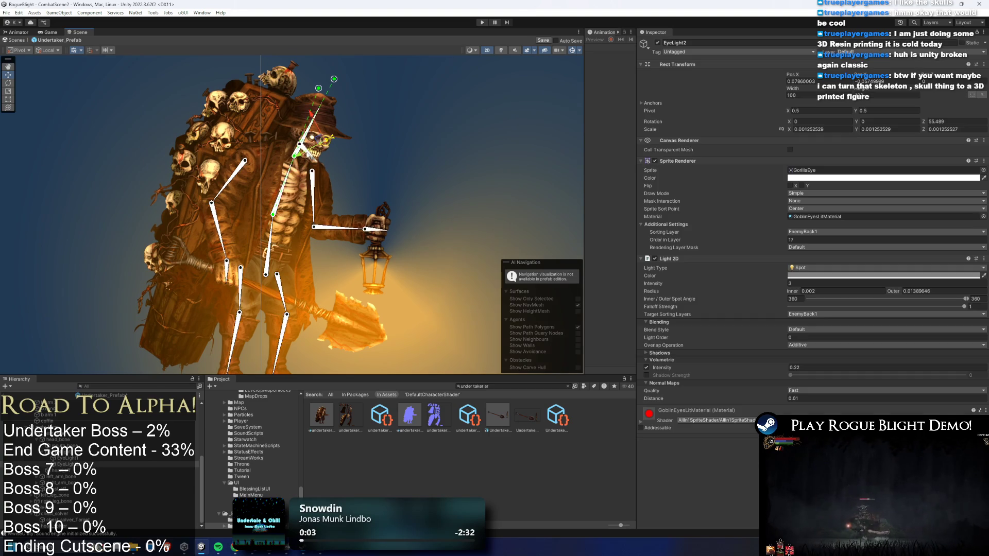
{"action": "scroll", "coordinate": [330, 146], "scroll_direction": "up", "scroll_amount": 6}
{"action": "scroll", "coordinate": [267, 144], "scroll_direction": "up", "scroll_amount": 4}
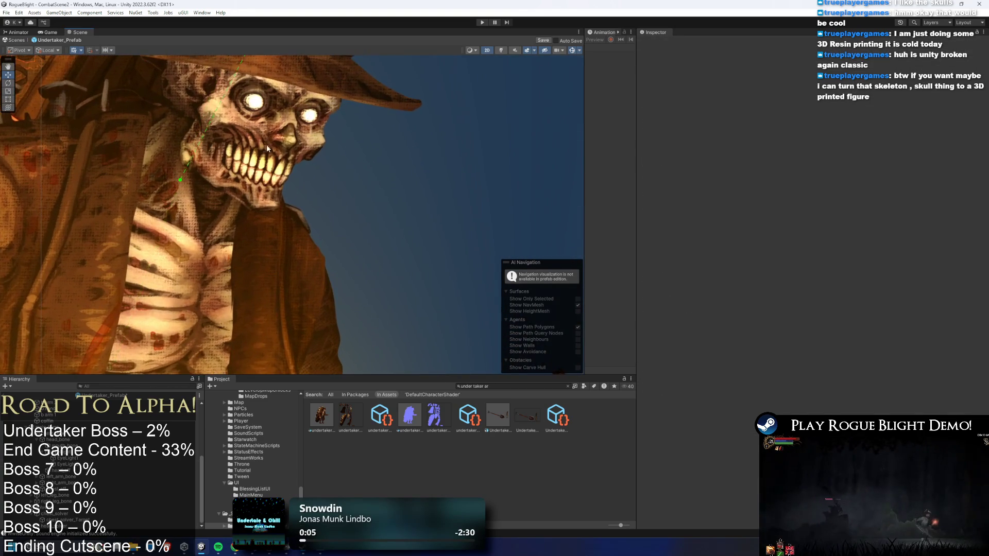
{"action": "left_click_drag", "start_coordinate": [201, 127], "coordinate": [199, 165]}
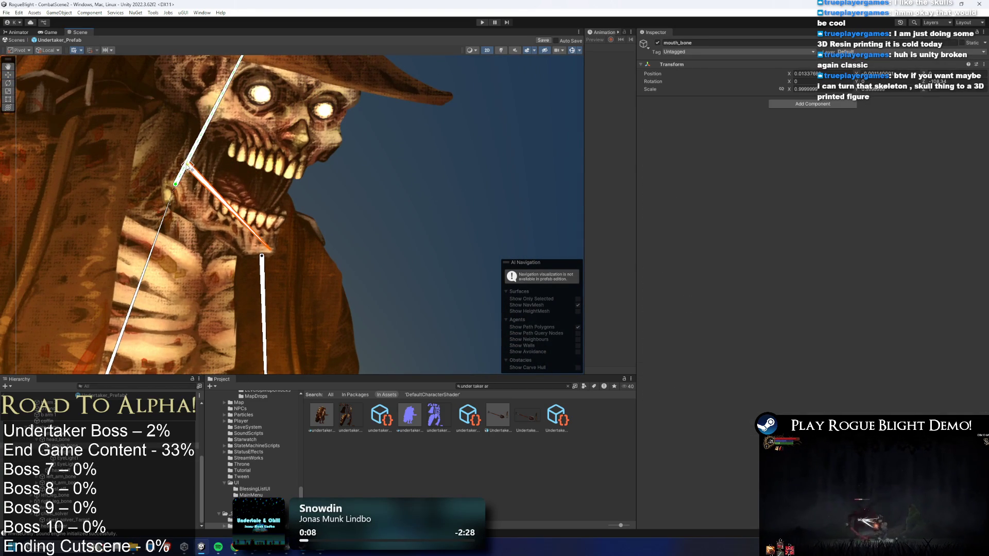
{"action": "scroll", "coordinate": [356, 193], "scroll_direction": "down", "scroll_amount": 5}
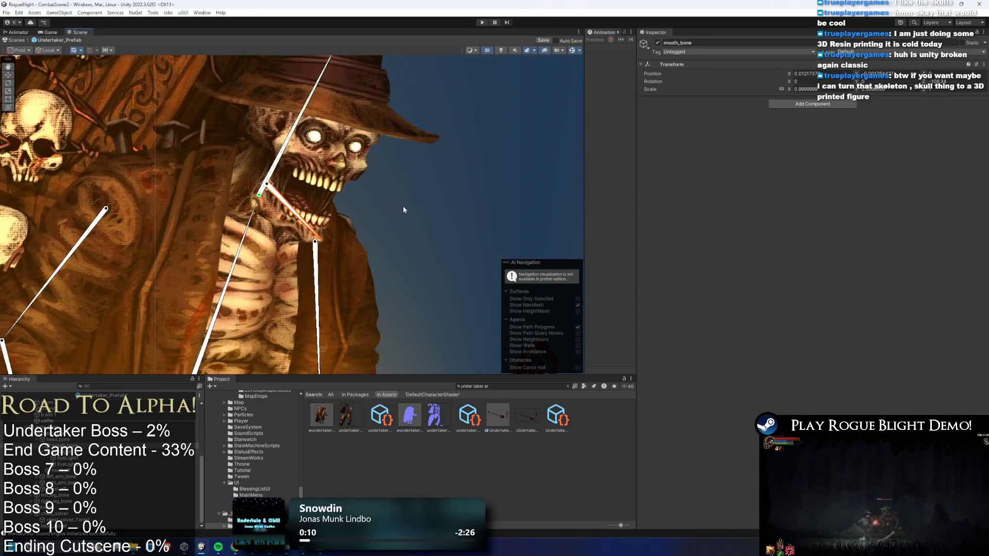
{"action": "key", "text": "ctrl+z"}
{"action": "key", "text": "ctrl+z"}
{"action": "left_click_drag", "start_coordinate": [299, 174], "coordinate": [292, 202]}
Frame the whole character, then drag the head IK target up and right to lean the body.
{"action": "left_click_drag", "start_coordinate": [441, 221], "coordinate": [370, 178]}
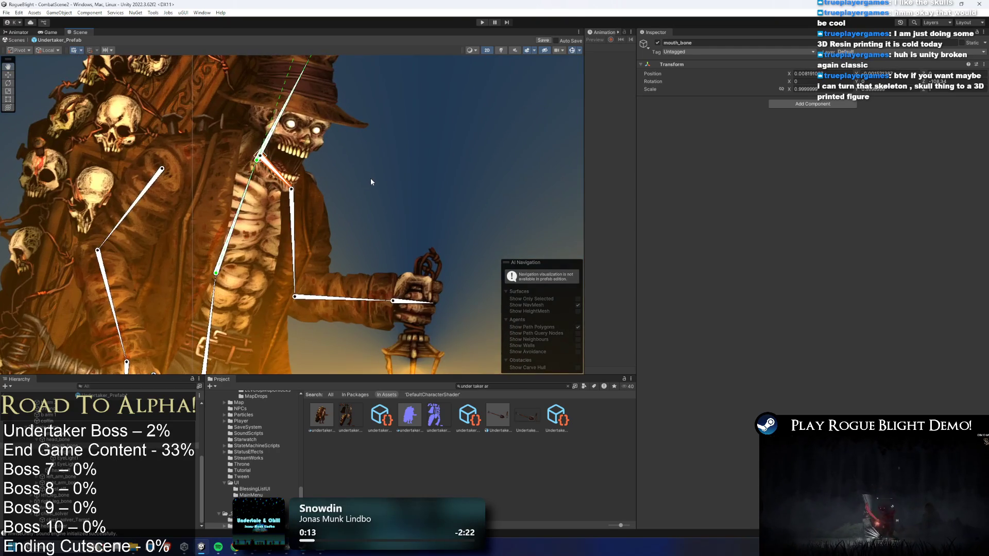
{"action": "left_click", "coordinate": [370, 178]}
{"action": "scroll", "coordinate": [412, 176], "scroll_direction": "down", "scroll_amount": 2}
{"action": "mouse_move", "coordinate": [424, 197]}
{"action": "left_mouse_down"}
{"action": "mouse_move", "coordinate": [382, 174]}
{"action": "mouse_move", "coordinate": [400, 169]}
{"action": "left_mouse_up"}
{"action": "scroll", "coordinate": [398, 168], "scroll_direction": "down", "scroll_amount": 2}
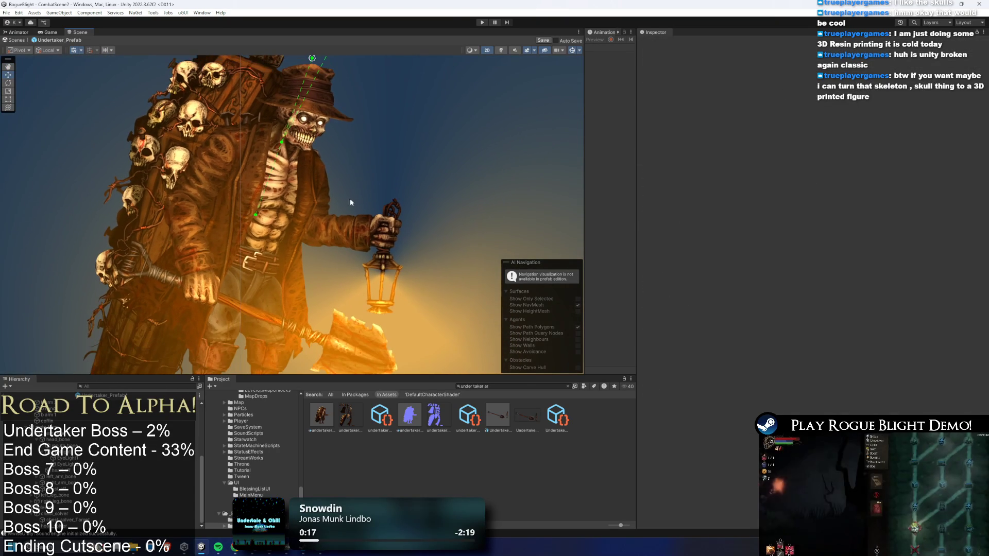
{"action": "left_click", "coordinate": [327, 190]}
{"action": "scroll", "coordinate": [330, 196], "scroll_direction": "up", "scroll_amount": 2}
{"action": "scroll", "coordinate": [384, 221], "scroll_direction": "down", "scroll_amount": 3}
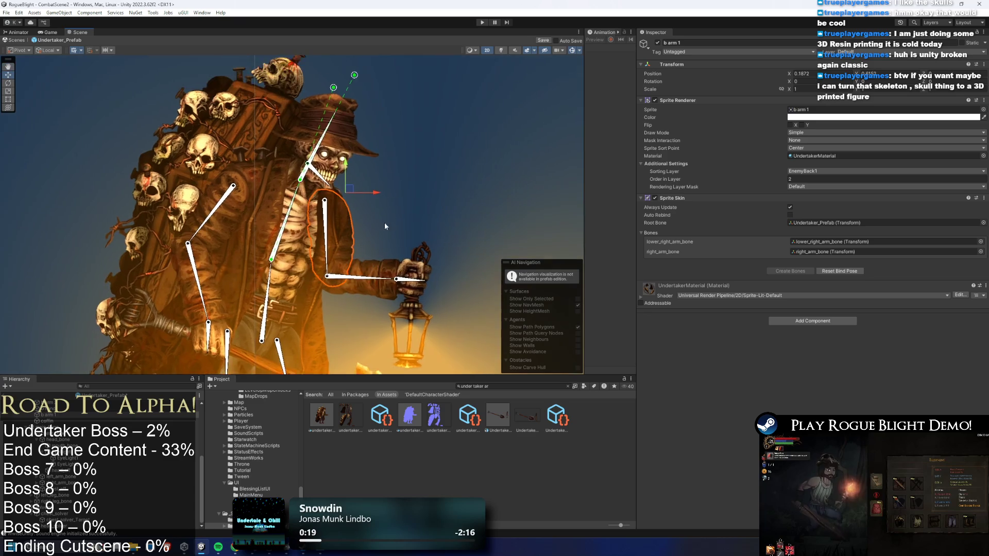
{"action": "left_click", "coordinate": [368, 144]}
{"action": "mouse_move", "coordinate": [356, 144]}
{"action": "left_mouse_down"}
{"action": "mouse_move", "coordinate": [323, 76]}
{"action": "mouse_move", "coordinate": [344, 87]}
{"action": "left_mouse_up"}
{"action": "mouse_move", "coordinate": [378, 138]}
{"action": "left_mouse_down"}
{"action": "mouse_move", "coordinate": [377, 128]}
{"action": "mouse_move", "coordinate": [424, 98]}
{"action": "left_mouse_up"}
{"action": "mouse_move", "coordinate": [344, 86]}
{"action": "left_mouse_down"}
{"action": "mouse_move", "coordinate": [418, 101]}
{"action": "mouse_move", "coordinate": [361, 195]}
{"action": "left_mouse_up"}
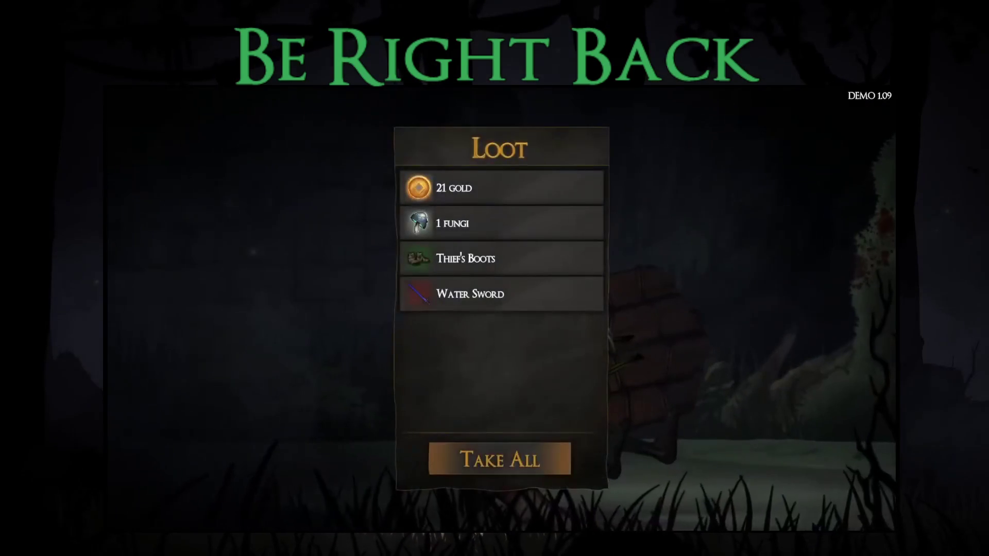
Take all the loot, then browse the Equipment and Inventory panels.
{"action": "key", "text": "e"}
{"action": "key", "text": "Down"}
{"action": "key", "text": "e"}
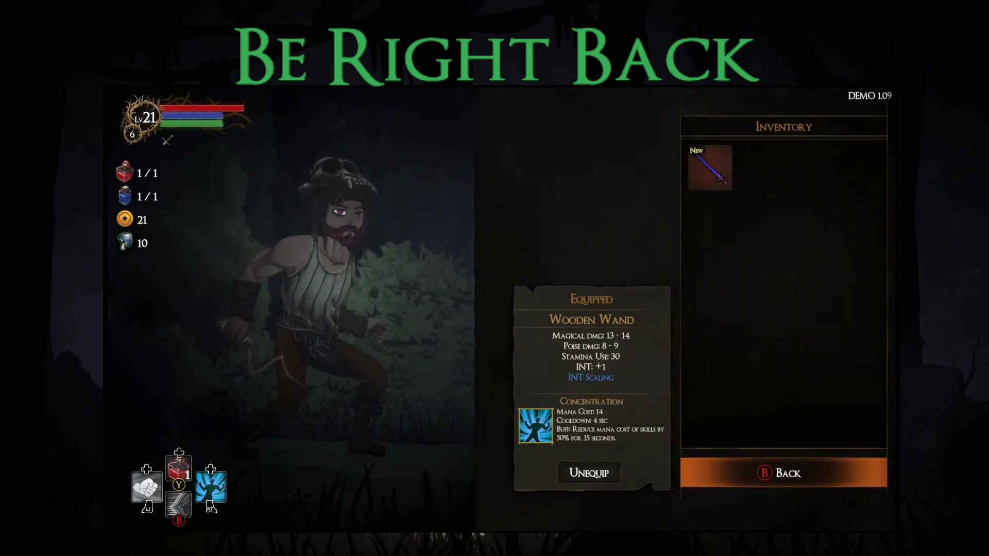
{"action": "key", "text": "Escape"}
{"action": "key", "text": "e"}
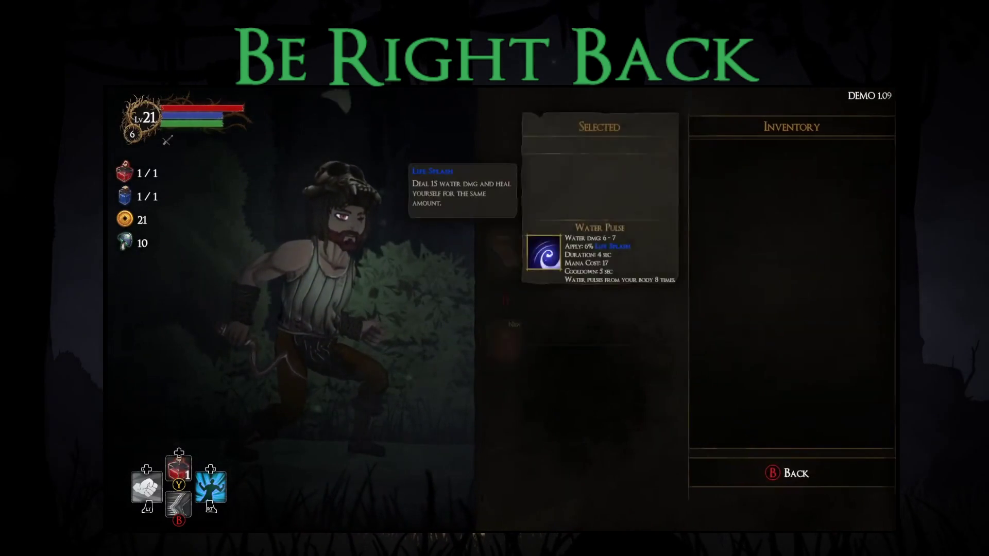
{"action": "key", "text": "Escape"}
{"action": "key", "text": "Escape"}
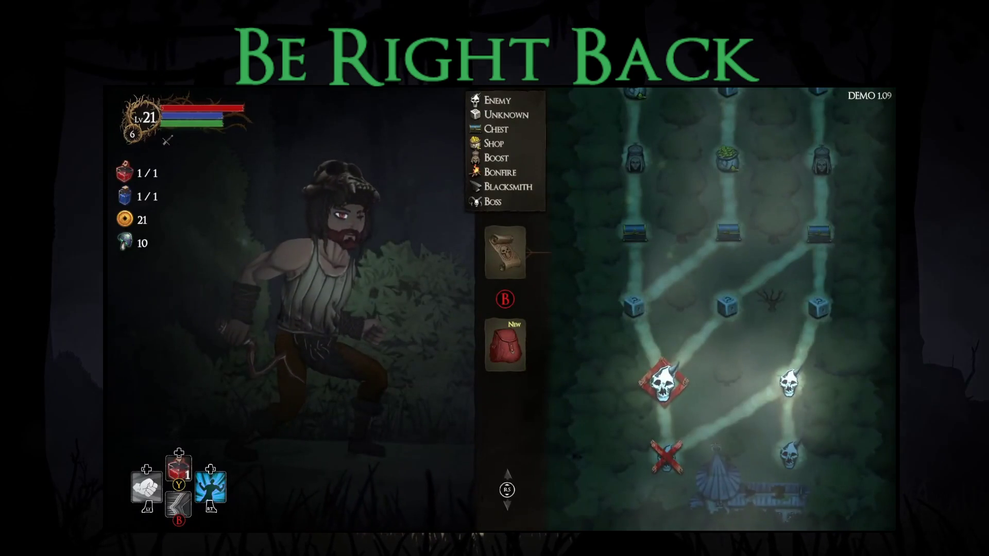
Defeat the staff-wielding enemy with sword strikes, a leap and water pulse, then collect its loot.
{"action": "key", "text": "Return"}
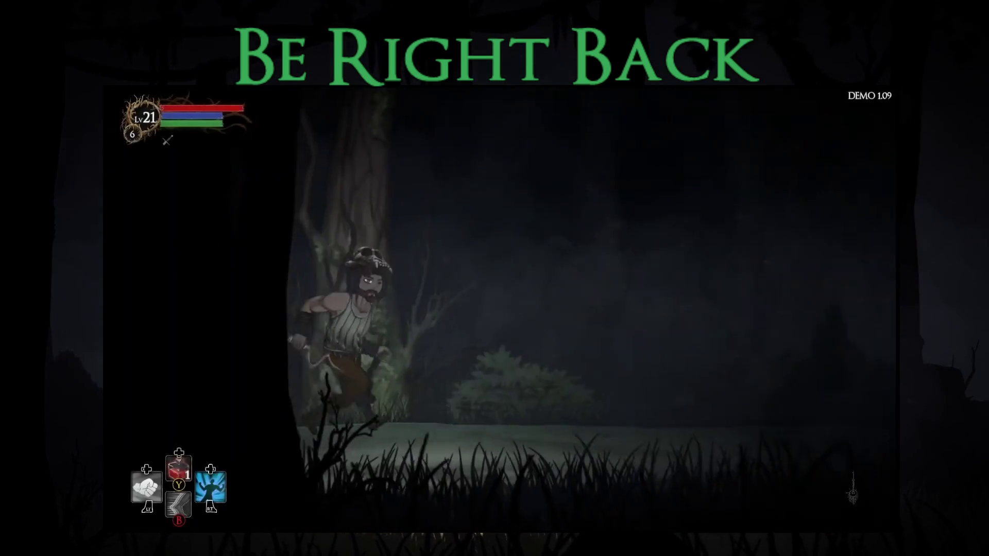
{"action": "key", "text": "Right"}
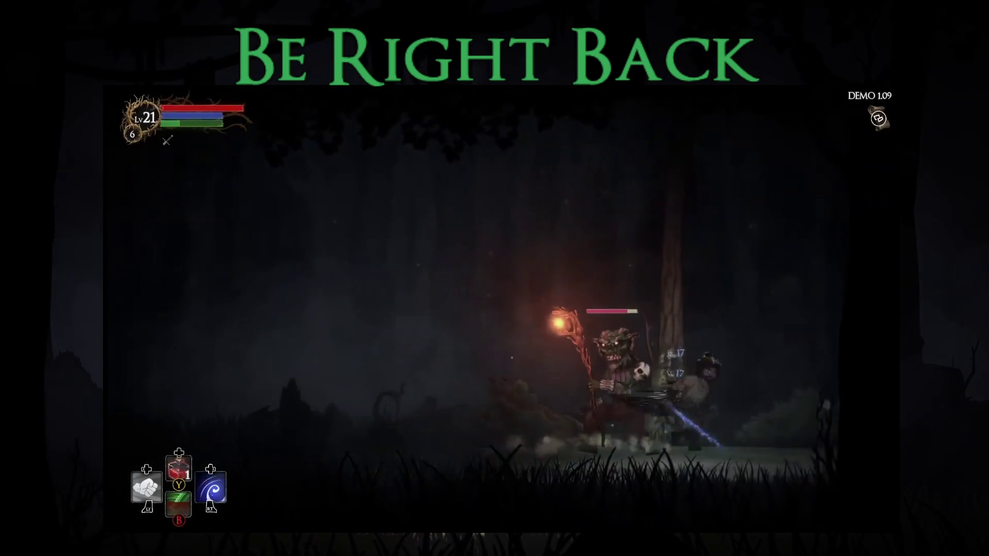
{"action": "key", "text": "x"}
{"action": "key", "text": "Left"}
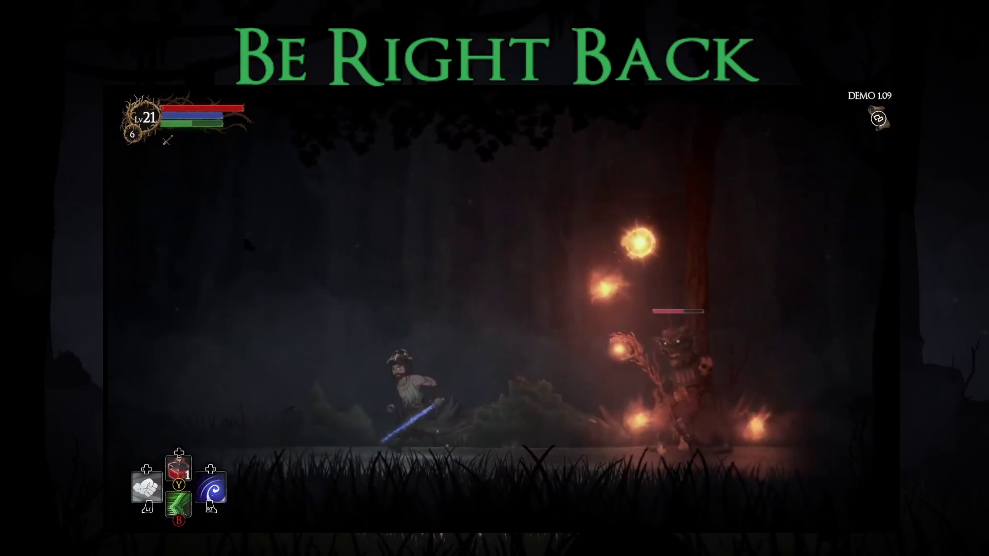
{"action": "key", "text": "space"}
{"action": "key", "text": "Right"}
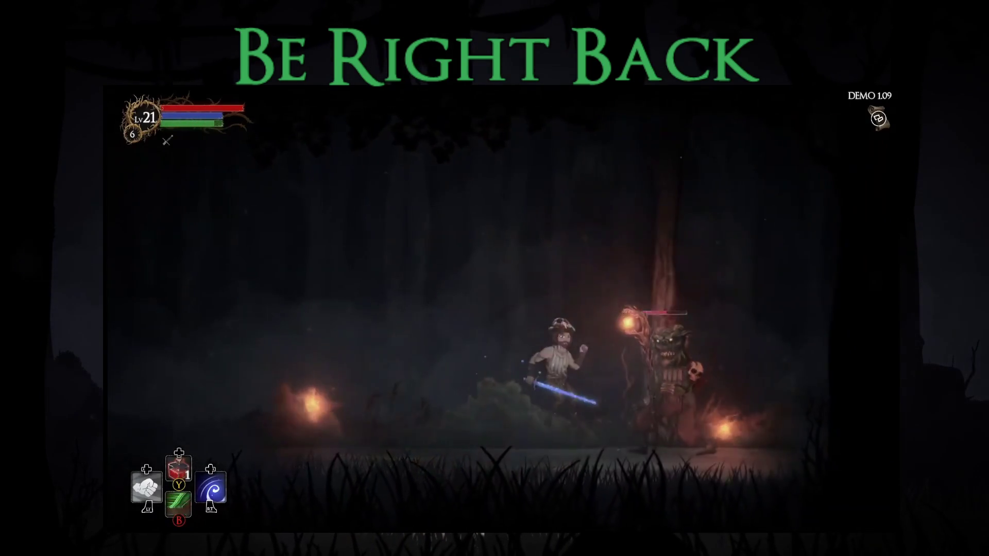
{"action": "key", "text": "Left"}
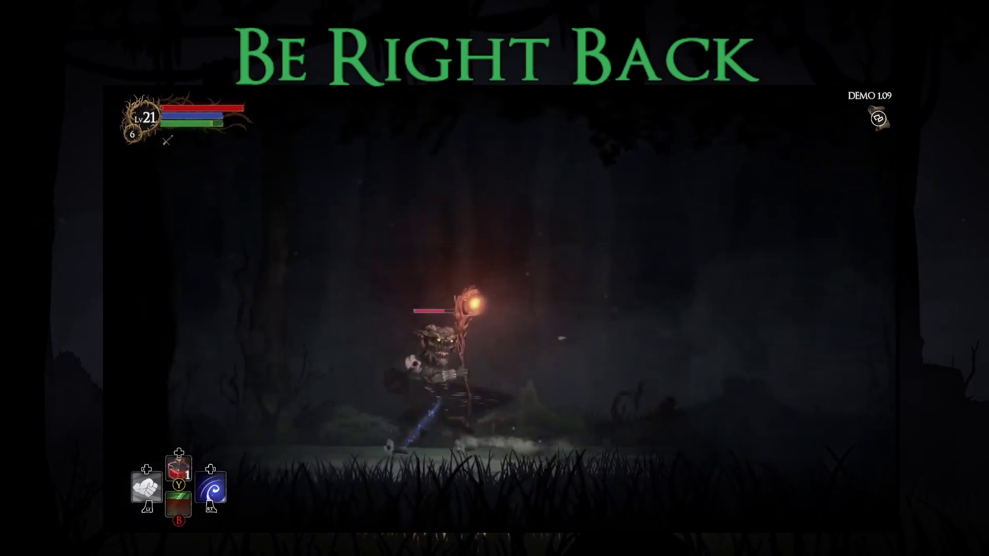
{"action": "key", "text": "x"}
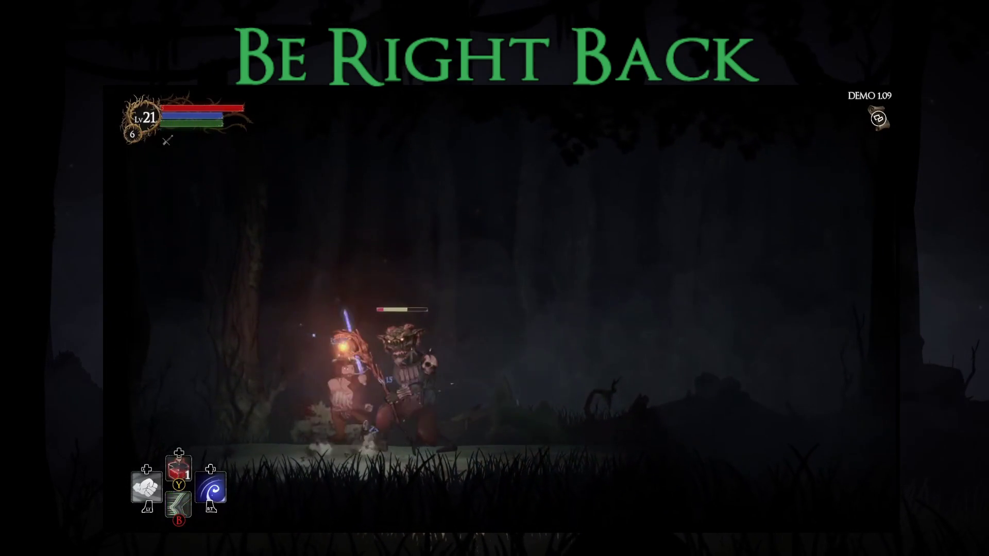
{"action": "key", "text": "x"}
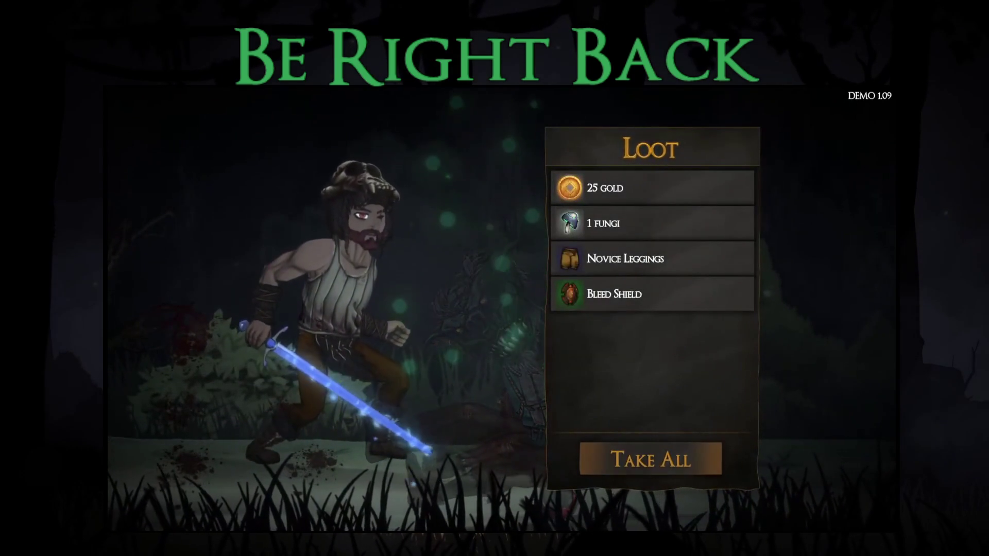
{"action": "key", "text": "Return"}
{"action": "key", "text": "Tab"}
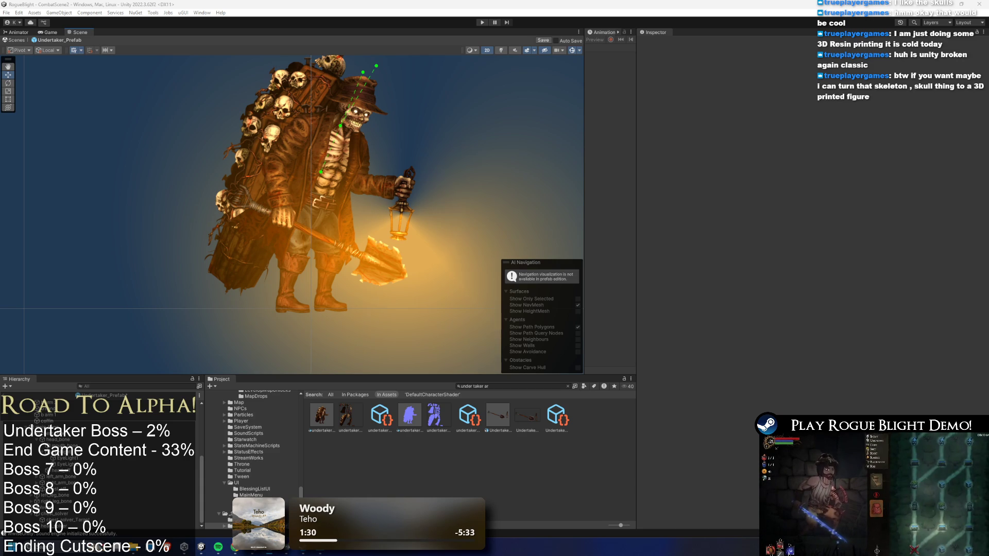
Click the coat sprite and pick out lower_left_arm_bone in the Scene view.
{"action": "scroll", "coordinate": [330, 211], "scroll_direction": "down", "scroll_amount": 1}
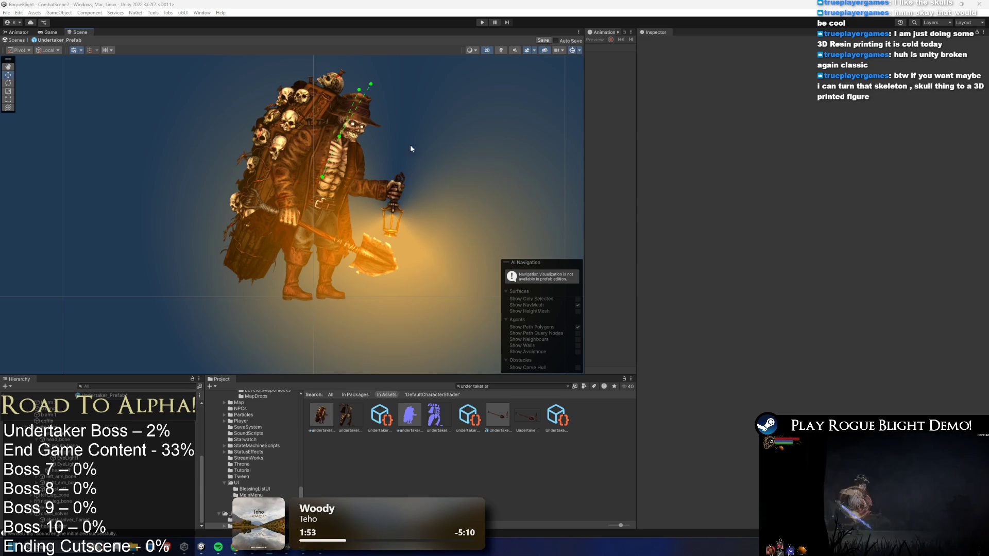
{"action": "left_click", "coordinate": [287, 191]}
{"action": "left_click", "coordinate": [287, 192]}
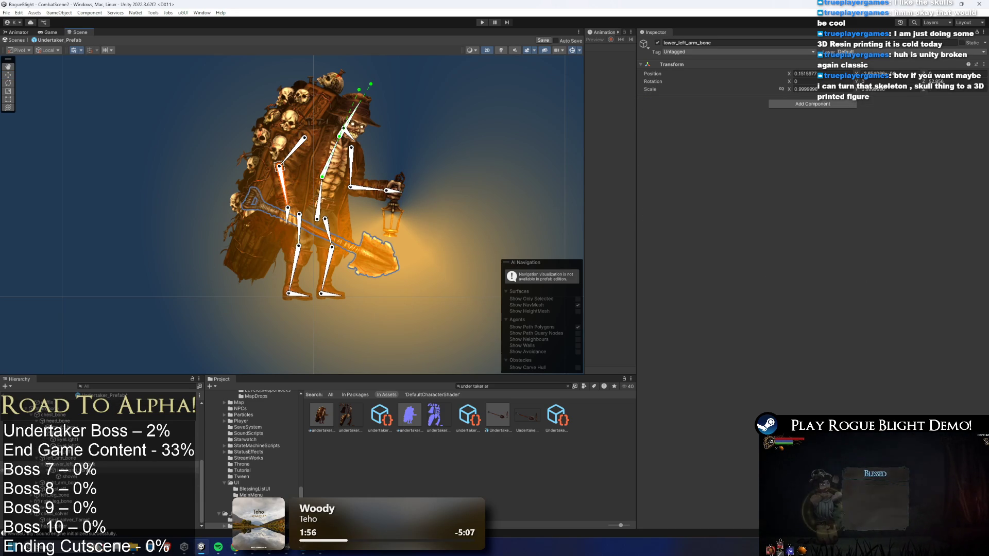
Create left_arm_eff as an empty child of lower_left_arm_bone and move it to the arm's end.
{"action": "right_click", "coordinate": [87, 464]}
{"action": "right_click", "coordinate": [72, 458]}
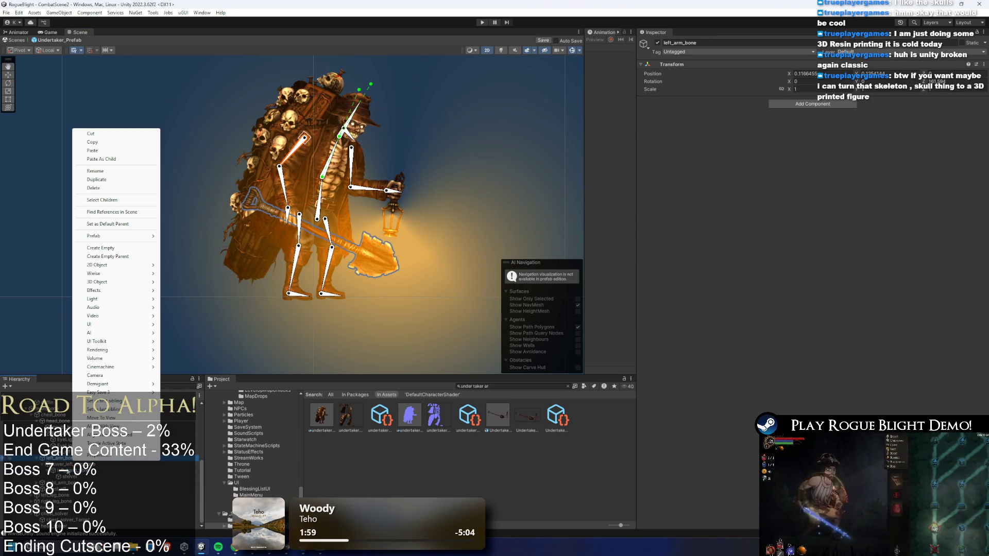
{"action": "left_click", "coordinate": [71, 464]}
{"action": "right_click", "coordinate": [71, 465]}
{"action": "left_click", "coordinate": [131, 269]}
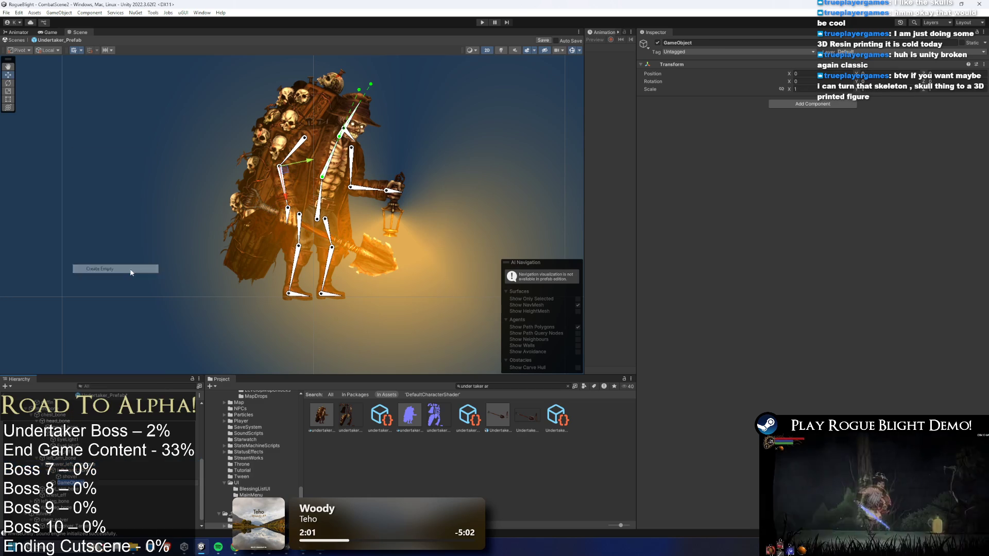
{"action": "type", "text": "left_ar"}
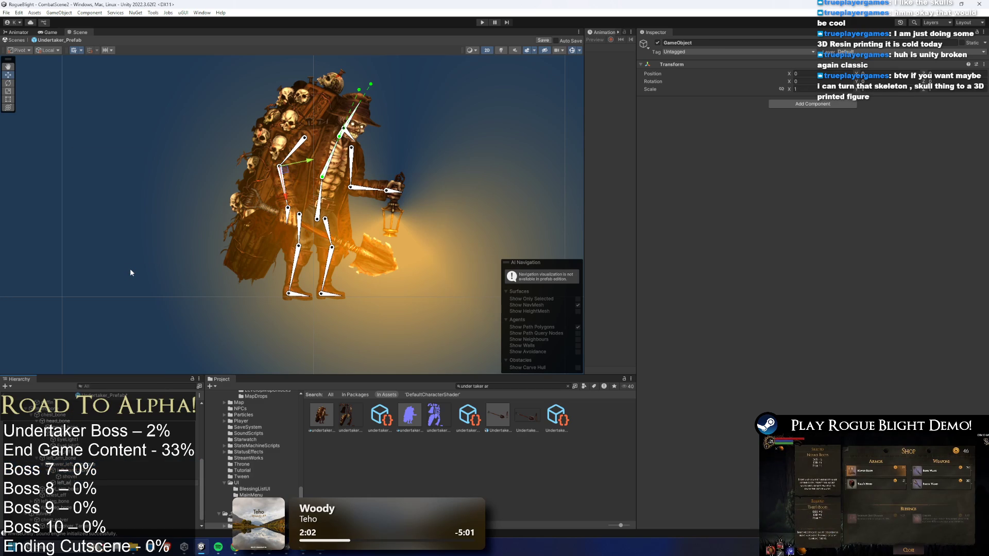
{"action": "key", "text": "Return"}
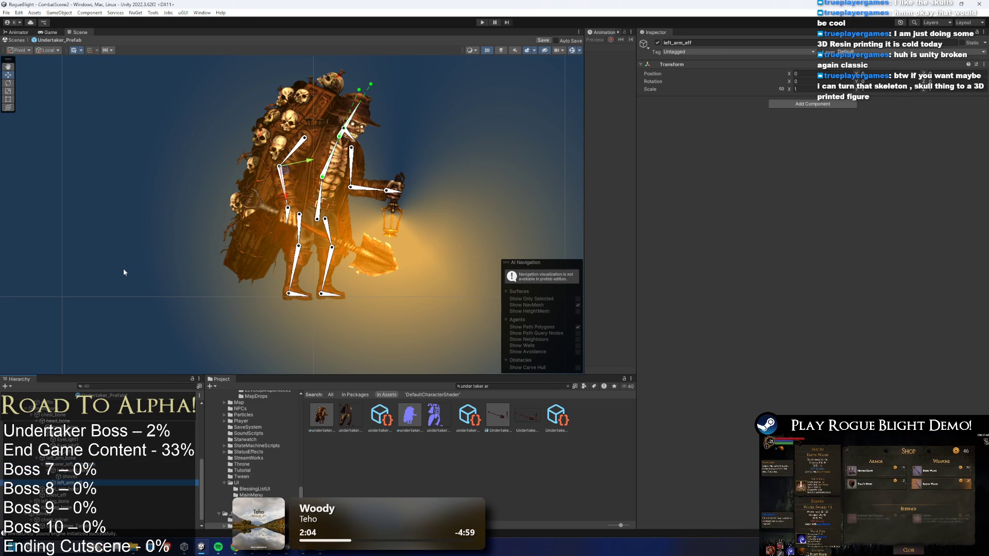
{"action": "key", "text": "f"}
{"action": "left_click_drag", "start_coordinate": [239, 208], "coordinate": [275, 330]}
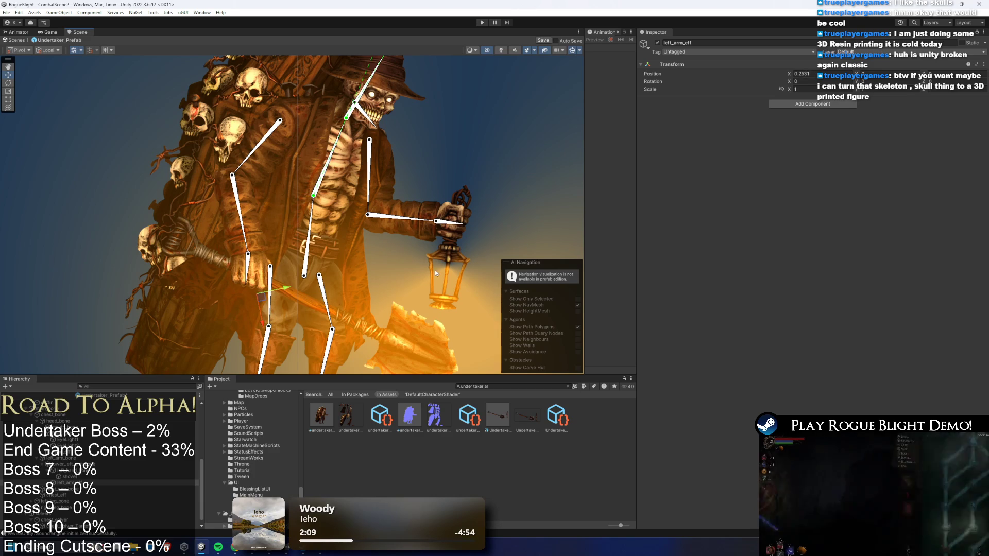
Add an IK Manager 2D with a Limb solver using left_arm_eff as its effector.
{"action": "left_click", "coordinate": [813, 104]}
{"action": "type", "text": "ik mana"}
{"action": "key", "text": "Return"}
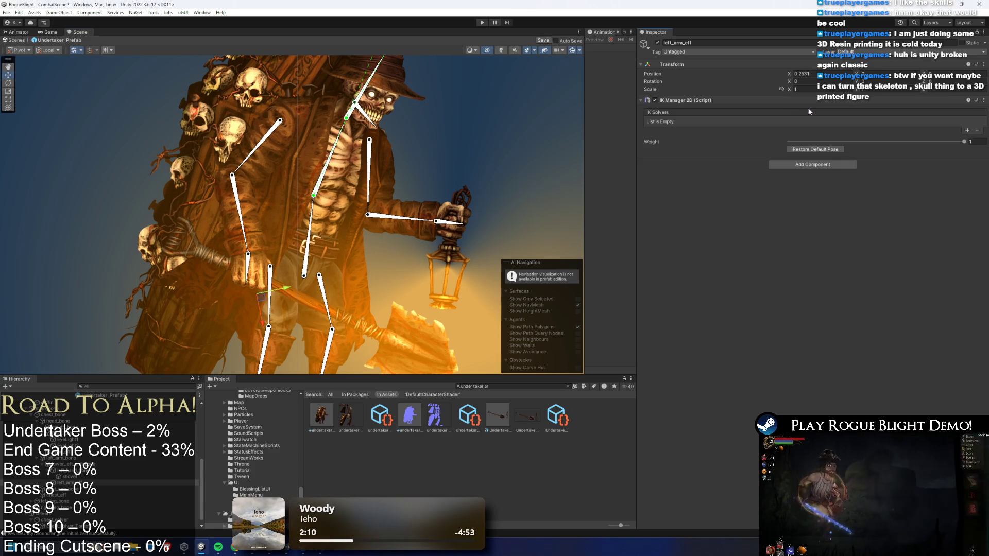
{"action": "left_click", "coordinate": [968, 131]}
{"action": "left_click", "coordinate": [941, 154]}
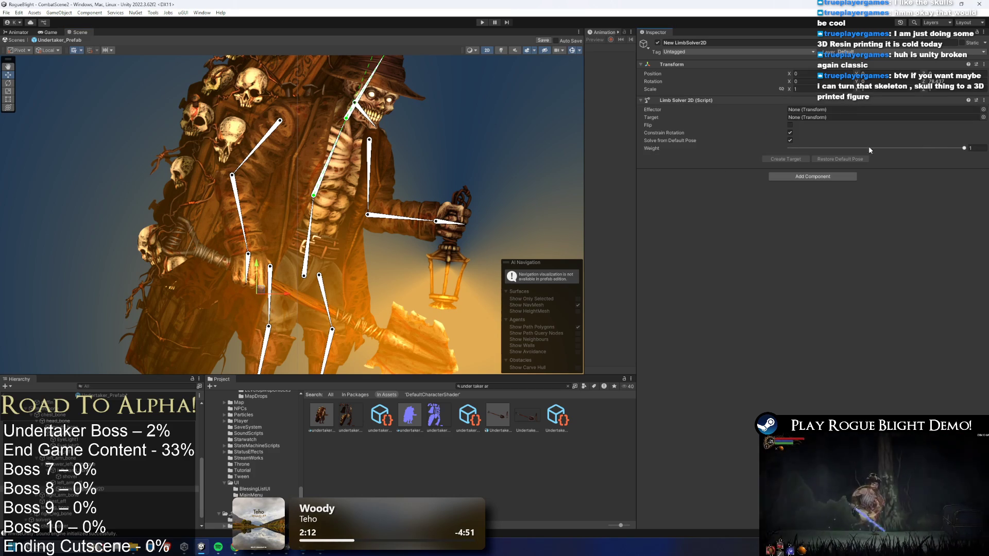
{"action": "left_click_drag", "start_coordinate": [67, 483], "coordinate": [883, 109]}
Rename the solver left_arm_solver, reparent it, and test-swing the arm and shovel via the effector.
{"action": "right_click", "coordinate": [81, 489]}
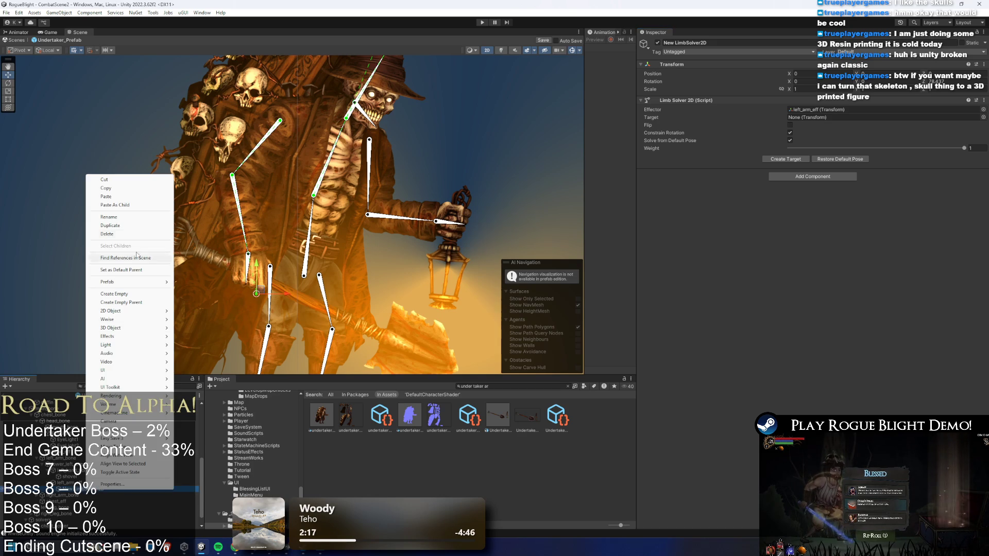
{"action": "left_click", "coordinate": [135, 218]}
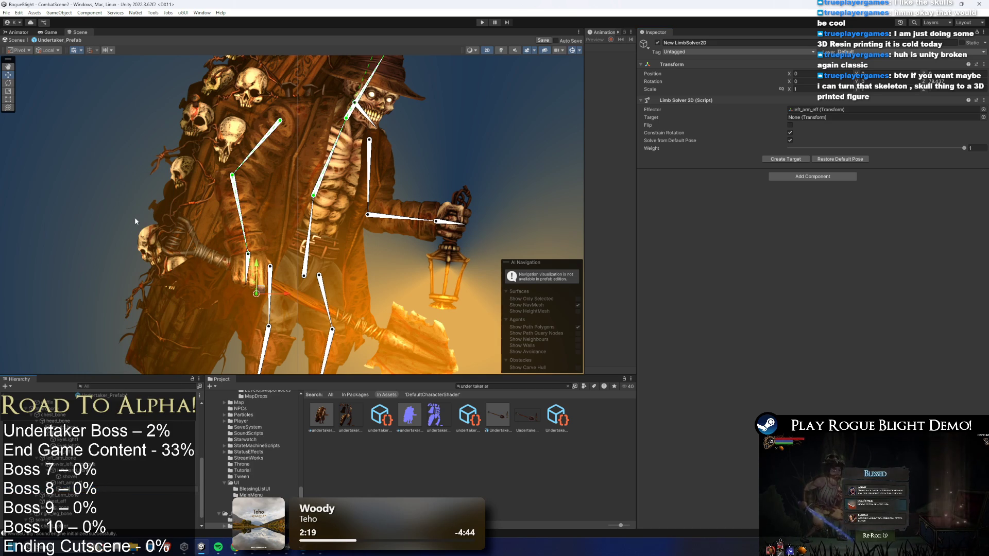
{"action": "type", "text": "left_arm_solver"}
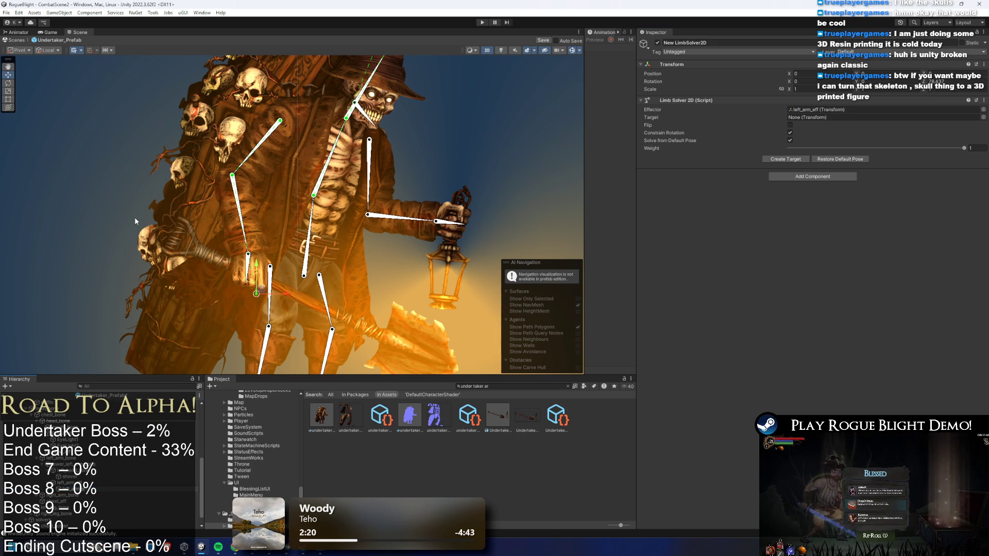
{"action": "key", "text": "Return"}
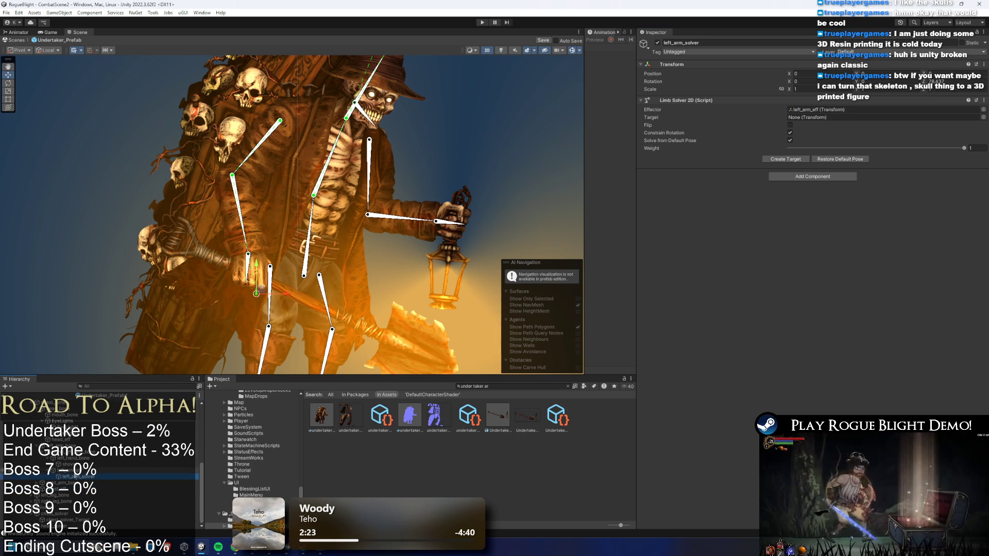
{"action": "left_click_drag", "start_coordinate": [77, 477], "coordinate": [78, 520]}
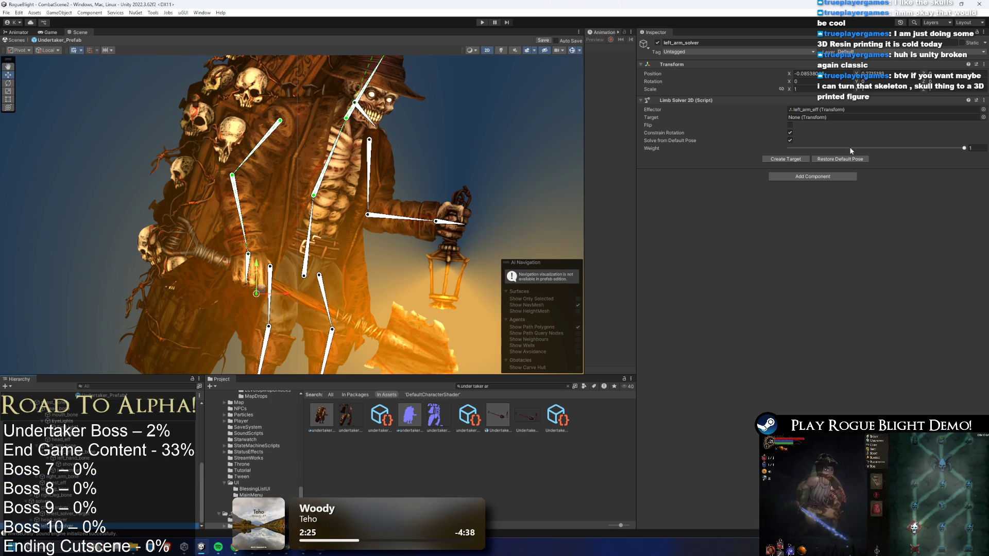
{"action": "mouse_move", "coordinate": [258, 289]}
{"action": "left_mouse_down"}
{"action": "mouse_move", "coordinate": [172, 268]}
{"action": "mouse_move", "coordinate": [258, 254]}
{"action": "mouse_move", "coordinate": [259, 290]}
{"action": "left_mouse_up"}
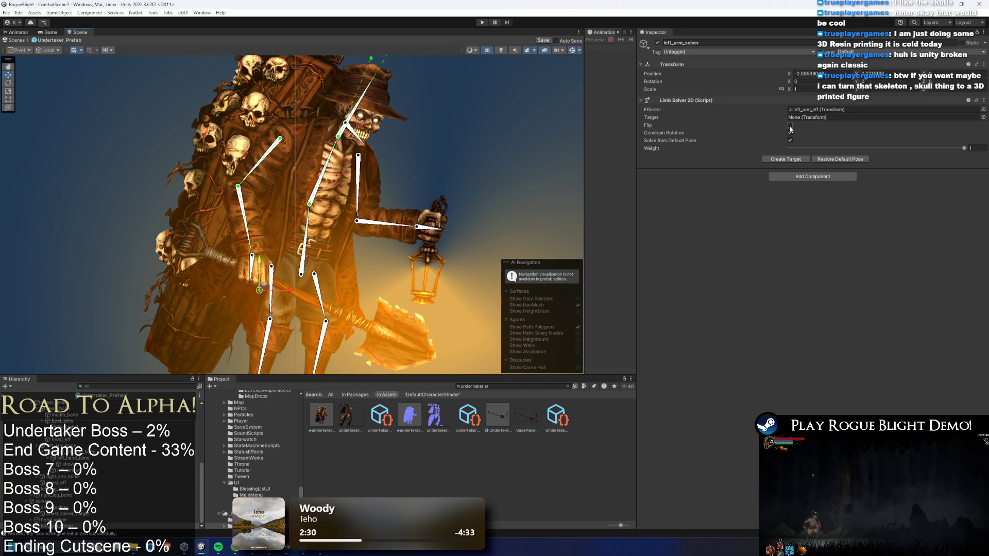
{"action": "mouse_move", "coordinate": [259, 290]}
{"action": "left_mouse_down"}
{"action": "mouse_move", "coordinate": [407, 164]}
{"action": "mouse_move", "coordinate": [195, 209]}
{"action": "mouse_move", "coordinate": [407, 160]}
{"action": "mouse_move", "coordinate": [148, 200]}
{"action": "mouse_move", "coordinate": [289, 106]}
{"action": "mouse_move", "coordinate": [207, 171]}
{"action": "mouse_move", "coordinate": [176, 177]}
{"action": "mouse_move", "coordinate": [155, 154]}
{"action": "mouse_move", "coordinate": [166, 182]}
{"action": "mouse_move", "coordinate": [381, 190]}
{"action": "mouse_move", "coordinate": [370, 86]}
{"action": "left_mouse_up"}
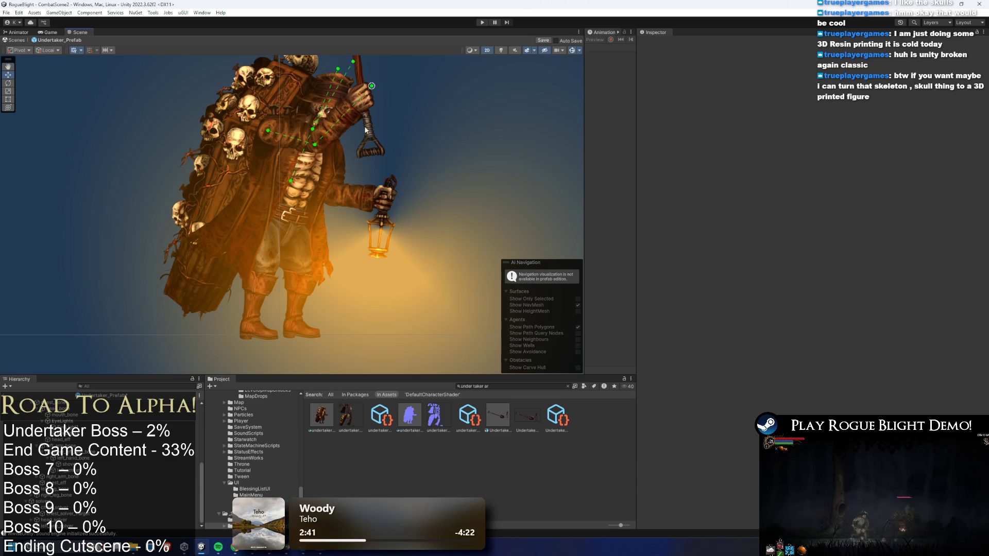
Undo the left arm's test pose so the shovel returns to its lowered rest position.
{"action": "key", "text": "ctrl+z"}
{"action": "key", "text": "ctrl+z"}
{"action": "key", "text": "ctrl+z"}
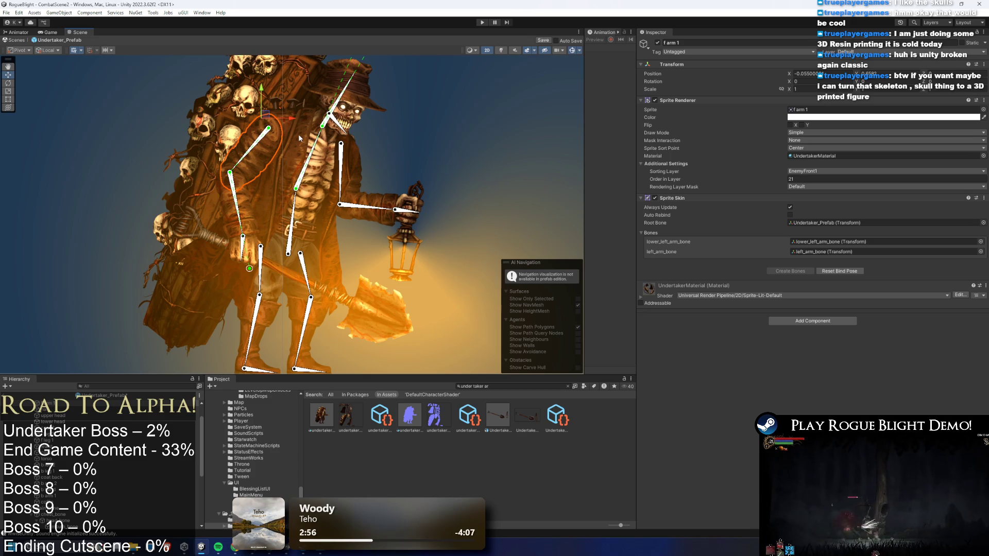
Create an empty right_arm_eff under lower_right_arm_bone and move it to the lantern hand.
{"action": "left_click", "coordinate": [372, 207]}
{"action": "right_click", "coordinate": [91, 459]}
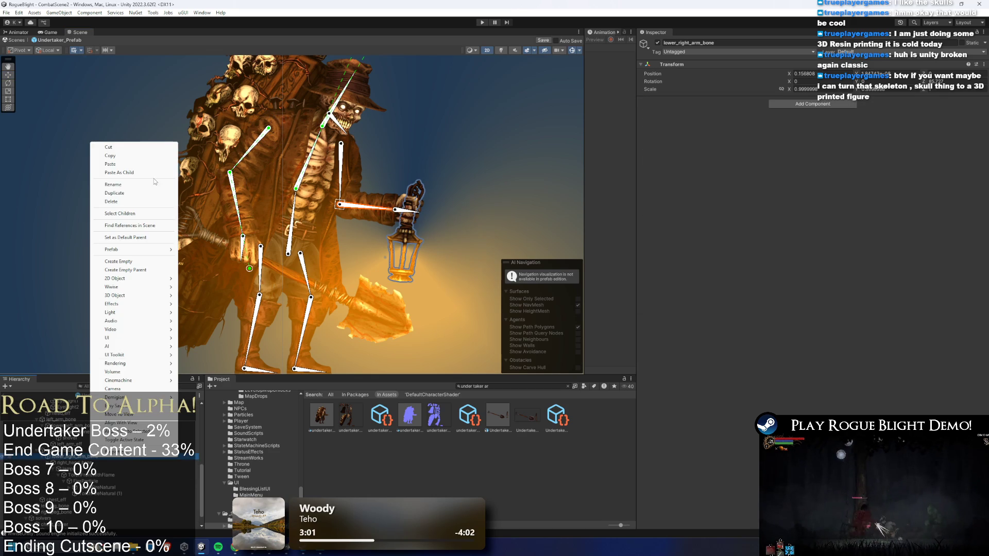
{"action": "left_click", "coordinate": [145, 262]}
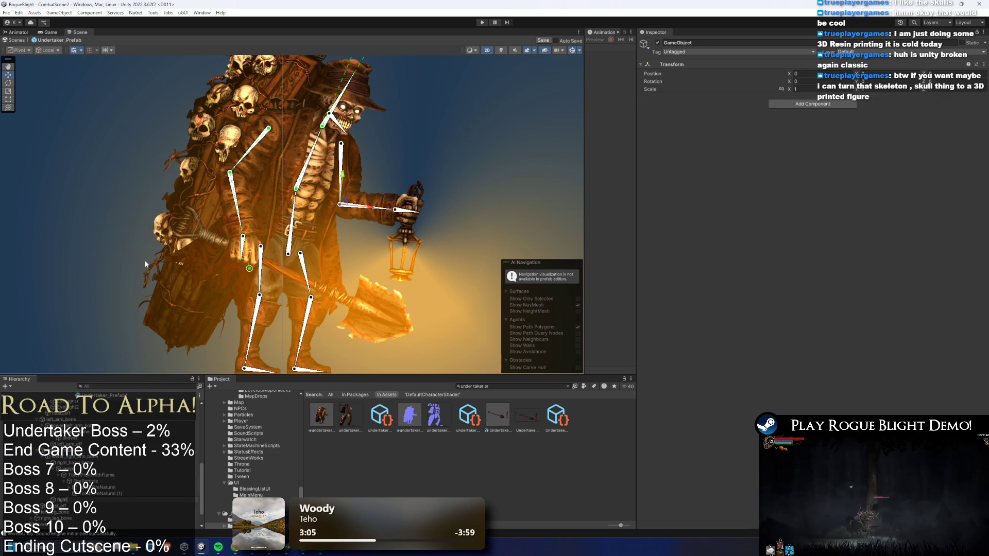
{"action": "key", "text": "Return"}
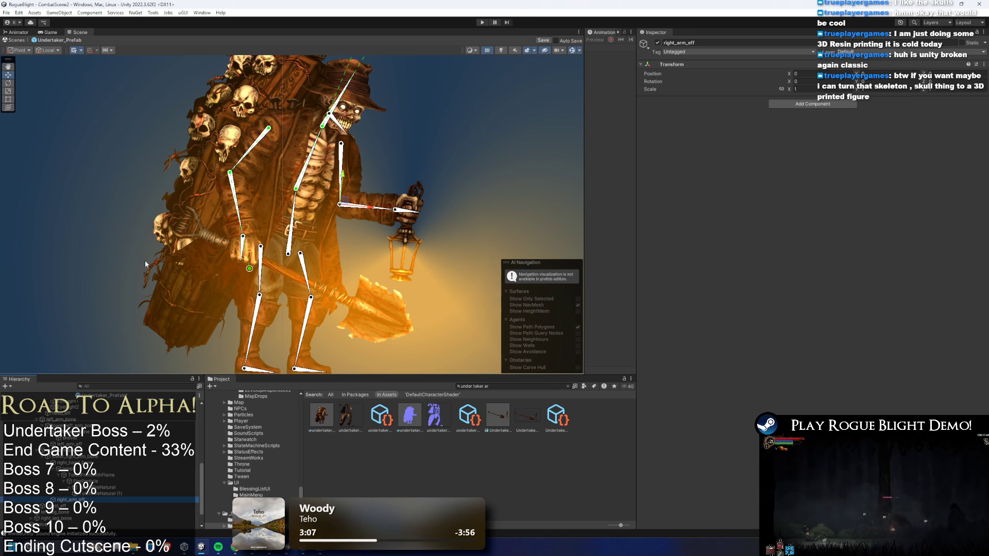
{"action": "scroll", "coordinate": [386, 212], "scroll_direction": "up", "scroll_amount": 1}
{"action": "mouse_move", "coordinate": [366, 208]}
{"action": "left_mouse_down"}
{"action": "mouse_move", "coordinate": [483, 218]}
{"action": "mouse_move", "coordinate": [464, 218]}
{"action": "left_mouse_up"}
Add an IK Manager 2D with a new Limb solver using right_arm_eff as its effector.
{"action": "left_click", "coordinate": [813, 104]}
{"action": "type", "text": "ik"}
{"action": "left_click", "coordinate": [804, 127]}
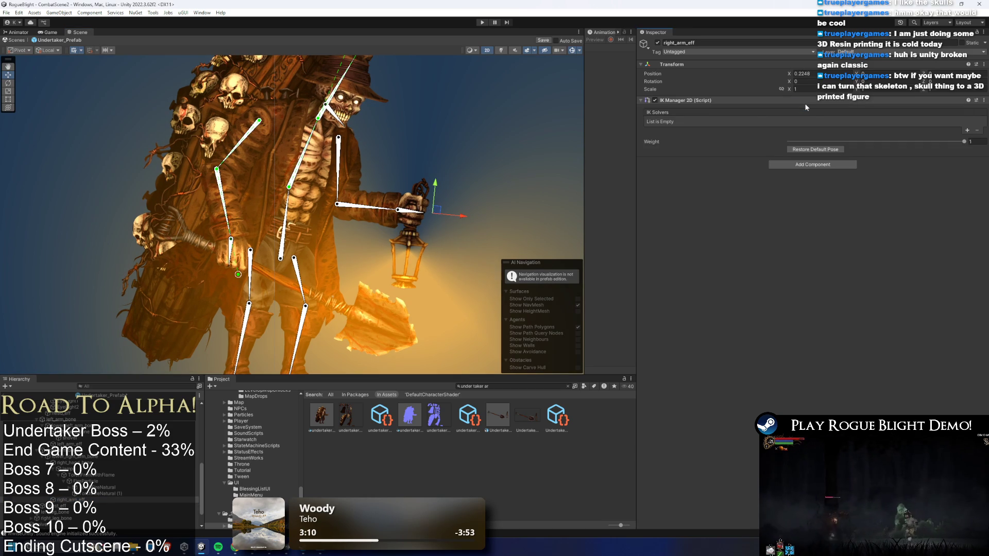
{"action": "left_click", "coordinate": [967, 131]}
{"action": "left_click", "coordinate": [938, 151]}
{"action": "mouse_move", "coordinate": [87, 497]}
{"action": "left_mouse_down"}
{"action": "mouse_move", "coordinate": [722, 155]}
{"action": "mouse_move", "coordinate": [876, 109]}
{"action": "left_mouse_up"}
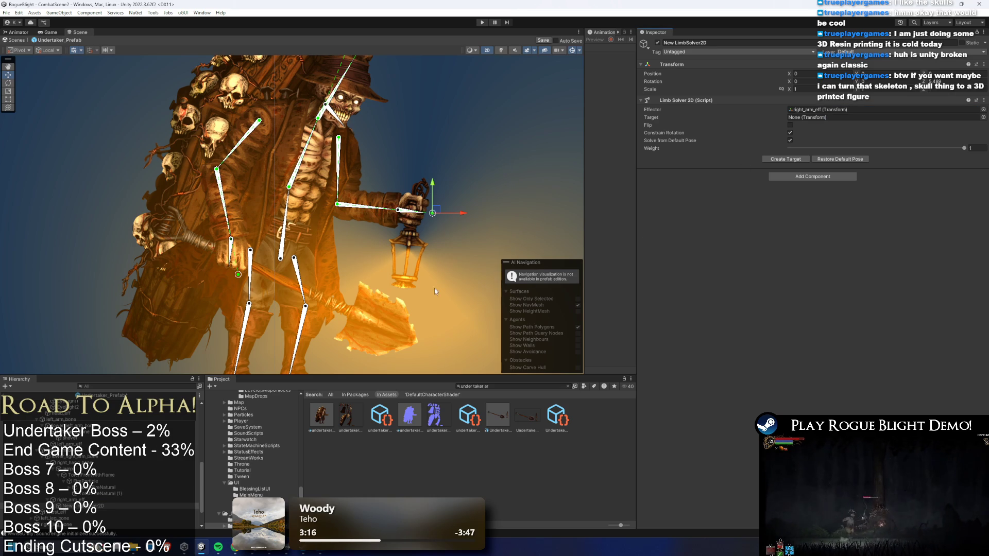
Rename the solver right_arm_solver, create its target, toggle Flip, and test-pull the lantern arm.
{"action": "right_click", "coordinate": [100, 508]}
{"action": "left_click", "coordinate": [133, 233]}
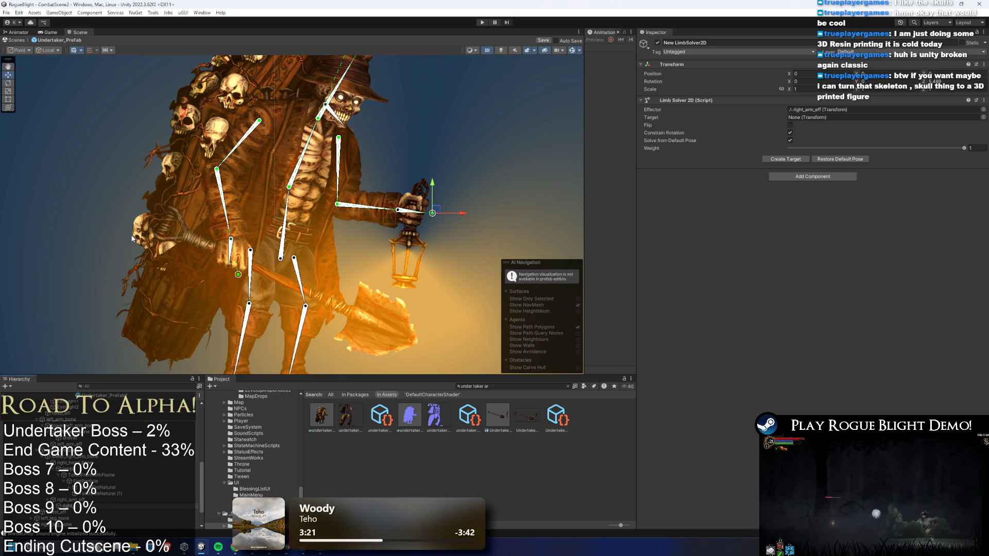
{"action": "key", "text": "Return"}
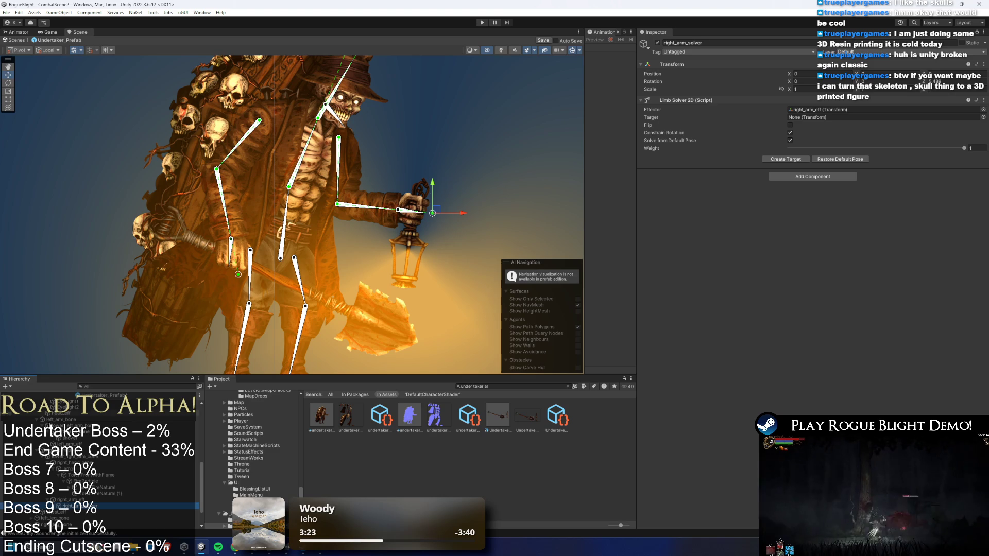
{"action": "scroll", "coordinate": [98, 464], "scroll_direction": "down", "scroll_amount": 3}
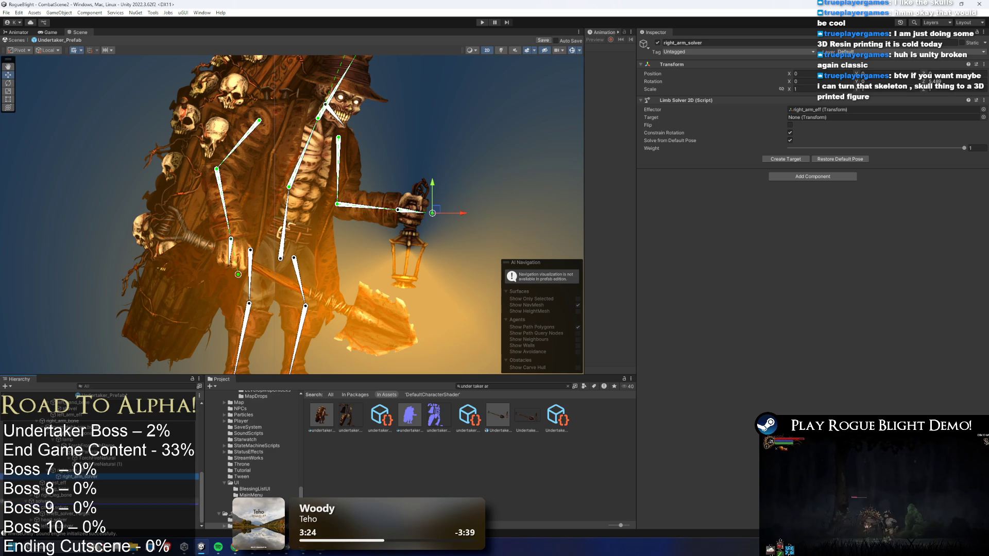
{"action": "left_click_drag", "start_coordinate": [72, 477], "coordinate": [44, 501]}
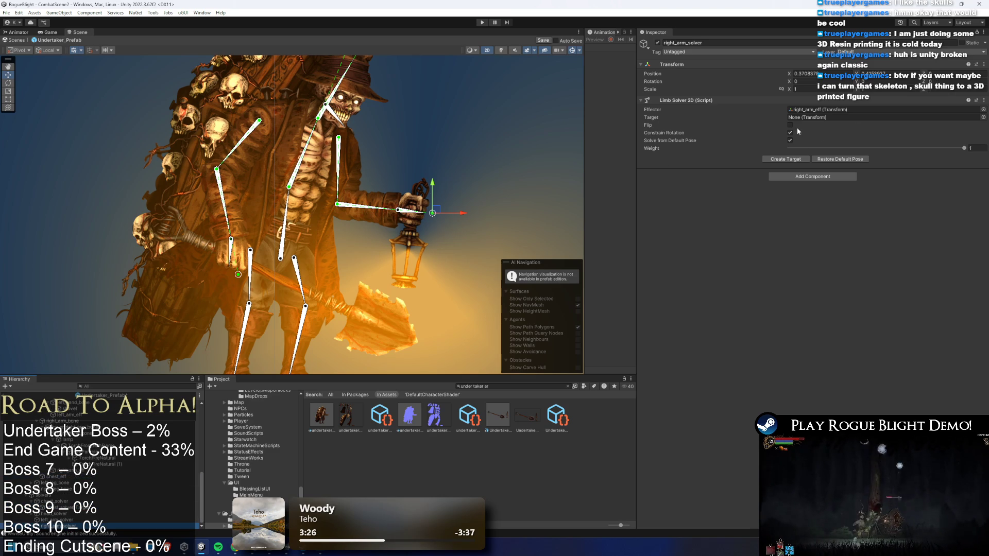
{"action": "left_click", "coordinate": [786, 159]}
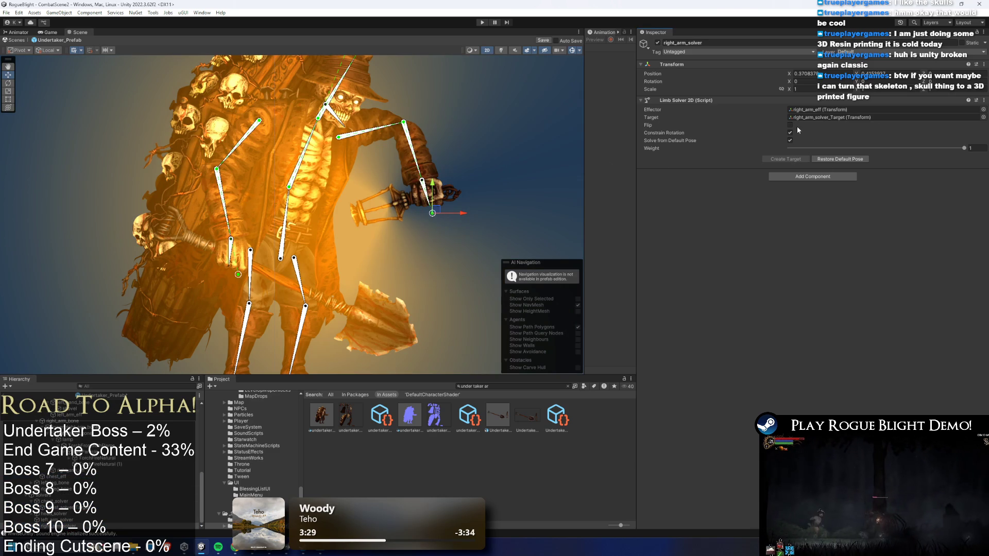
{"action": "left_click", "coordinate": [790, 124]}
{"action": "mouse_move", "coordinate": [432, 213]}
{"action": "left_mouse_down"}
{"action": "mouse_move", "coordinate": [380, 256]}
{"action": "mouse_move", "coordinate": [483, 115]}
{"action": "mouse_move", "coordinate": [448, 46]}
{"action": "mouse_move", "coordinate": [495, 62]}
{"action": "mouse_move", "coordinate": [468, 172]}
{"action": "mouse_move", "coordinate": [390, 137]}
{"action": "mouse_move", "coordinate": [384, 164]}
{"action": "mouse_move", "coordinate": [379, 36]}
{"action": "mouse_move", "coordinate": [384, 111]}
{"action": "mouse_move", "coordinate": [351, 167]}
{"action": "mouse_move", "coordinate": [352, 156]}
{"action": "left_mouse_up"}
{"action": "scroll", "coordinate": [494, 62], "scroll_direction": "down", "scroll_amount": 3}
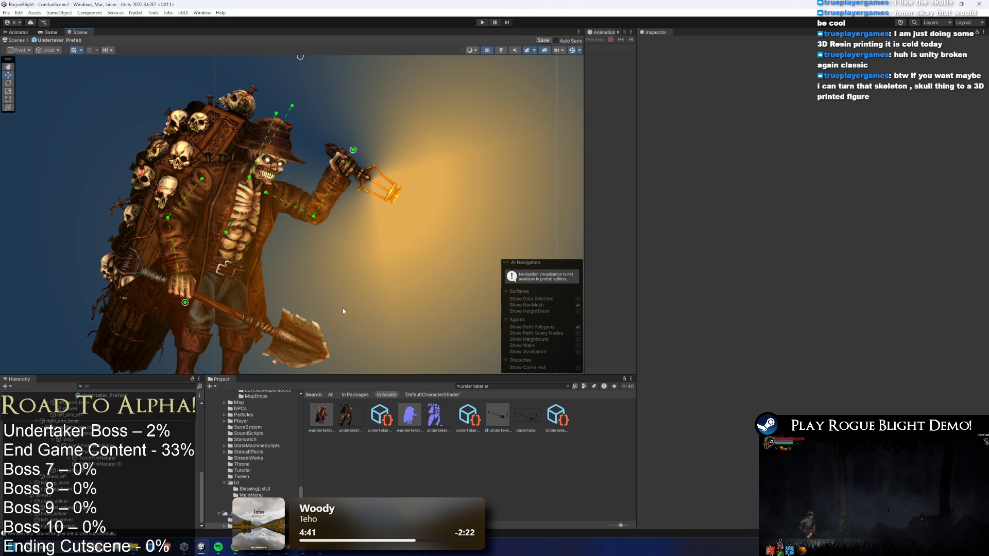
Create an empty left_leg_eff under lower_left_leg_bone and place it at the left ankle.
{"action": "left_click", "coordinate": [351, 165]}
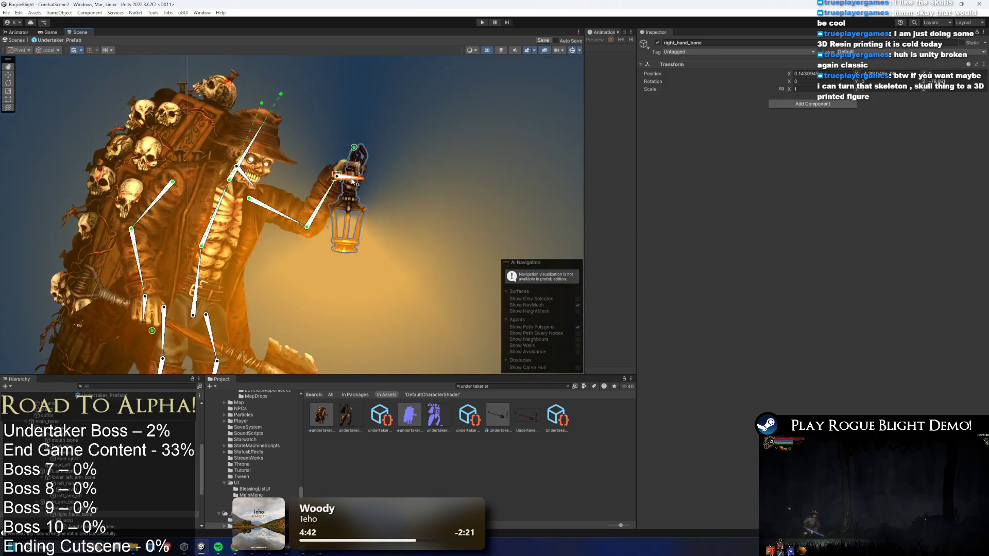
{"action": "left_click", "coordinate": [318, 218]}
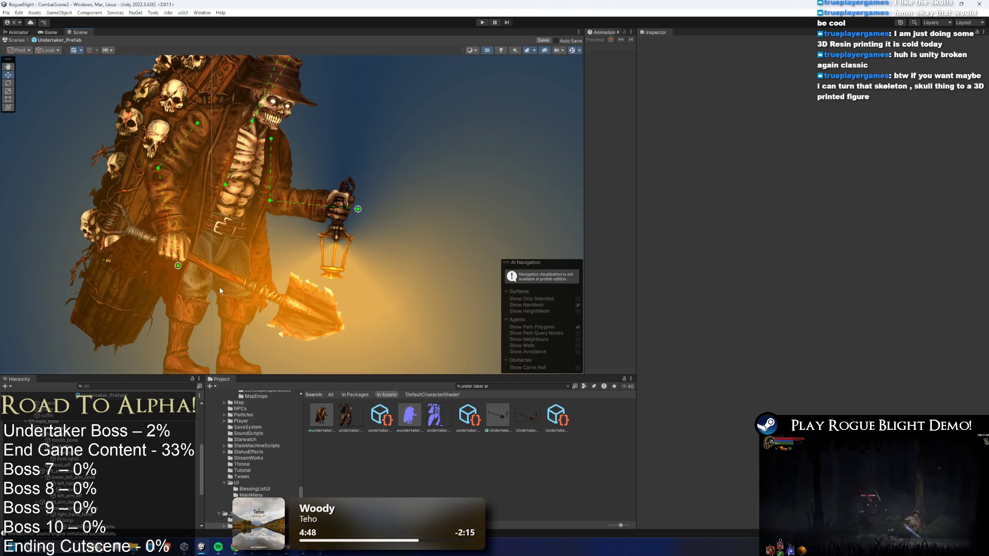
{"action": "left_click", "coordinate": [196, 301]}
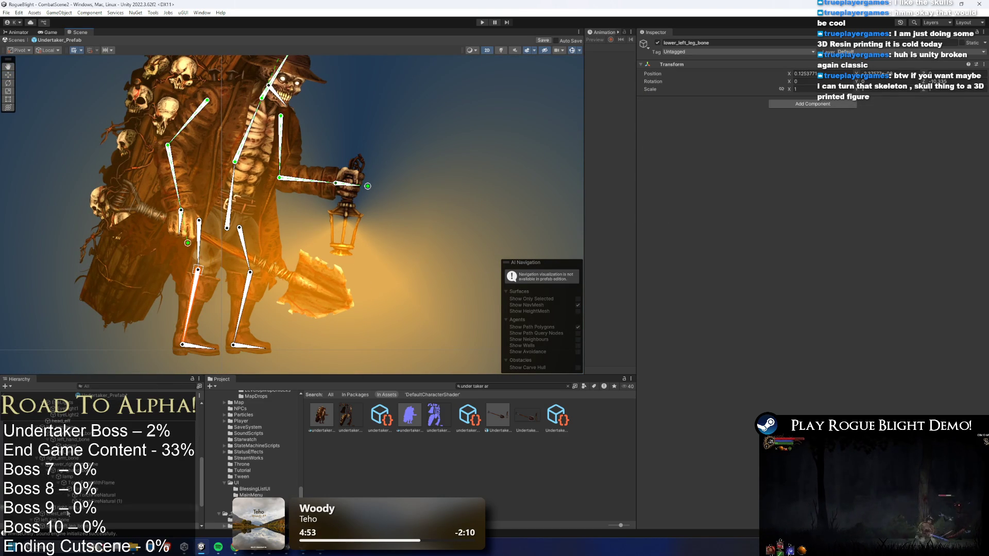
{"action": "right_click", "coordinate": [74, 480]}
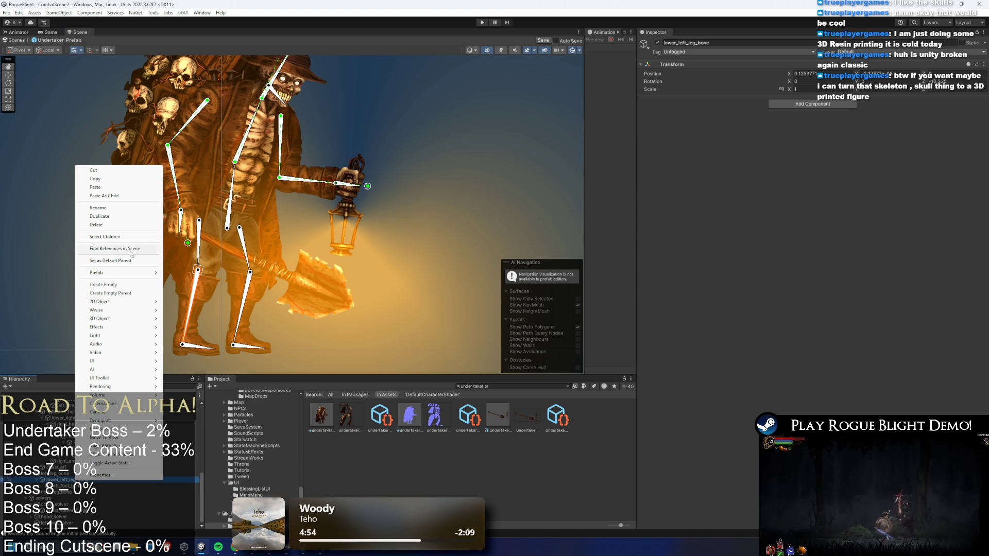
{"action": "left_click", "coordinate": [118, 285]}
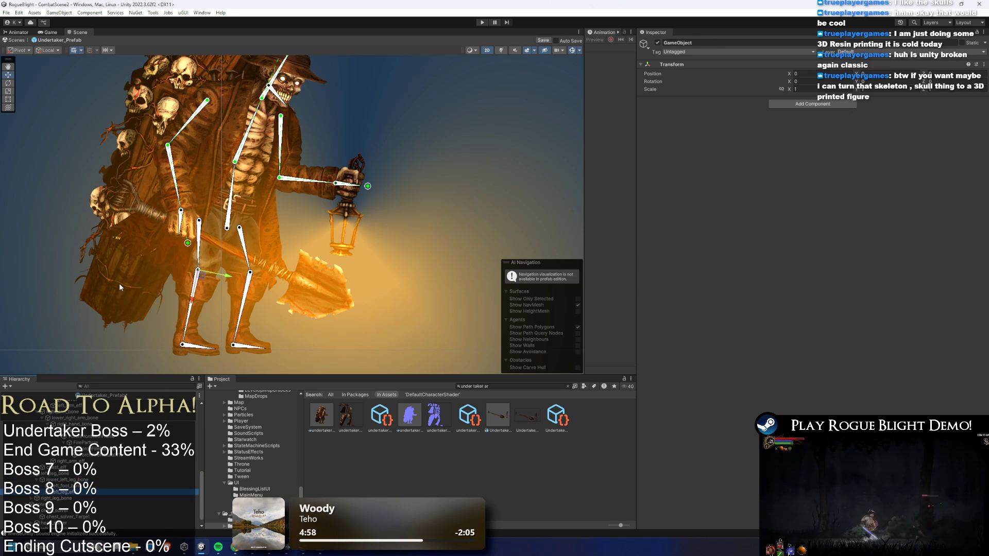
{"action": "left_click_drag", "start_coordinate": [199, 271], "coordinate": [181, 377]}
{"action": "left_click", "coordinate": [820, 104]}
Add an IK Manager 2D with a new Limb solver renamed left_leg_solver.
{"action": "type", "text": "ik mana"}
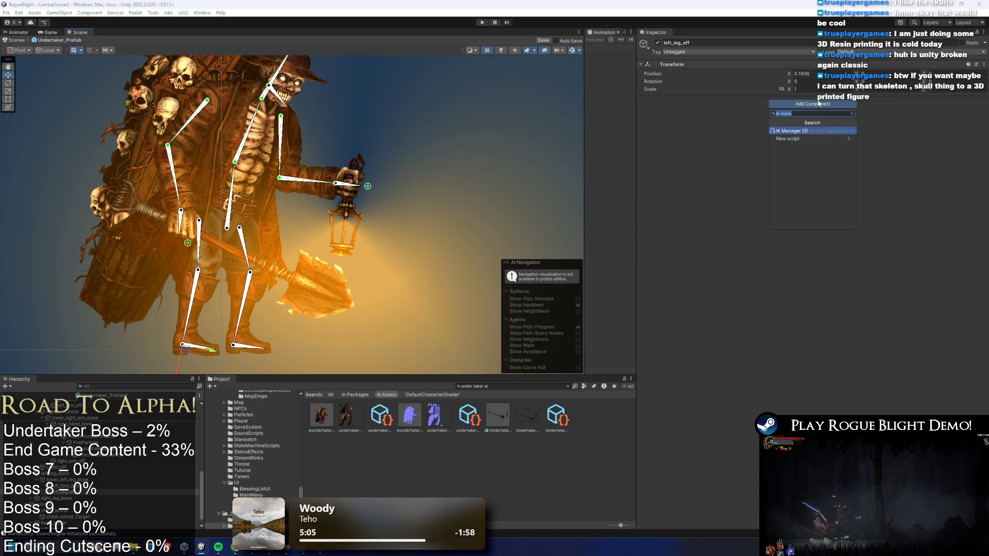
{"action": "key", "text": "Return"}
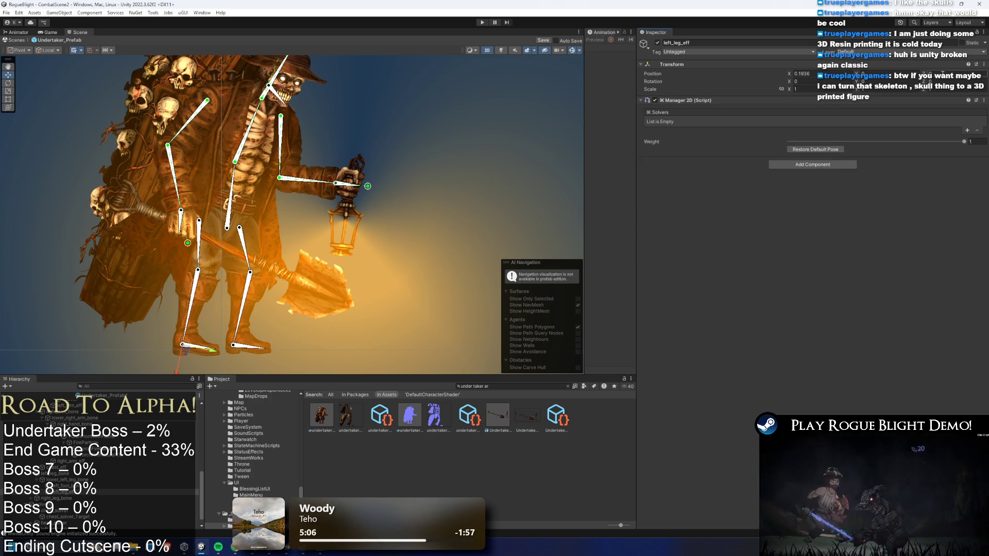
{"action": "left_click", "coordinate": [968, 130]}
{"action": "left_click", "coordinate": [958, 151]}
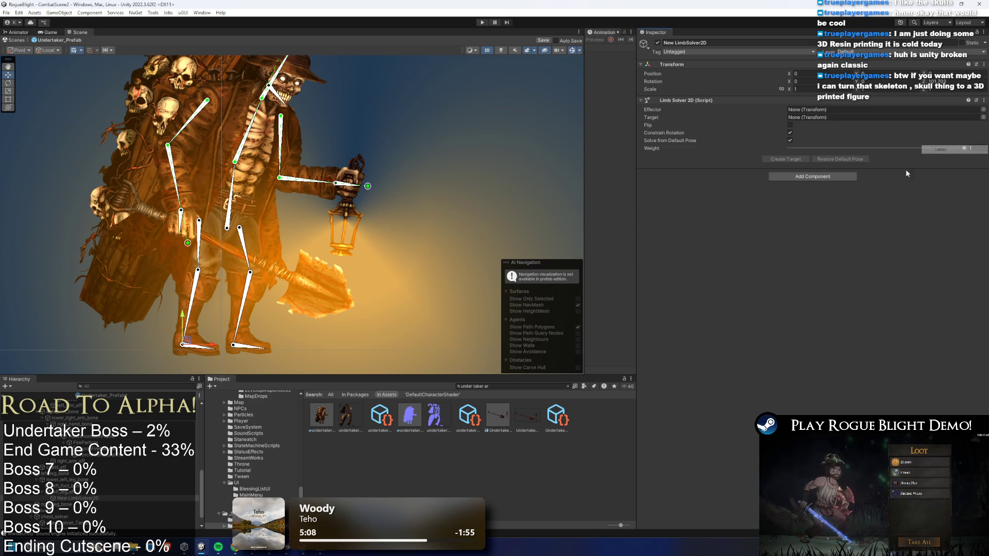
{"action": "right_click", "coordinate": [92, 498]}
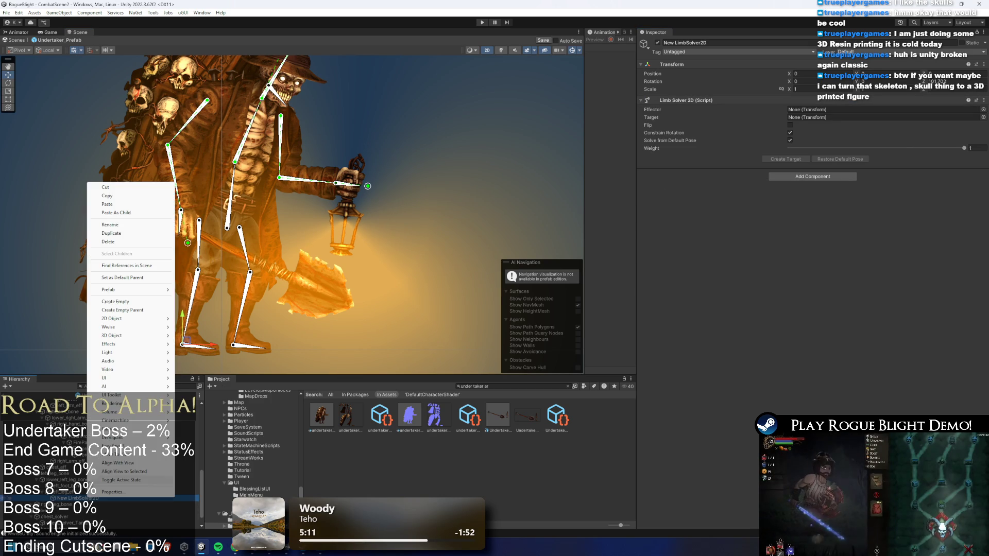
{"action": "left_click", "coordinate": [121, 225]}
{"action": "type", "text": "left_leg"}
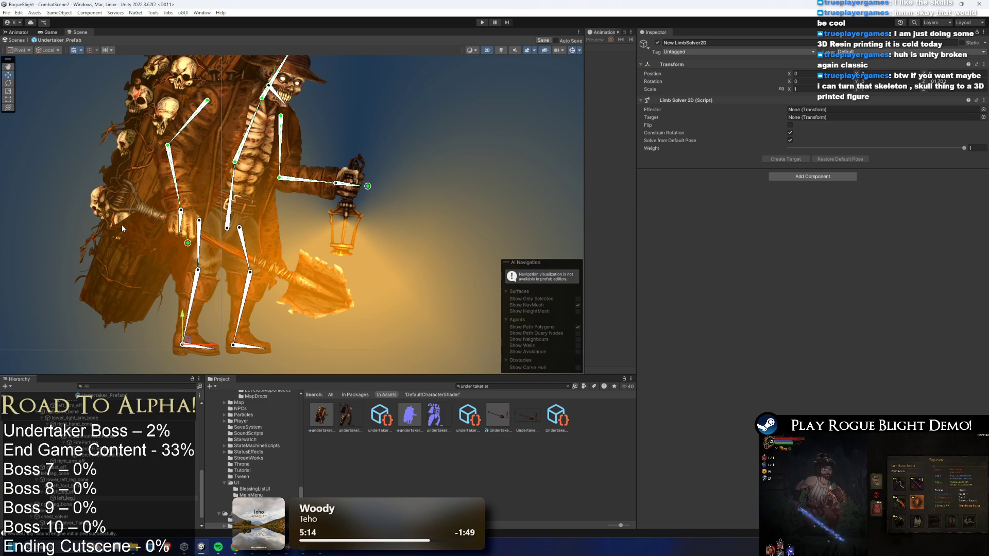
{"action": "type", "text": "_solver"}
{"action": "key", "text": "Return"}
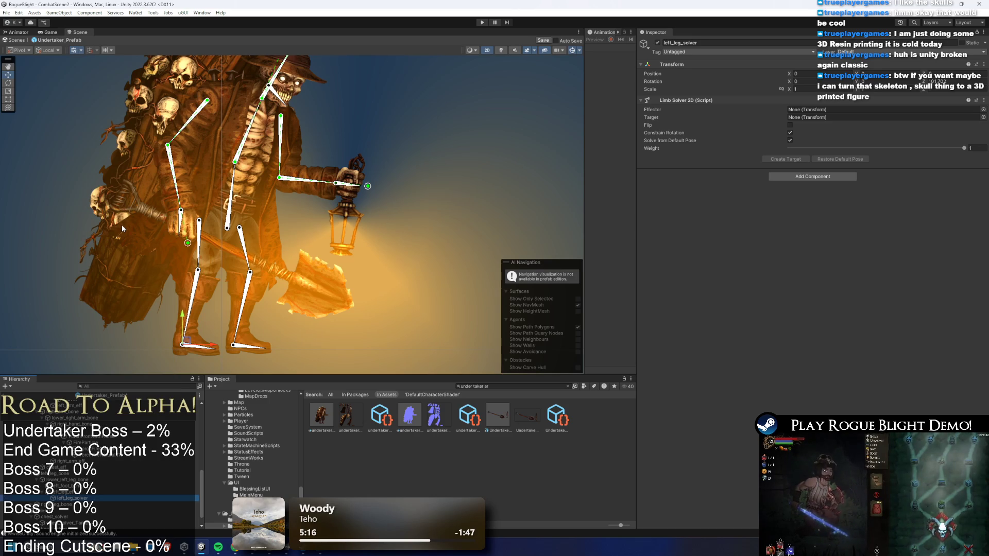
Assign left_leg_eff as the effector, create left_leg_solver_Target, and test the leg bend.
{"action": "mouse_move", "coordinate": [67, 493]}
{"action": "left_mouse_down"}
{"action": "mouse_move", "coordinate": [103, 484]}
{"action": "mouse_move", "coordinate": [824, 109]}
{"action": "left_mouse_up"}
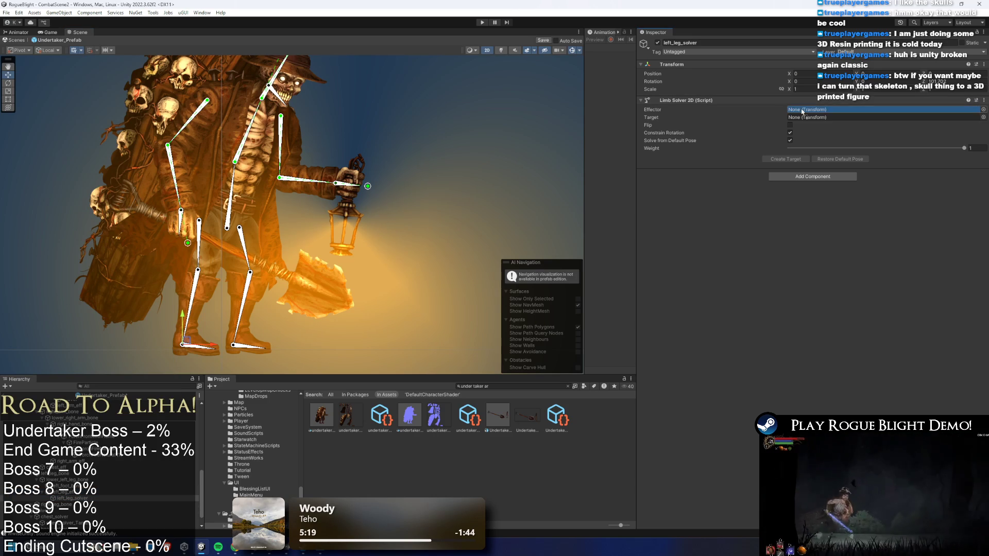
{"action": "left_click", "coordinate": [72, 499]}
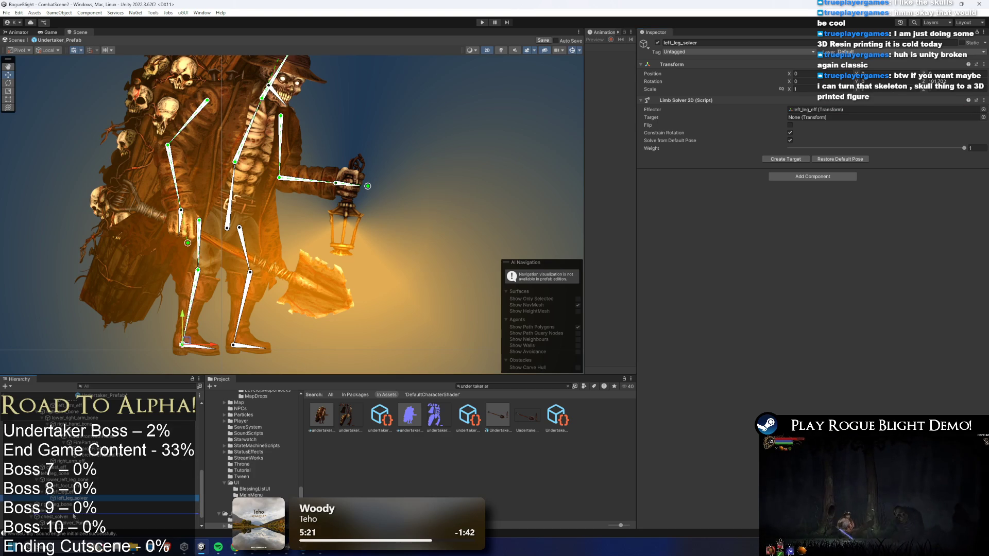
{"action": "left_click", "coordinate": [785, 159]}
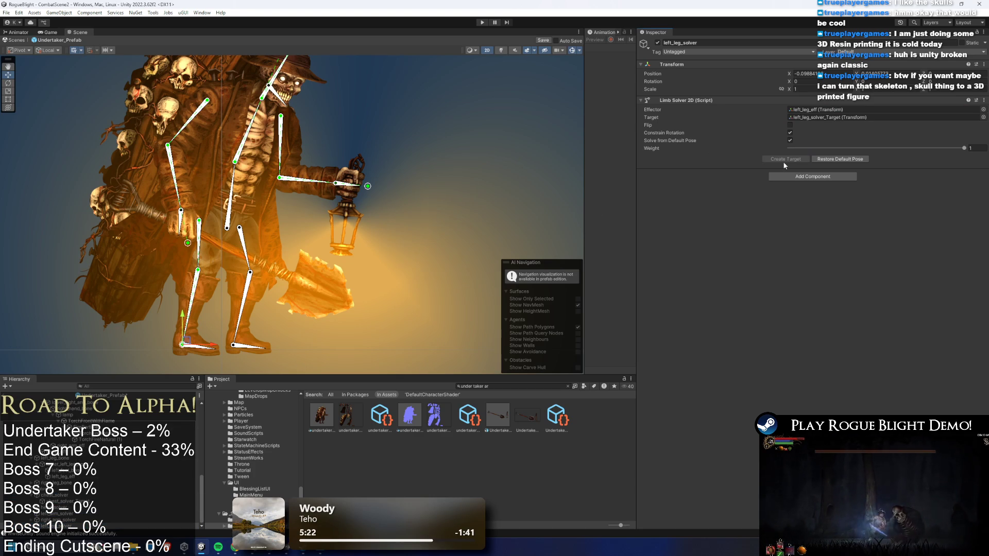
{"action": "left_click", "coordinate": [411, 279]}
{"action": "mouse_move", "coordinate": [182, 345]}
{"action": "left_mouse_down"}
{"action": "mouse_move", "coordinate": [194, 312]}
{"action": "mouse_move", "coordinate": [205, 321]}
{"action": "mouse_move", "coordinate": [263, 287]}
{"action": "mouse_move", "coordinate": [114, 337]}
{"action": "mouse_move", "coordinate": [85, 288]}
{"action": "mouse_move", "coordinate": [172, 300]}
{"action": "mouse_move", "coordinate": [208, 319]}
{"action": "mouse_move", "coordinate": [180, 347]}
{"action": "left_mouse_up"}
{"action": "left_click", "coordinate": [251, 283]}
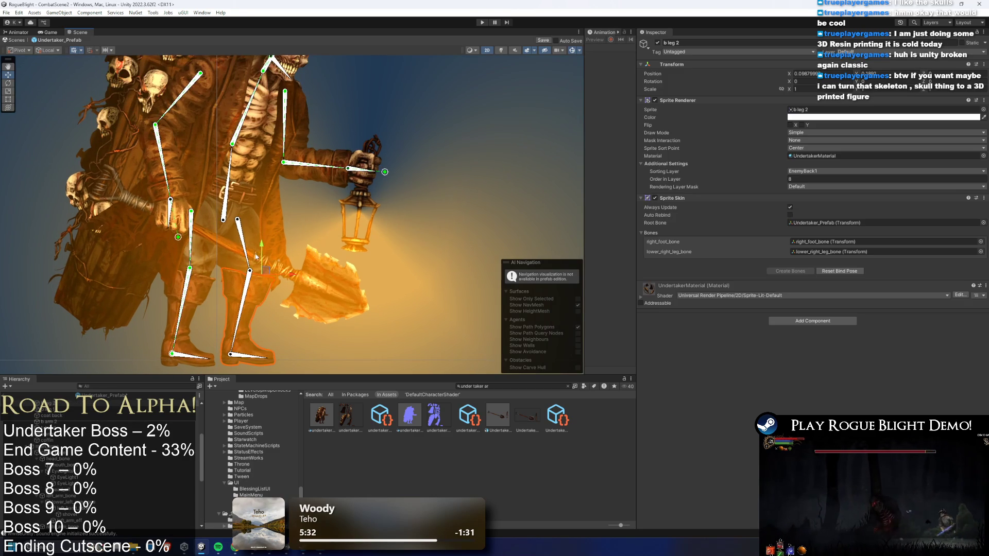
Create right_leg_eff under lower_right_leg_bone, move it to the right foot, and add an IK Manager 2D.
{"action": "scroll", "coordinate": [76, 515], "scroll_direction": "down", "scroll_amount": 1}
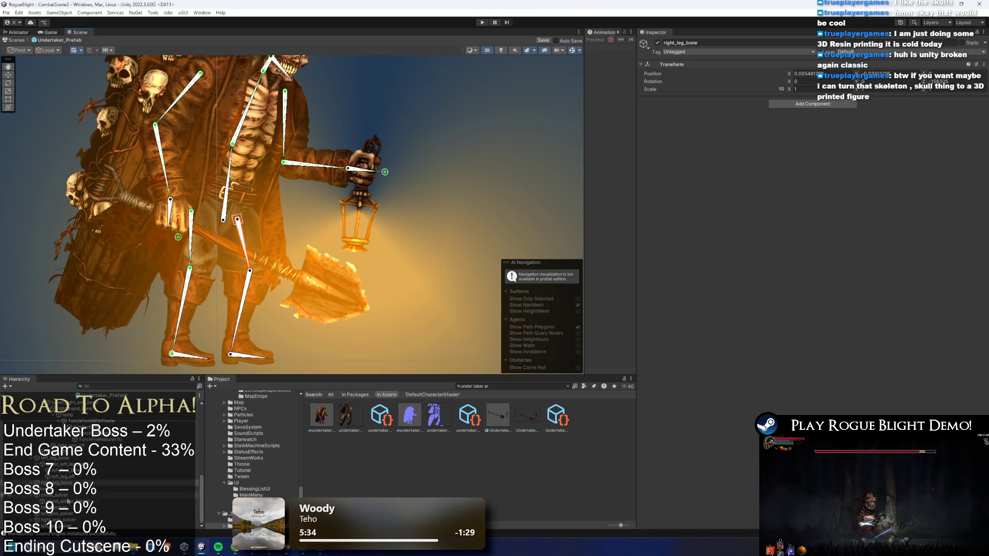
{"action": "left_click", "coordinate": [57, 489]}
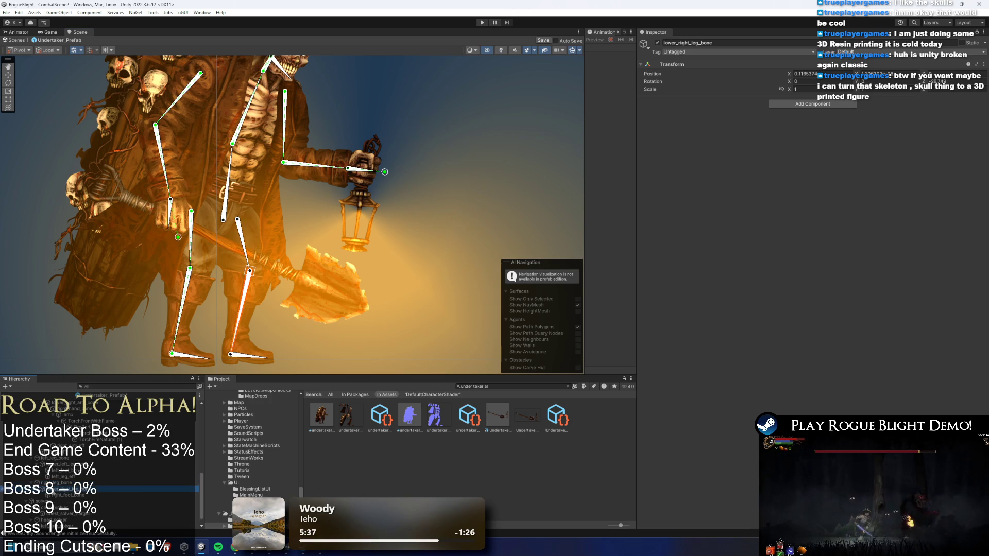
{"action": "right_click", "coordinate": [54, 489]}
{"action": "left_click", "coordinate": [114, 294]}
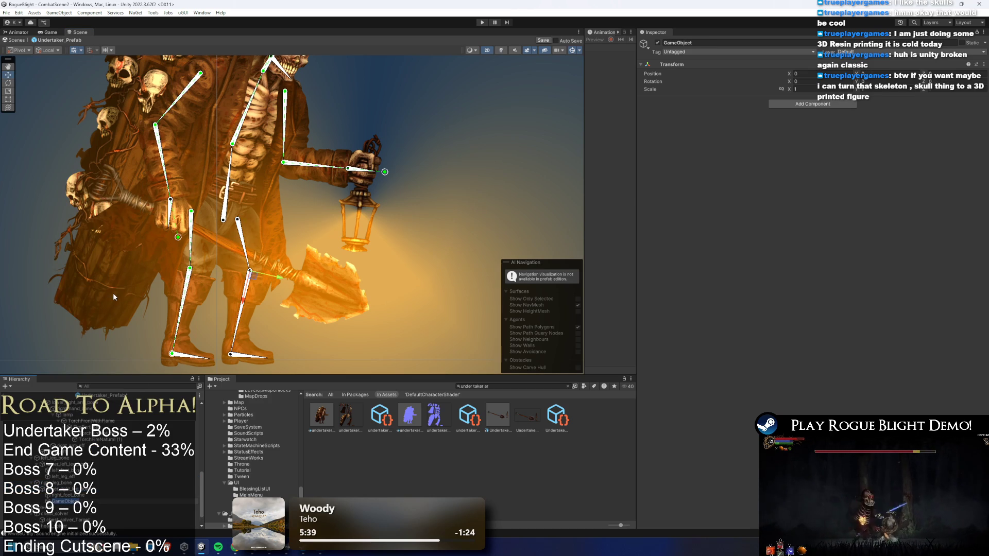
{"action": "type", "text": "right"}
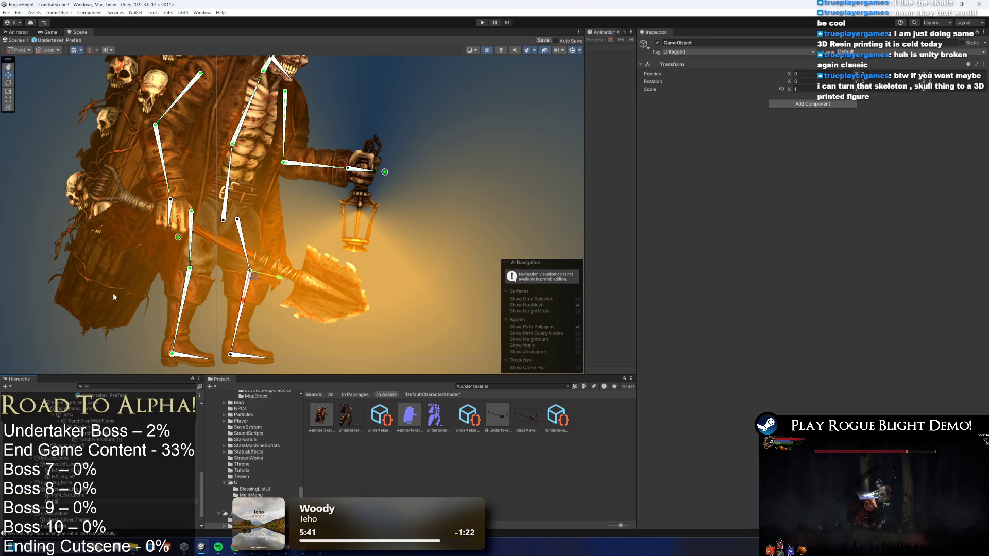
{"action": "type", "text": "_leg_eff"}
{"action": "key", "text": "Return"}
{"action": "left_click_drag", "start_coordinate": [250, 271], "coordinate": [230, 355]}
{"action": "left_click_drag", "start_coordinate": [340, 374], "coordinate": [336, 335]}
{"action": "left_click", "coordinate": [802, 107]}
{"action": "left_click", "coordinate": [803, 129]}
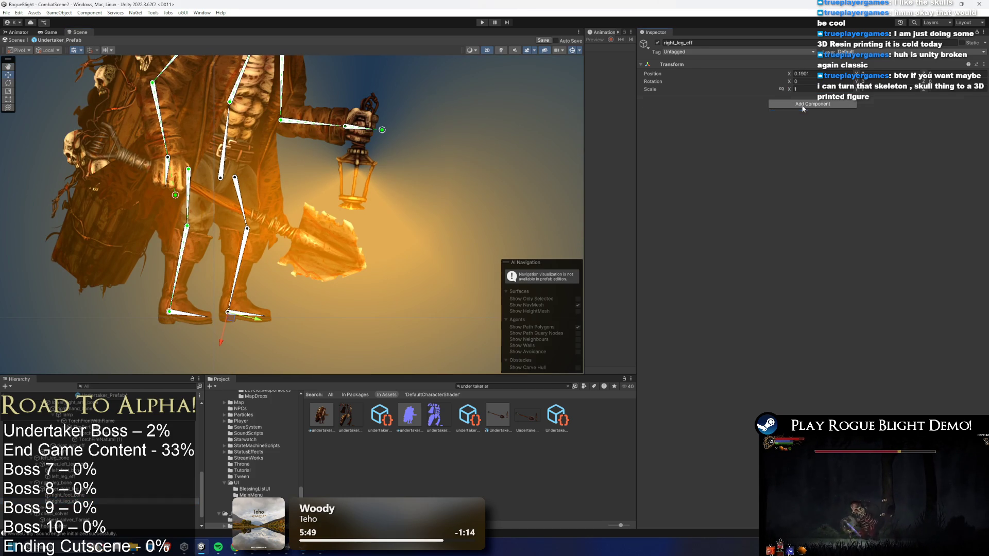
Add a Limb solver named right_leg_solver with right_leg_eff as effector and a created target, then test it.
{"action": "left_click", "coordinate": [968, 130]}
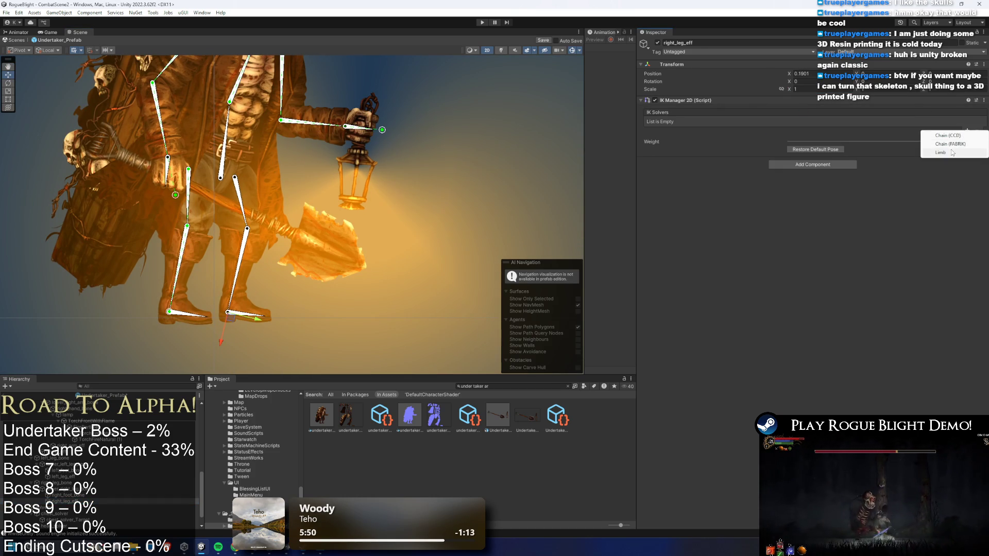
{"action": "left_click", "coordinate": [943, 152]}
{"action": "right_click", "coordinate": [81, 194]}
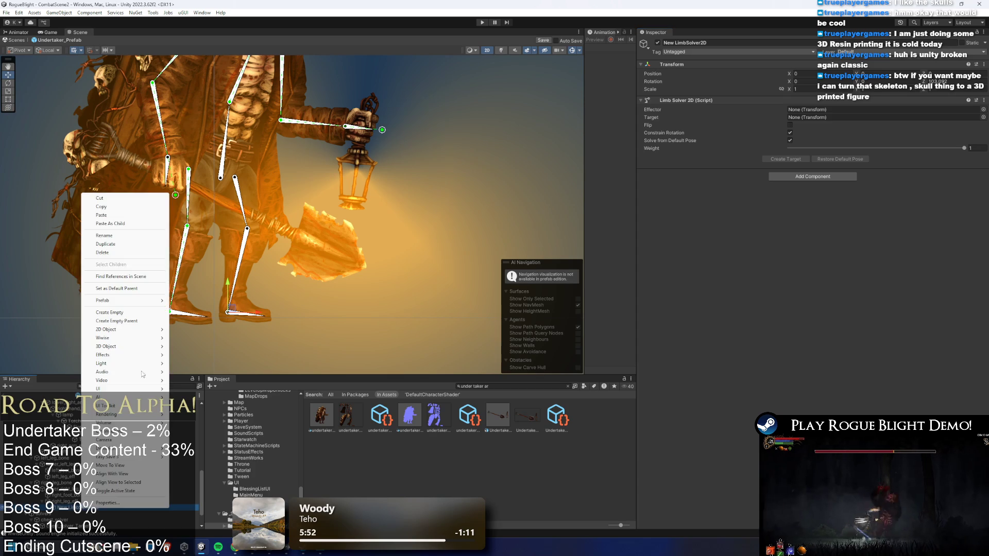
{"action": "left_click", "coordinate": [130, 235]}
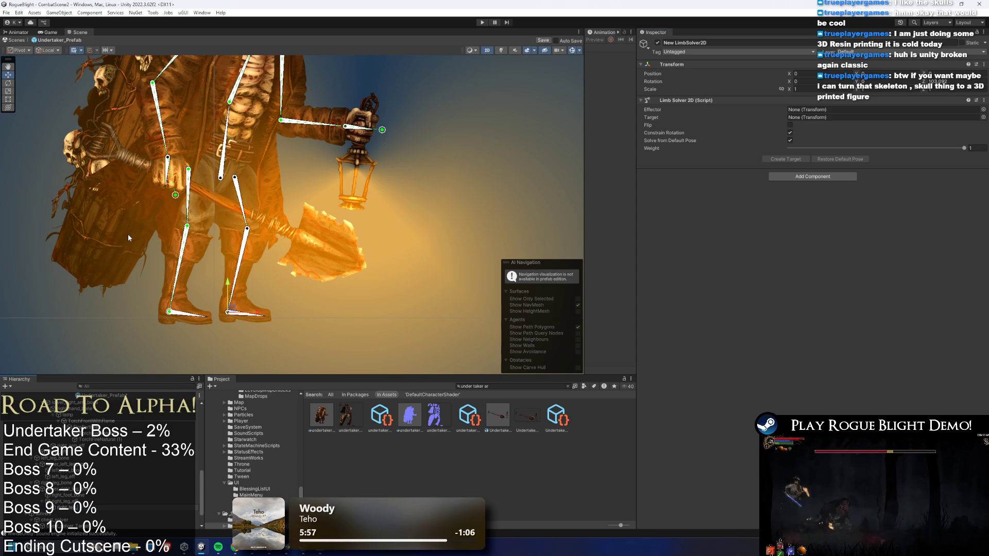
{"action": "mouse_move", "coordinate": [119, 507]}
{"action": "left_mouse_down"}
{"action": "mouse_move", "coordinate": [257, 443]}
{"action": "mouse_move", "coordinate": [793, 104]}
{"action": "mouse_move", "coordinate": [804, 110]}
{"action": "left_mouse_up"}
{"action": "type", "text": "right_leg_solver"}
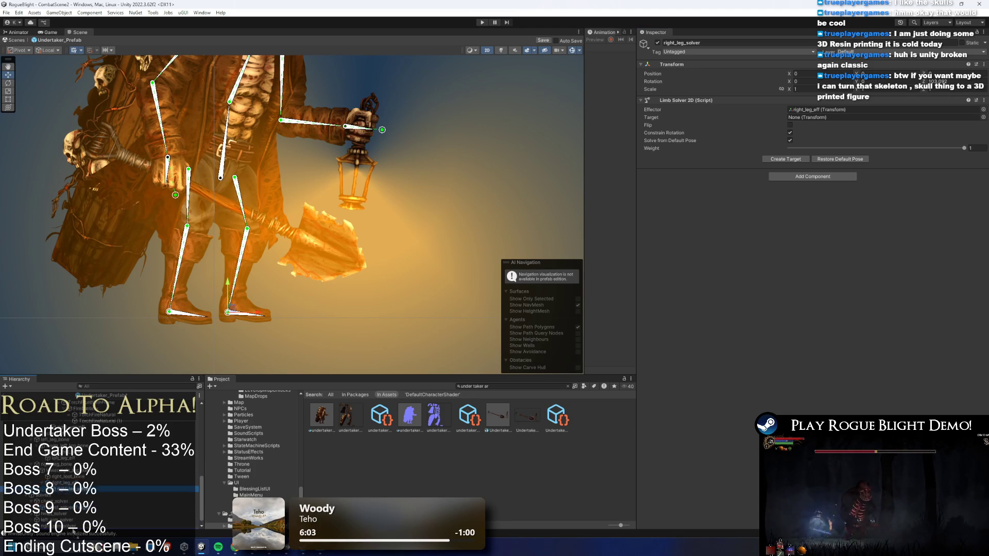
{"action": "left_click", "coordinate": [784, 159]}
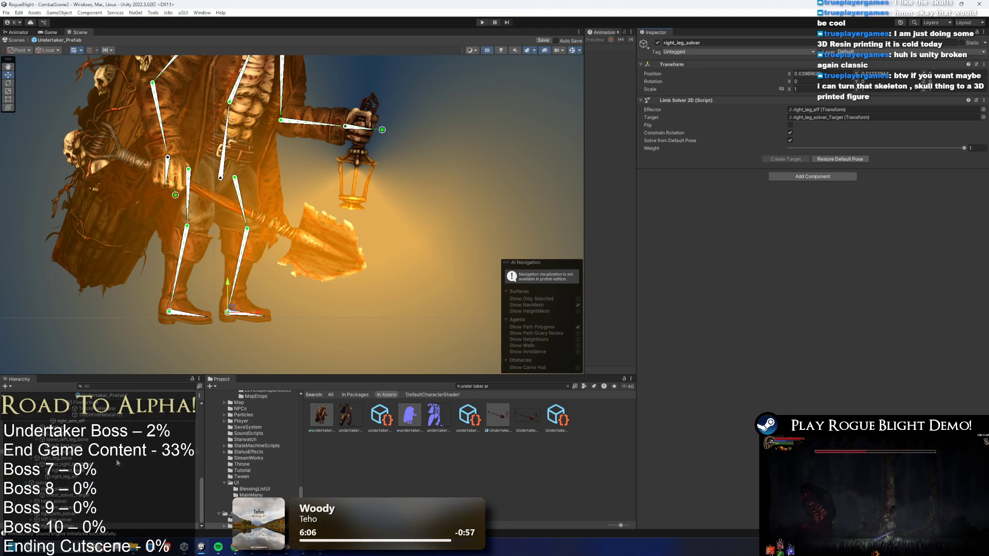
{"action": "left_click", "coordinate": [310, 357]}
{"action": "mouse_move", "coordinate": [229, 312]}
{"action": "left_mouse_down"}
{"action": "mouse_move", "coordinate": [253, 265]}
{"action": "mouse_move", "coordinate": [208, 310]}
{"action": "mouse_move", "coordinate": [245, 288]}
{"action": "mouse_move", "coordinate": [232, 309]}
{"action": "left_mouse_up"}
{"action": "scroll", "coordinate": [345, 191], "scroll_direction": "down", "scroll_amount": 2}
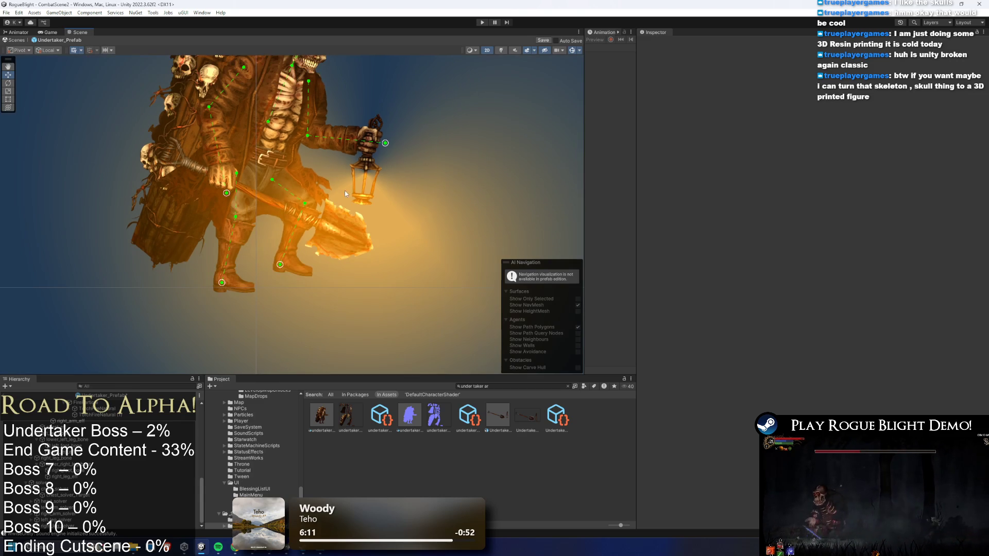
Test-rotate the main bone to check body posing, then undo it.
{"action": "left_click", "coordinate": [261, 102]}
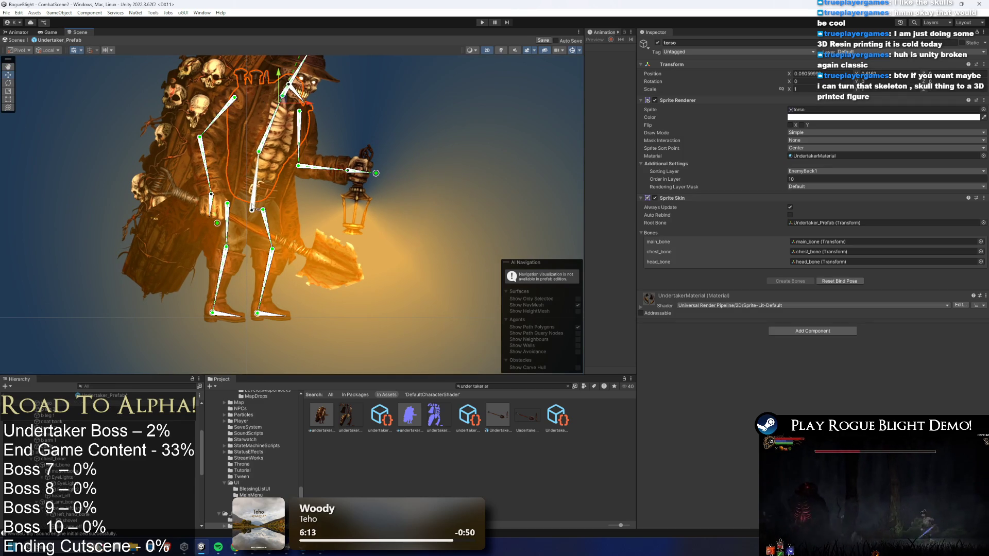
{"action": "scroll", "coordinate": [278, 204], "scroll_direction": "down", "scroll_amount": 2}
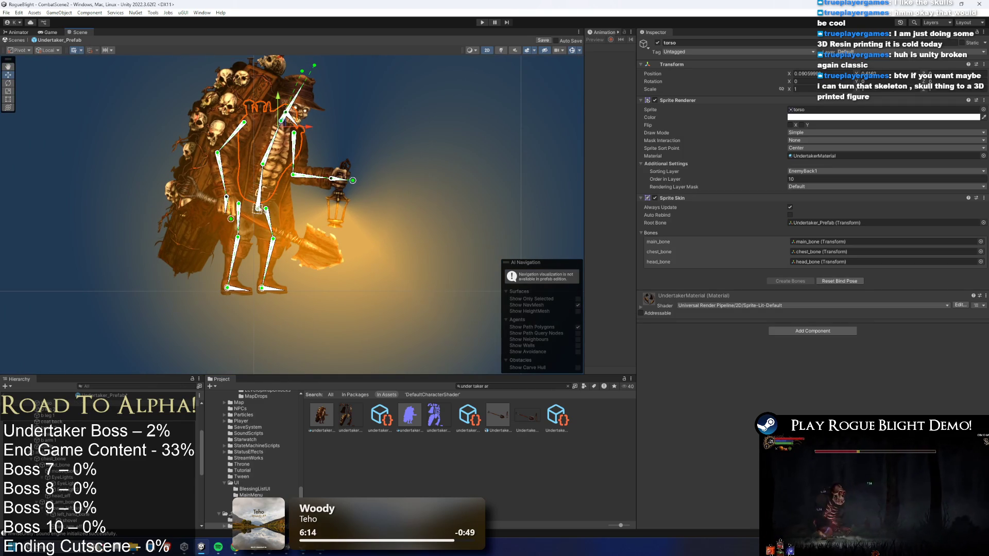
{"action": "mouse_move", "coordinate": [262, 206]}
{"action": "left_mouse_down"}
{"action": "mouse_move", "coordinate": [289, 221]}
{"action": "mouse_move", "coordinate": [262, 238]}
{"action": "mouse_move", "coordinate": [298, 251]}
{"action": "mouse_move", "coordinate": [235, 305]}
{"action": "left_mouse_up"}
{"action": "key", "text": "ctrl+z"}
Create an empty left_foot_eff under left_foot_bone and slide it toward the foot tip.
{"action": "left_click", "coordinate": [242, 291]}
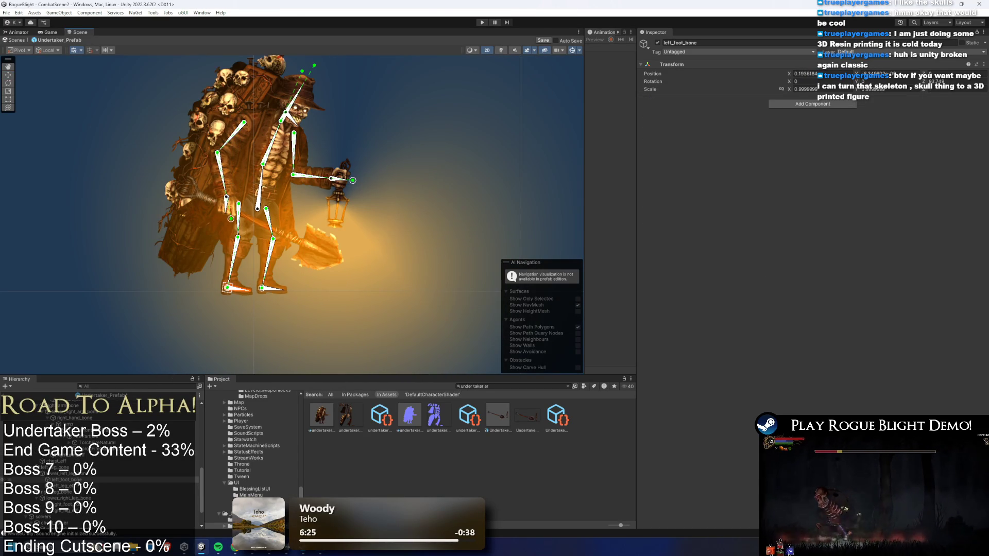
{"action": "right_click", "coordinate": [76, 480]}
{"action": "left_click", "coordinate": [127, 276]}
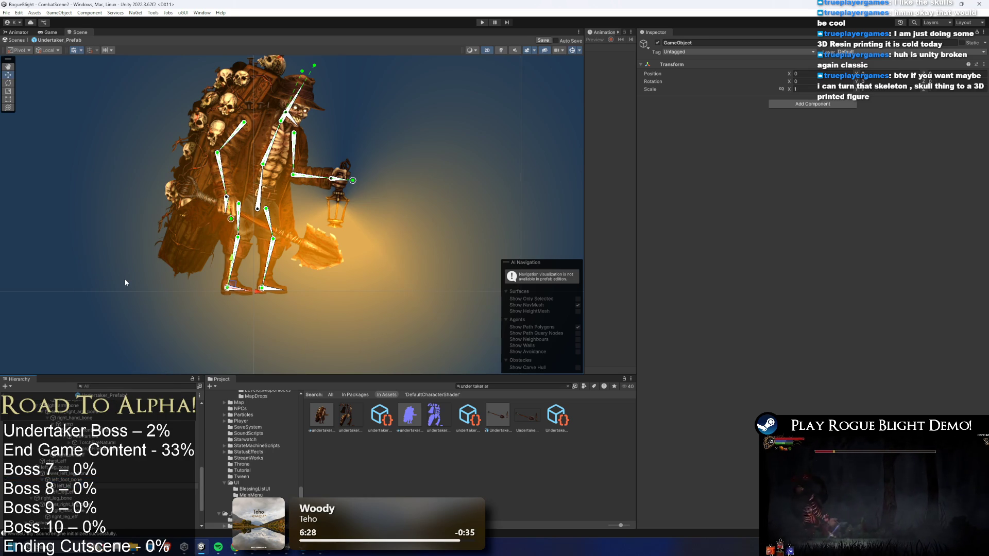
{"action": "key", "text": "Return"}
{"action": "scroll", "coordinate": [239, 278], "scroll_direction": "up", "scroll_amount": 5}
{"action": "mouse_move", "coordinate": [227, 286]}
{"action": "left_mouse_down"}
{"action": "mouse_move", "coordinate": [296, 287]}
{"action": "mouse_move", "coordinate": [284, 290]}
{"action": "left_mouse_up"}
Give left_foot_eff an IK Manager 2D containing a new Chain (CCD) solver.
{"action": "left_click", "coordinate": [813, 104]}
{"action": "type", "text": "ik mana"}
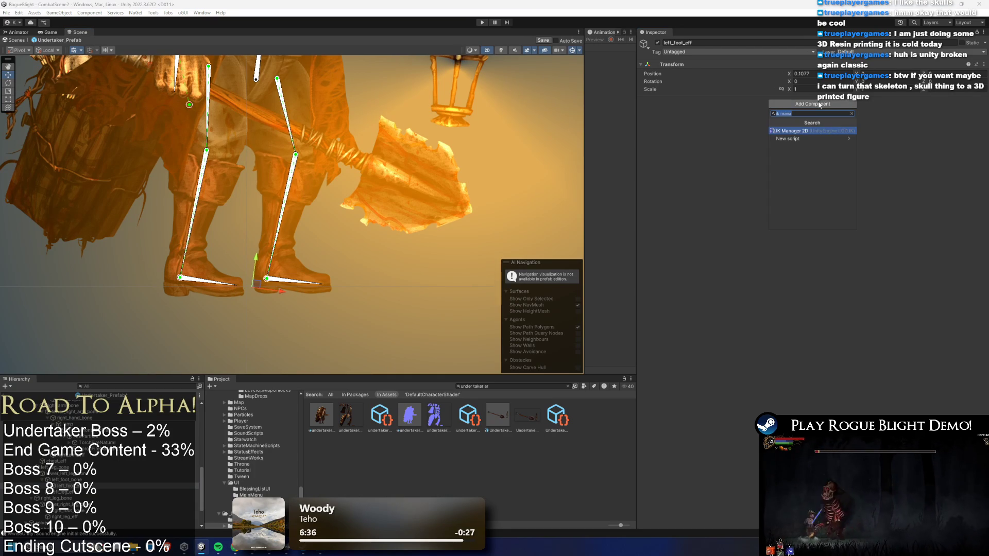
{"action": "key", "text": "Return"}
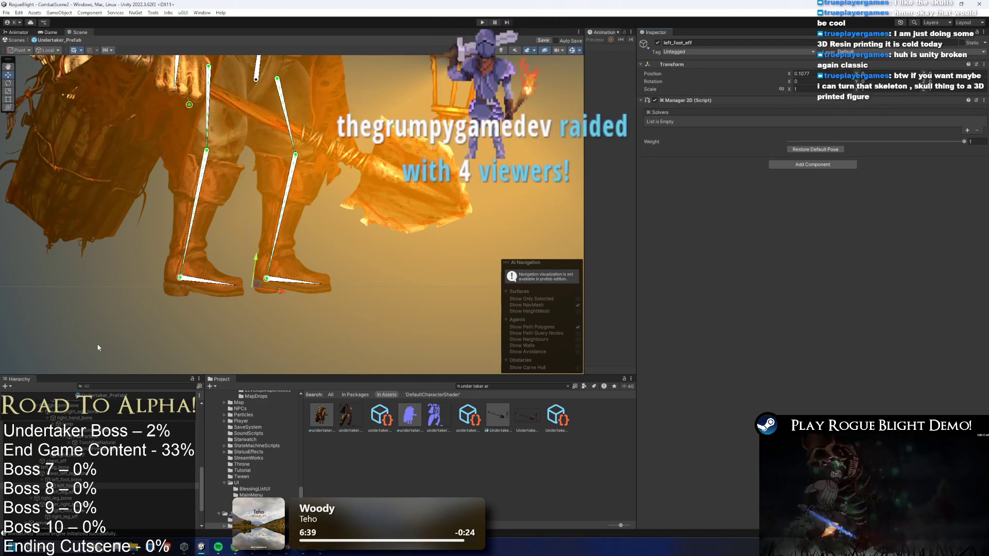
{"action": "left_click", "coordinate": [968, 130]}
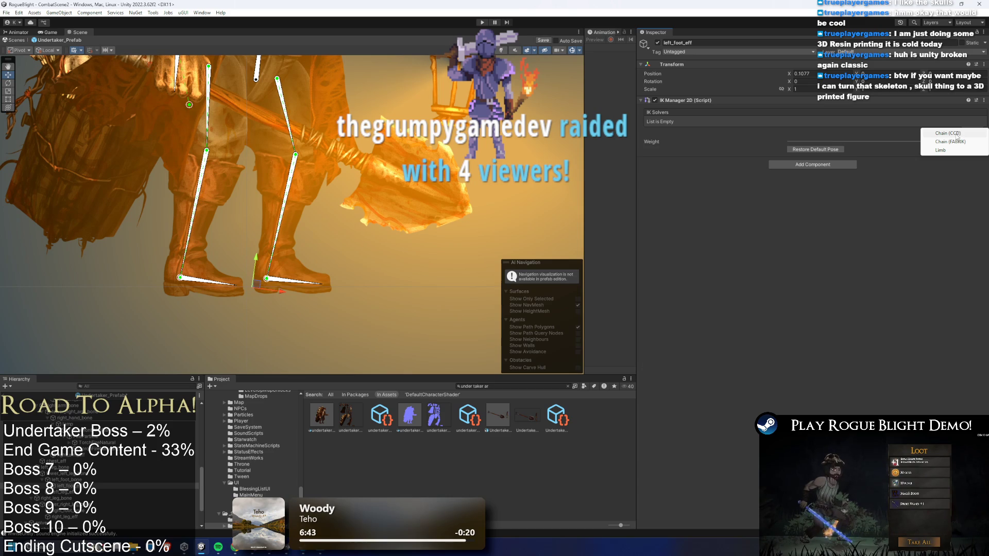
{"action": "left_click", "coordinate": [955, 134]}
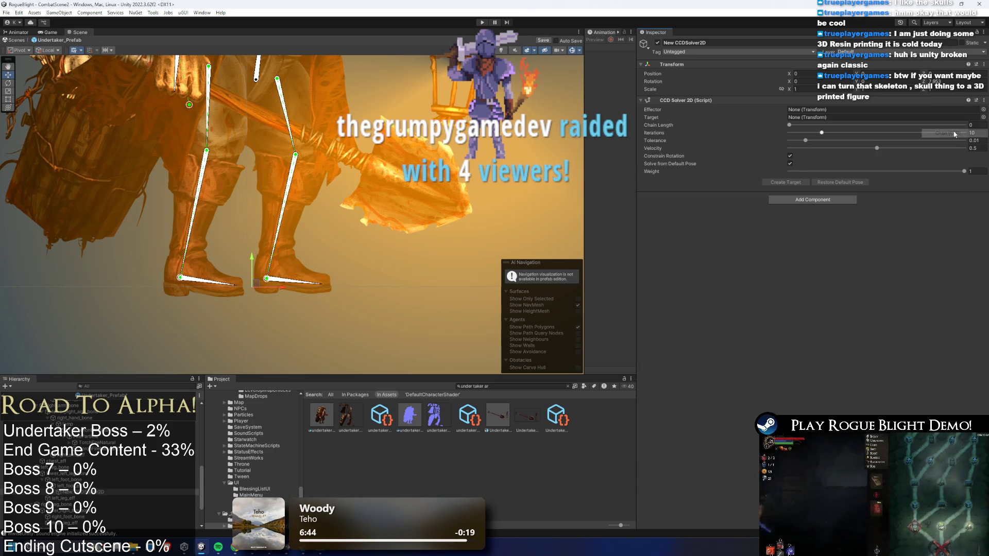